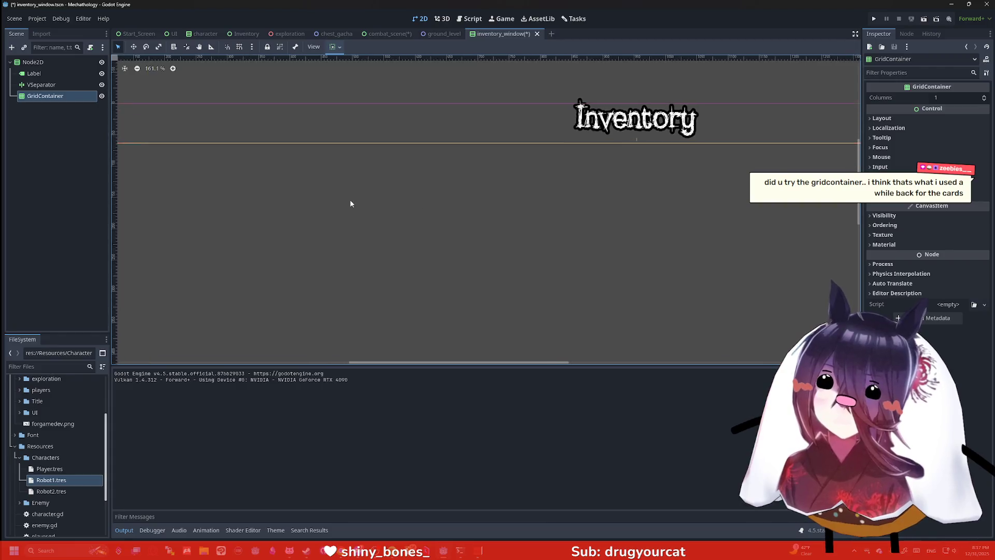
Step: Pan the scene view and briefly check the GridContainer's visibility properties
drag(559, 199, 620, 143)
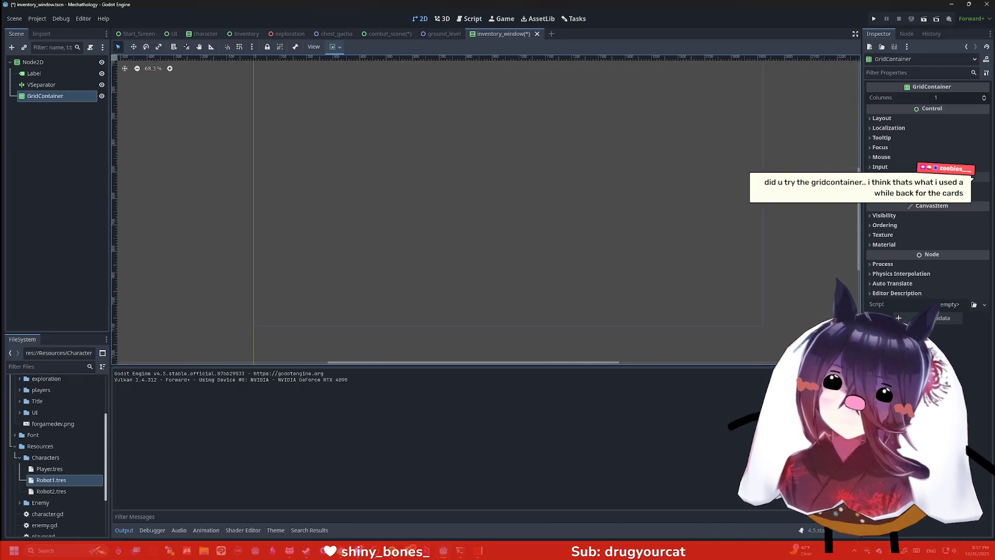
click(884, 216)
click(902, 216)
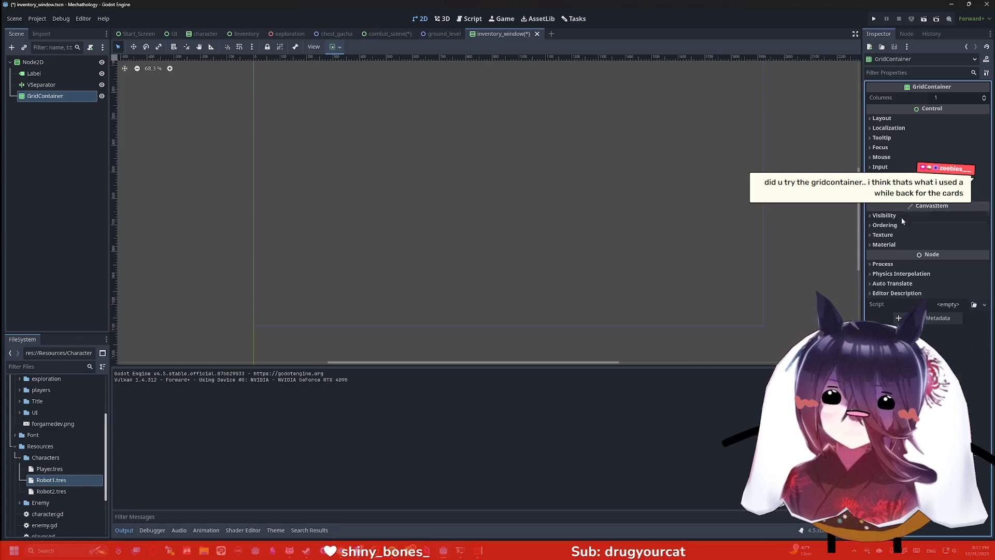
Step: In Chrome, replace the old query with 'can you do visible lines with a gridcontainer godot4'
key(alt+Tab)
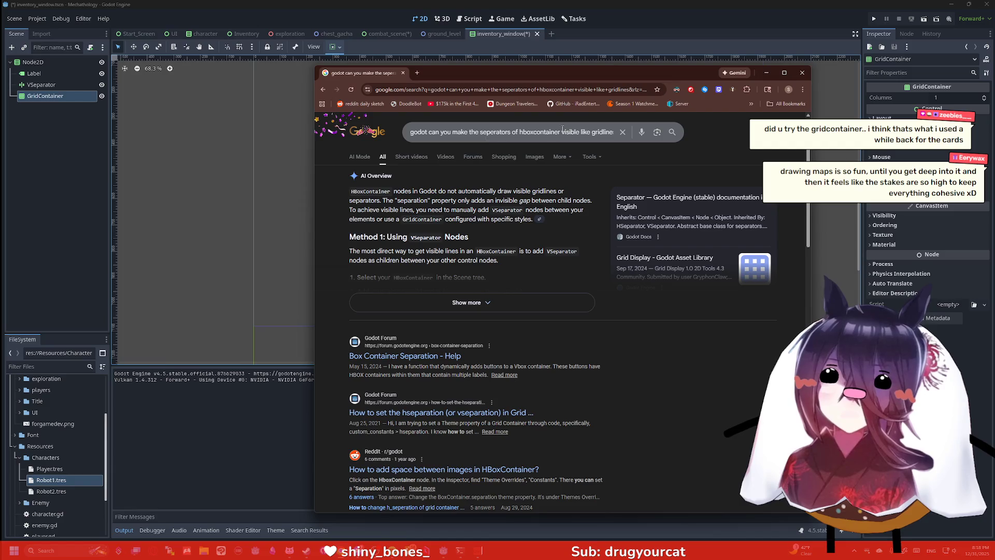
click(622, 134)
text(ca)
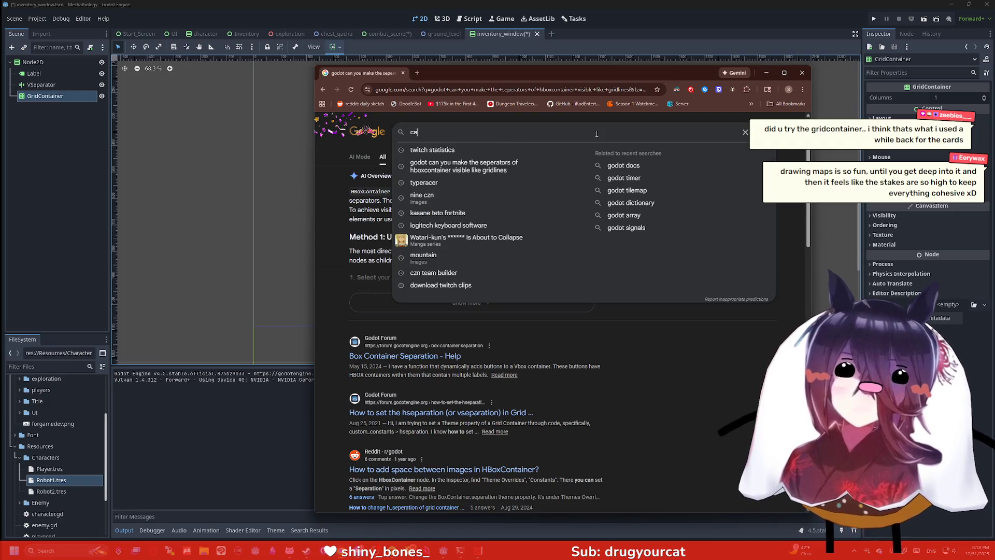
text(n you do )
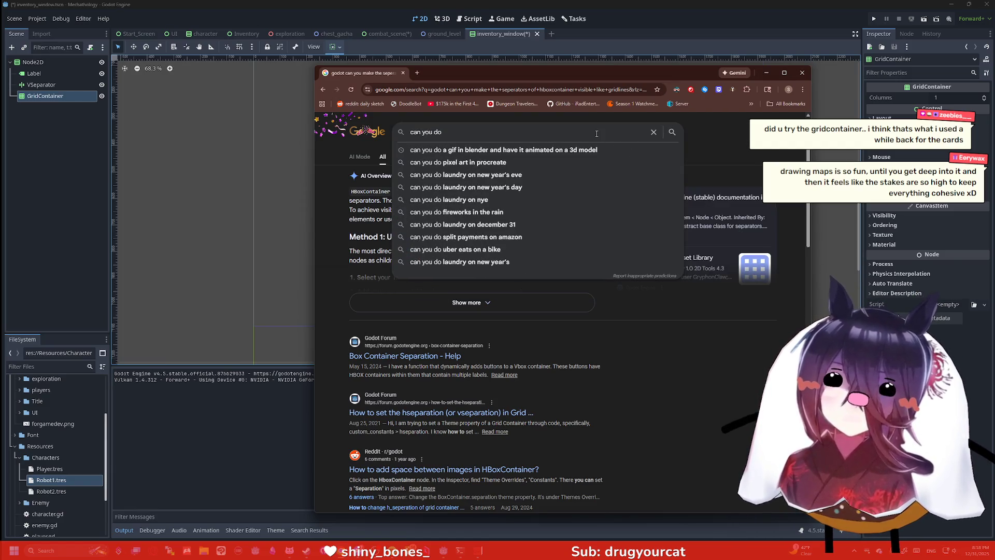
text(visible lines with)
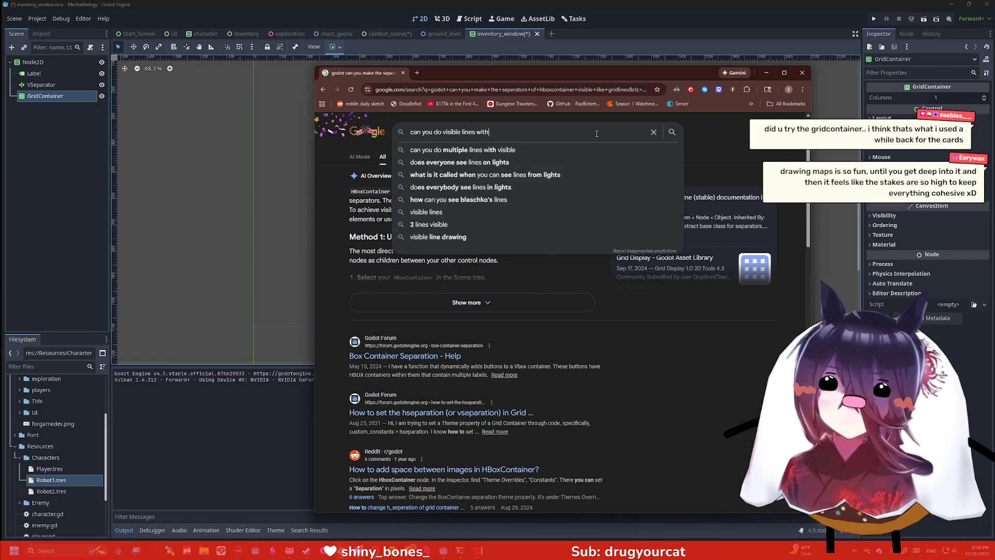
text( a gr)
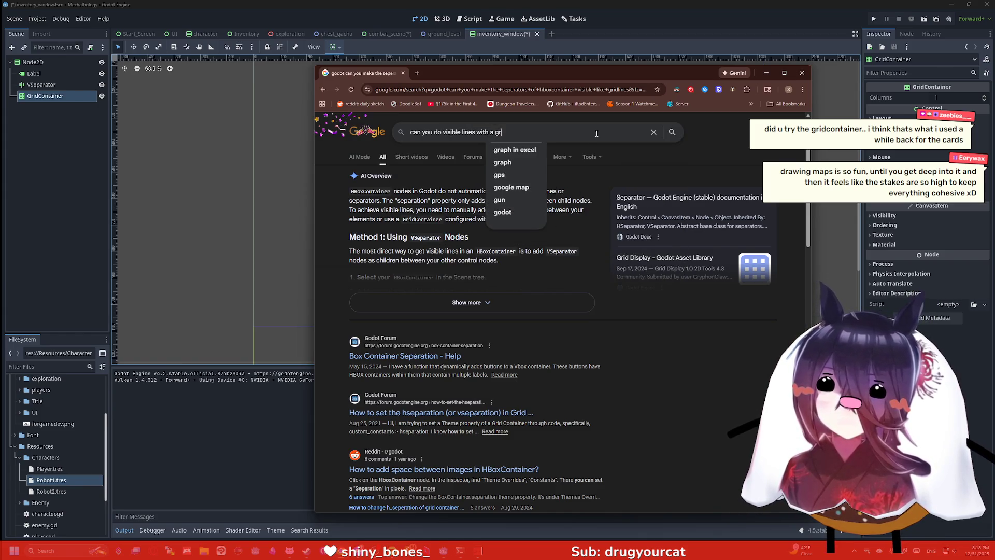
text(idcontainer god)
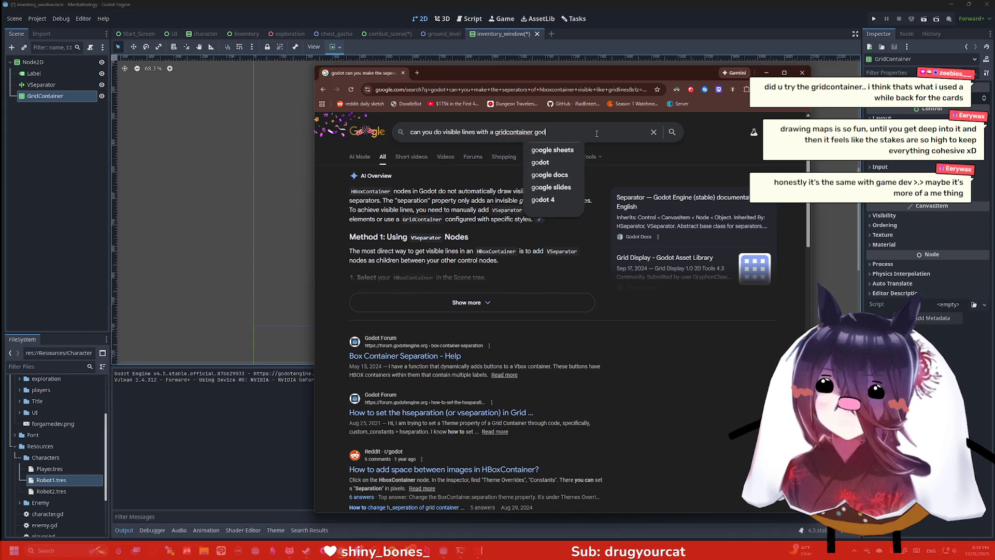
text(ot4)
key(Return)
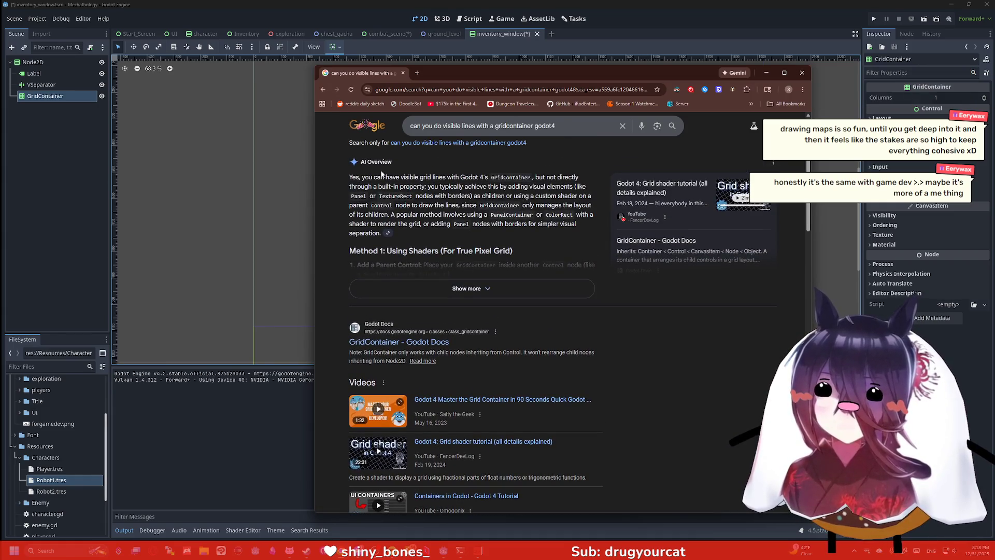
Step: Open the GridContainer page of the Godot docs and scroll through it
click(397, 336)
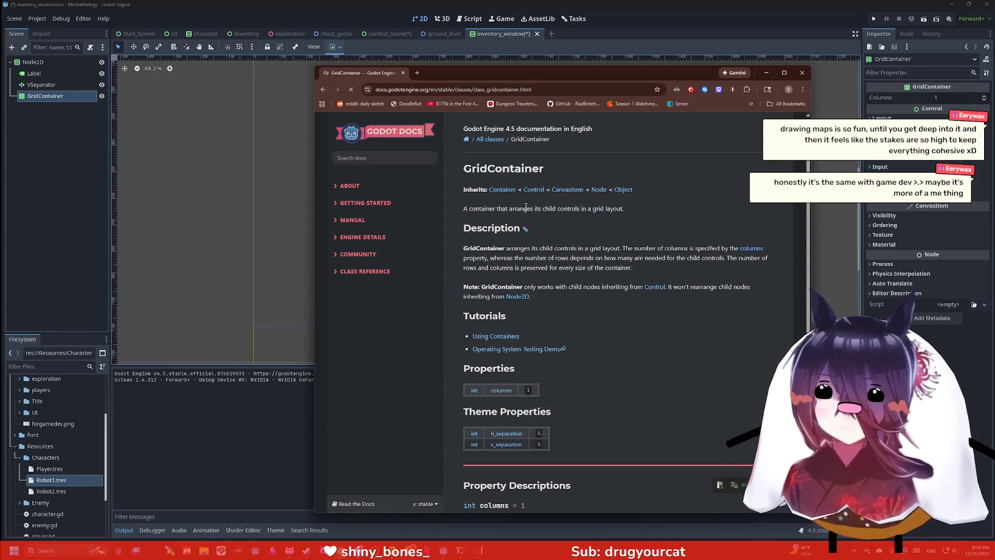
scroll(568, 224, down, 3)
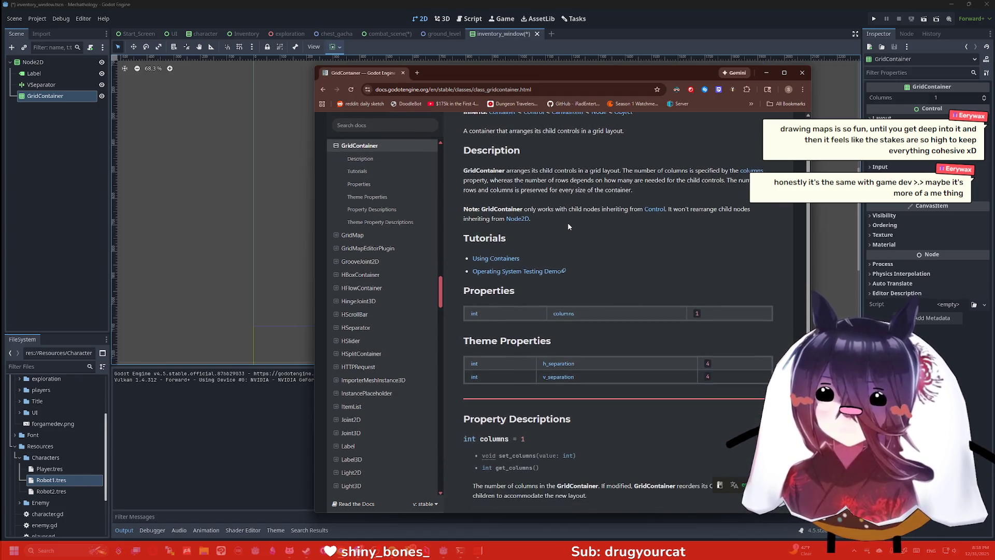
scroll(567, 224, down, 6)
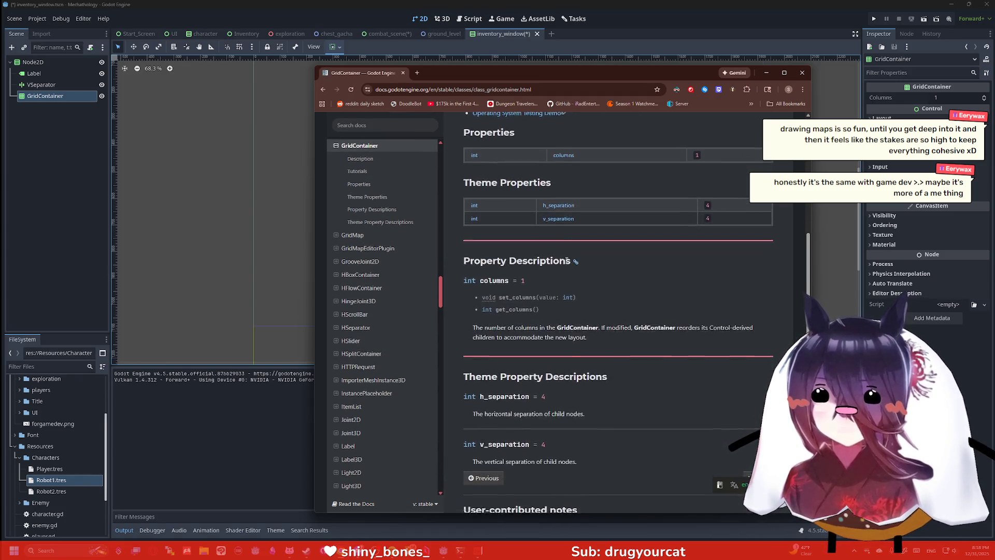
scroll(565, 257, down, 4)
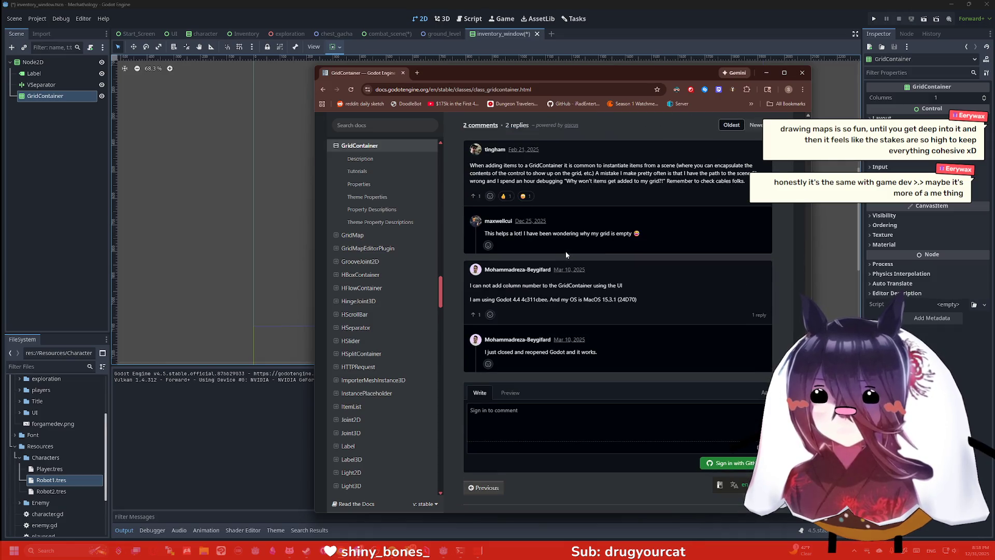
Step: Search the docs page for 'line', clear the search, and minimize the browser
key(ctrl+f)
text(line)
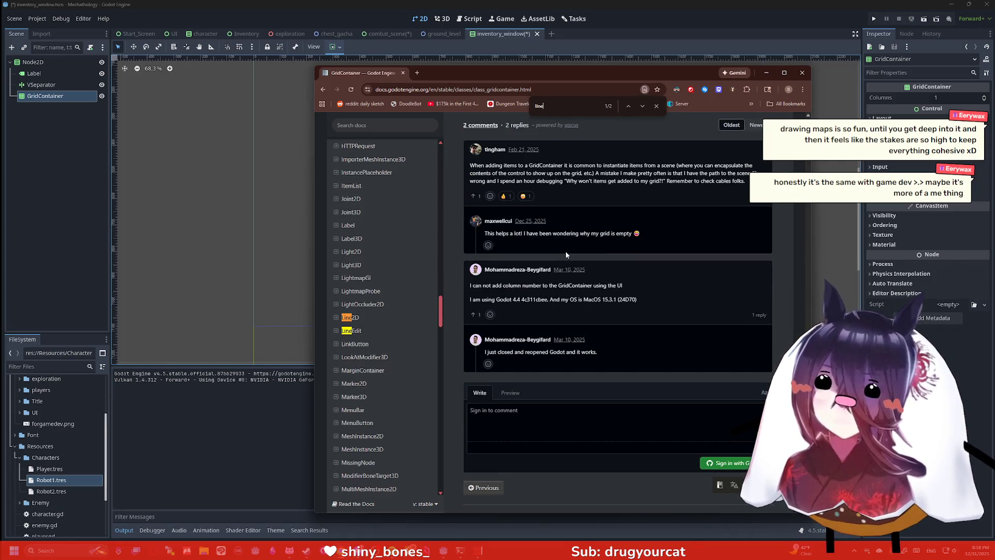
key(BackSpace)
key(BackSpace)
key(BackSpace)
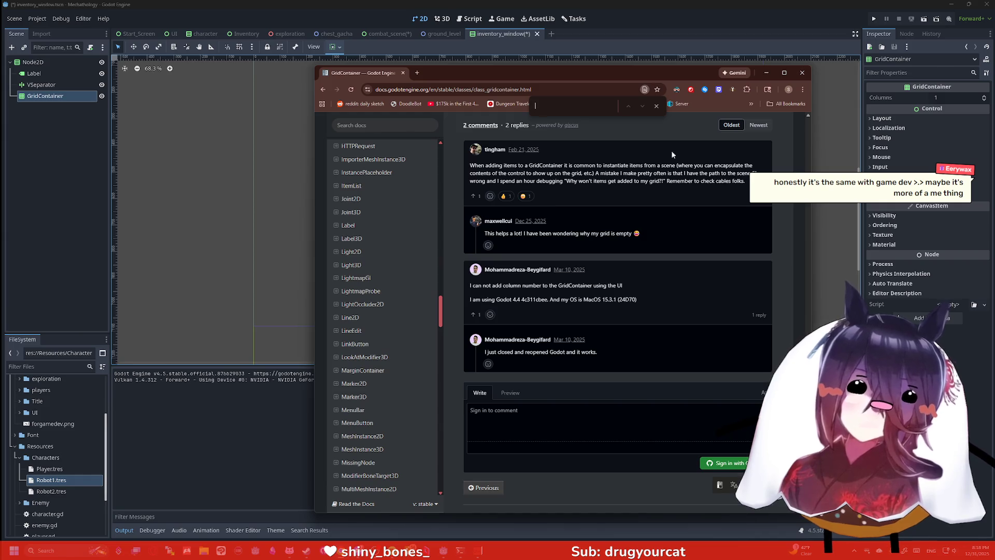
click(773, 73)
Step: Check the GridContainer's Layout and Transform values: size 1920×0 at position 0, 67
scroll(476, 151, up, 3)
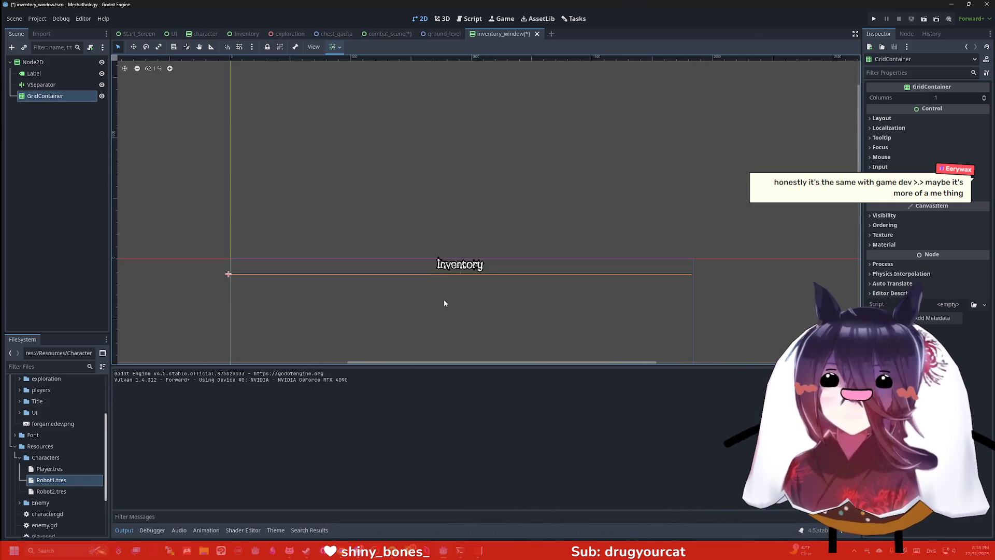
scroll(444, 302, down, 2)
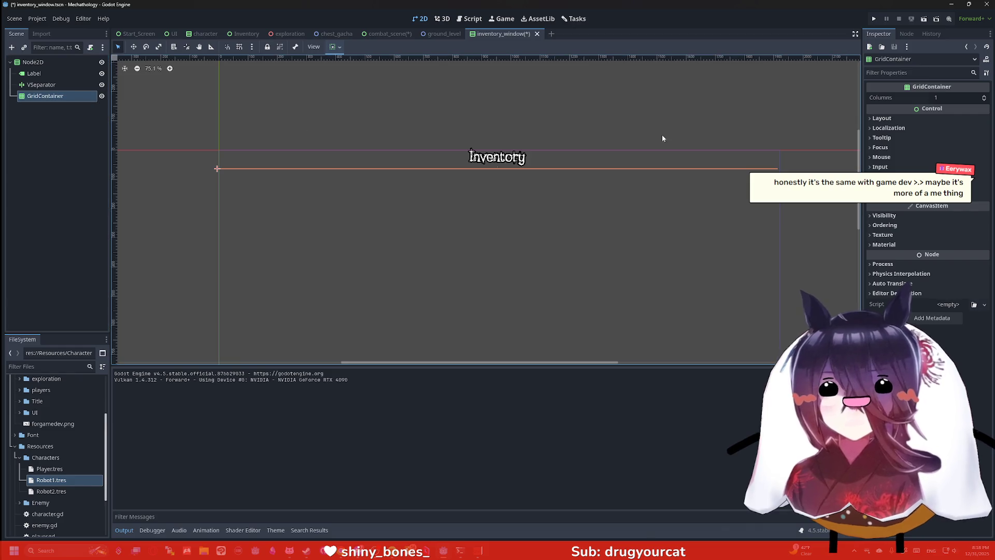
click(896, 118)
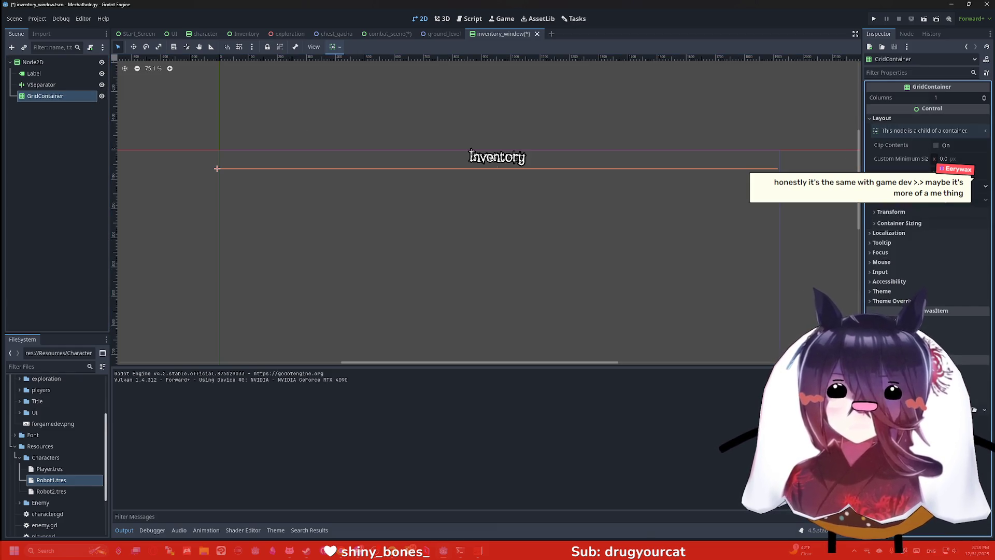
click(891, 212)
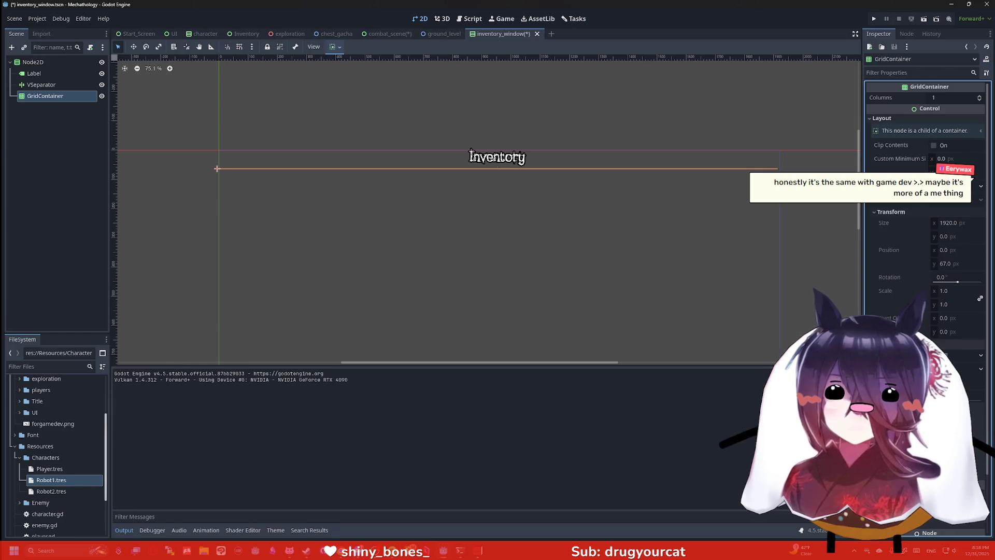
scroll(923, 207, down, 4)
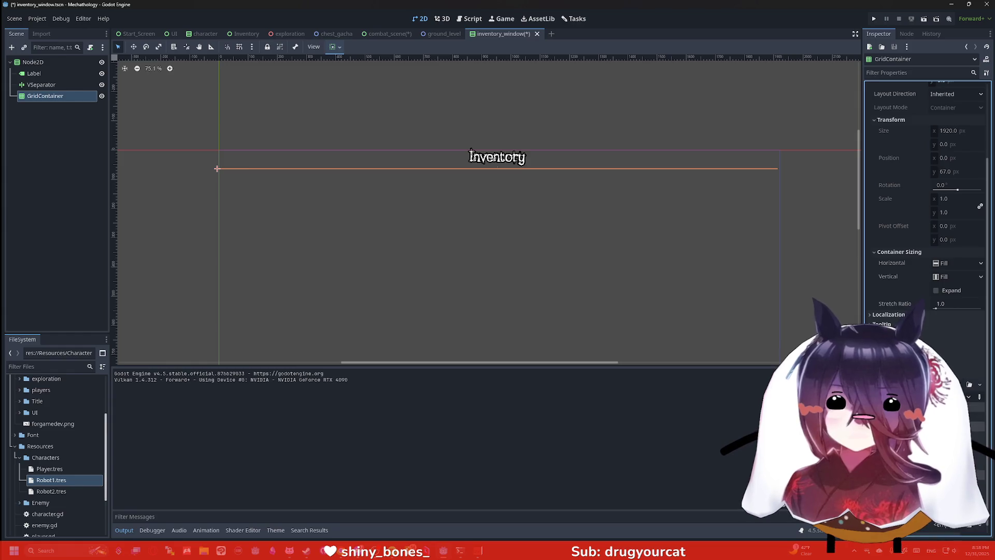
scroll(925, 207, down, 2)
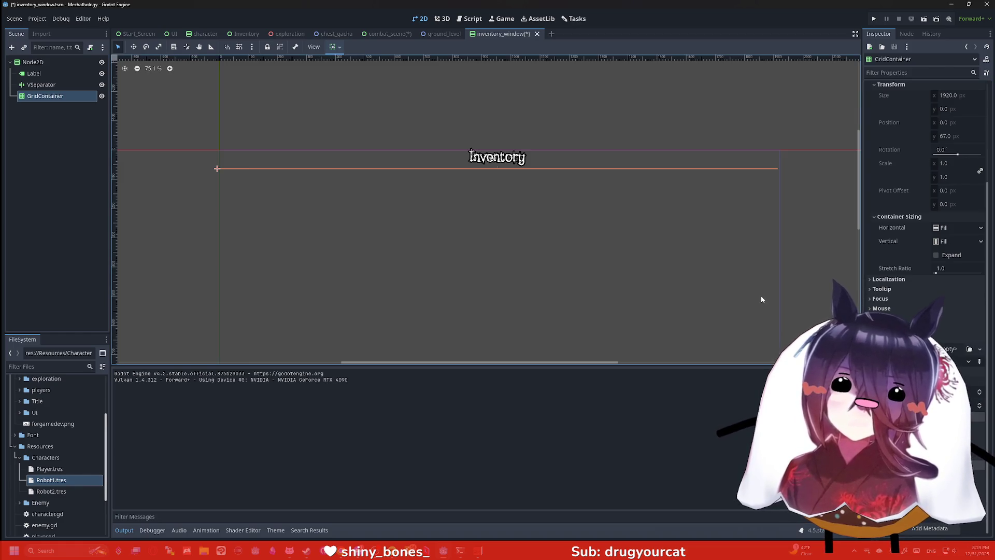
drag(762, 297, 766, 295)
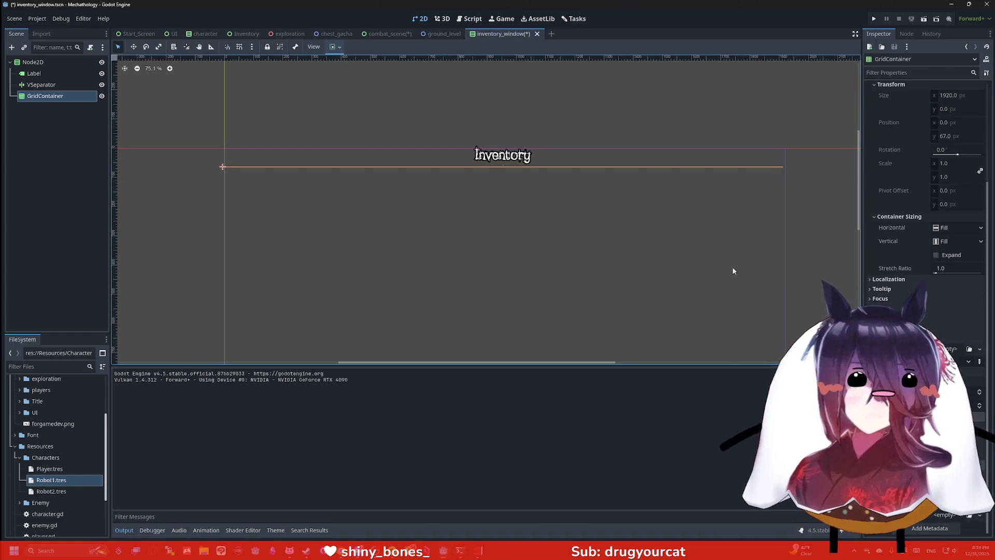
scroll(928, 233, down, 5)
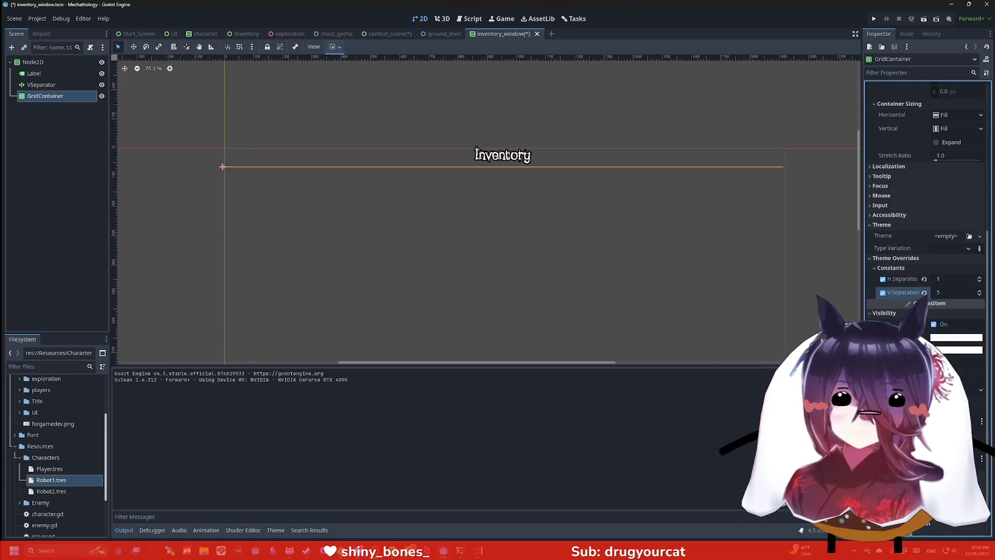
Step: Scroll the GridContainer's Inspector, collapse Layout and expand the Tooltip section
scroll(927, 233, down, 2)
scroll(928, 233, down, 2)
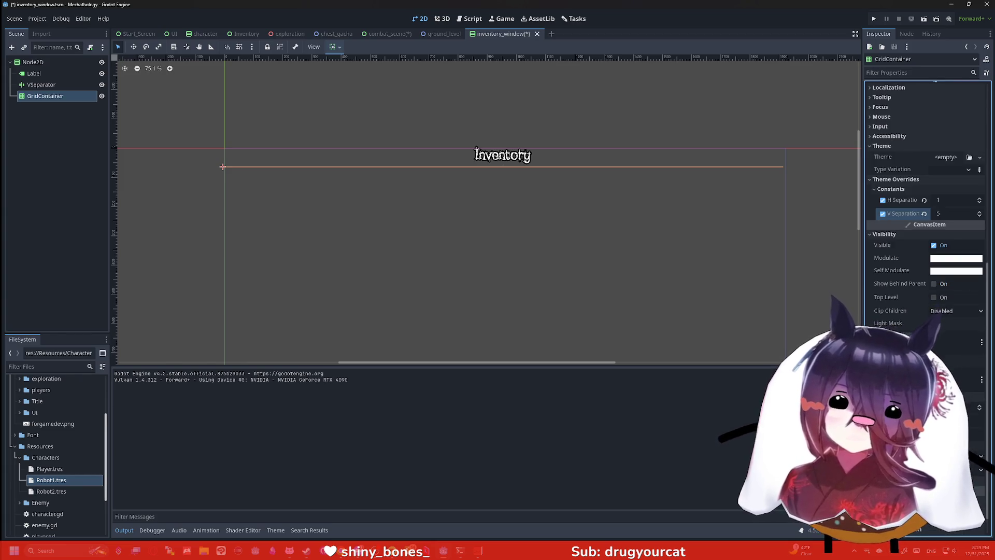
scroll(927, 233, down, 1)
scroll(927, 234, down, 2)
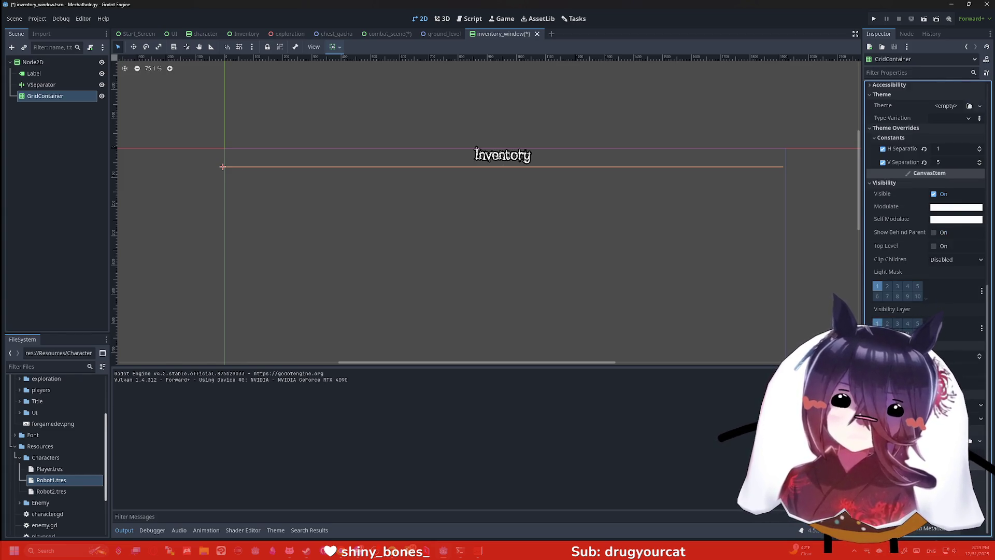
scroll(928, 234, down, 2)
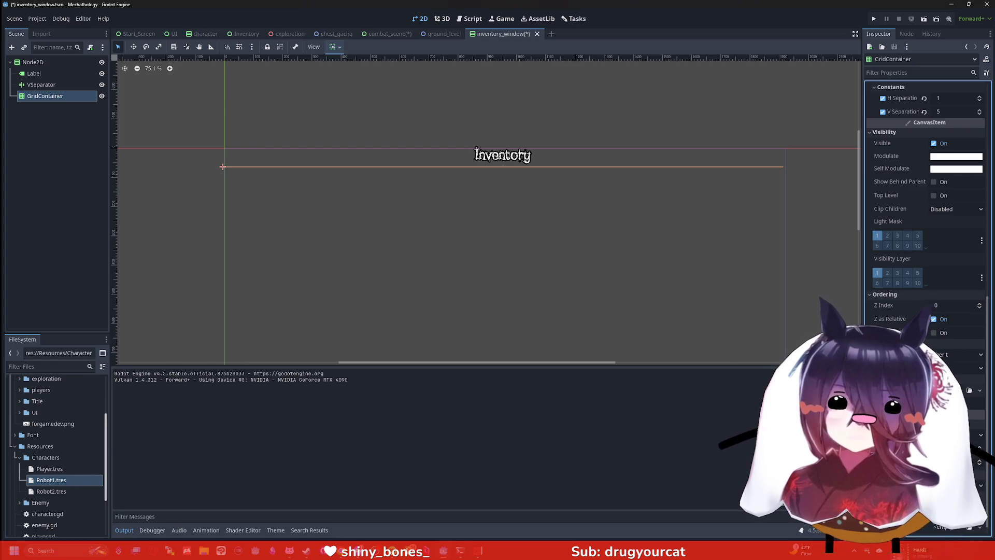
scroll(928, 207, up, 10)
scroll(907, 227, up, 2)
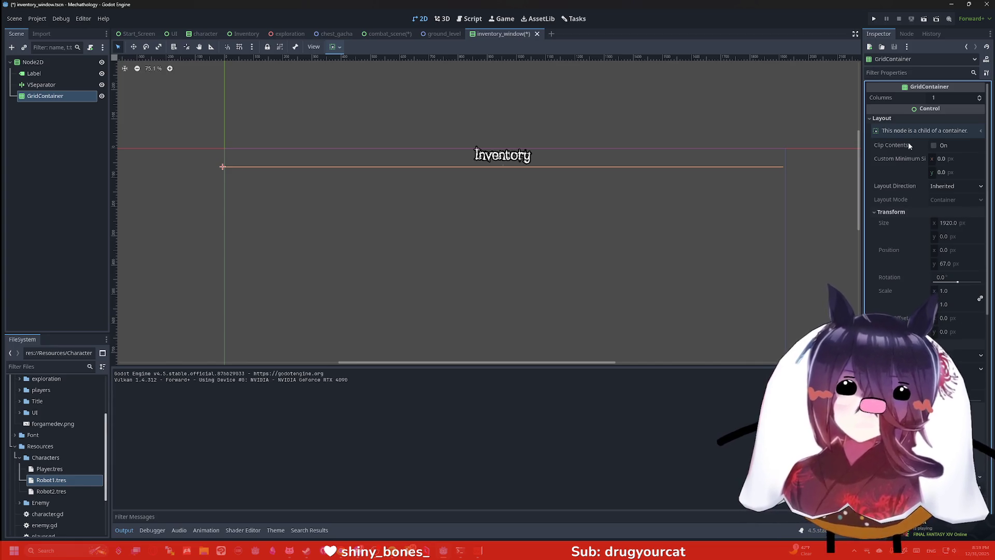
click(901, 119)
click(899, 128)
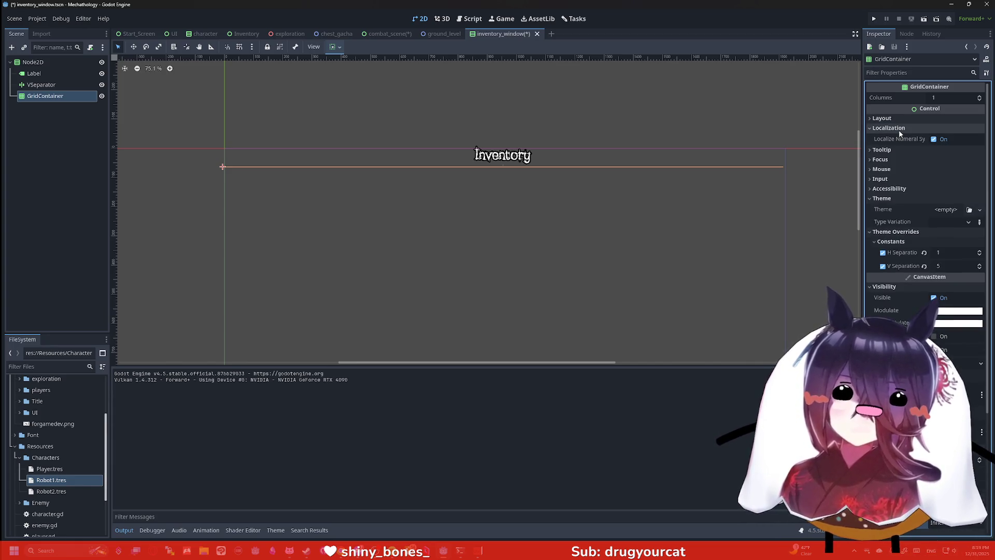
click(899, 128)
click(898, 138)
Step: Look through the Focus and Accessibility sections, then collapse them again
click(897, 136)
click(895, 138)
click(895, 138)
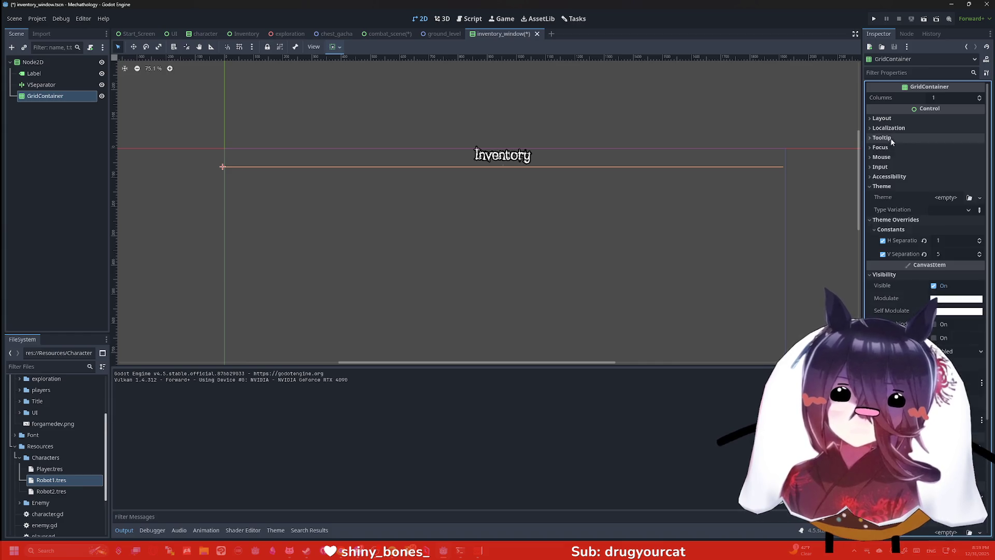
click(891, 148)
click(890, 148)
click(887, 157)
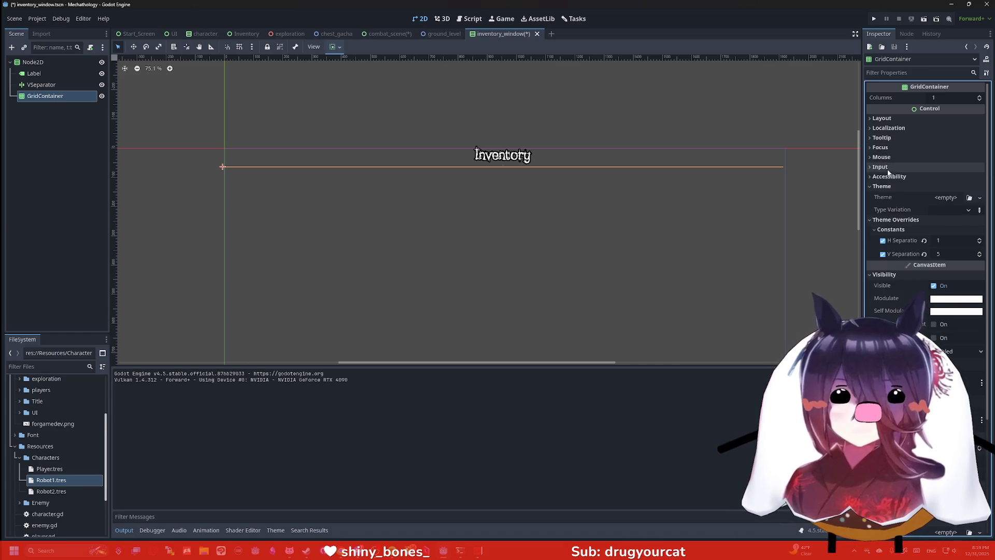
click(887, 157)
click(888, 176)
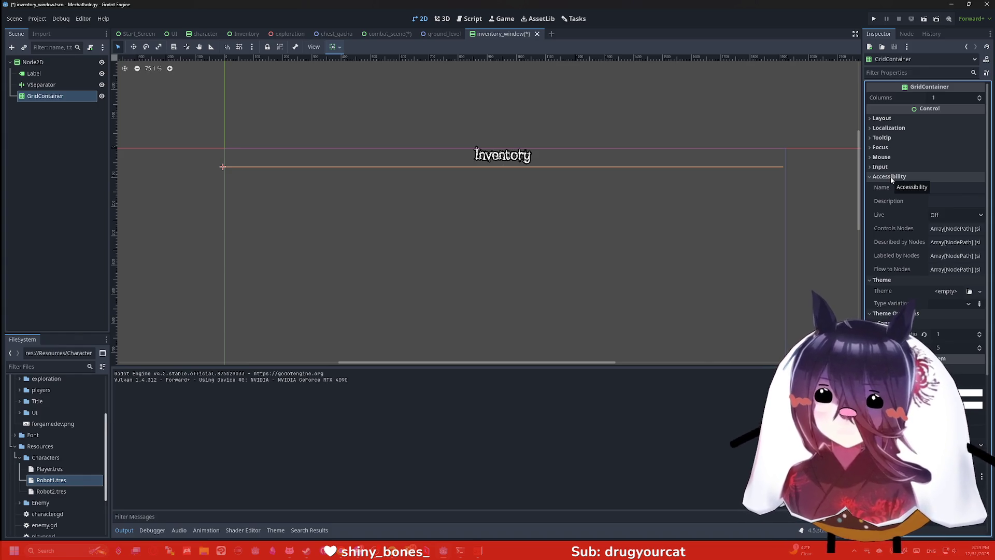
click(889, 176)
Step: Show the grid's separation overrides (1 and 5) and reselect the GridContainer
click(894, 220)
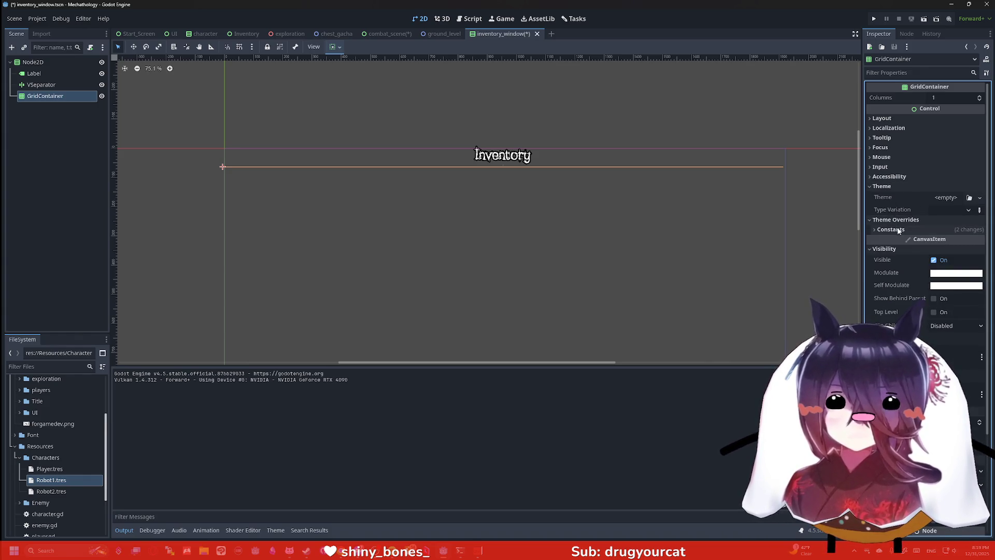
click(895, 219)
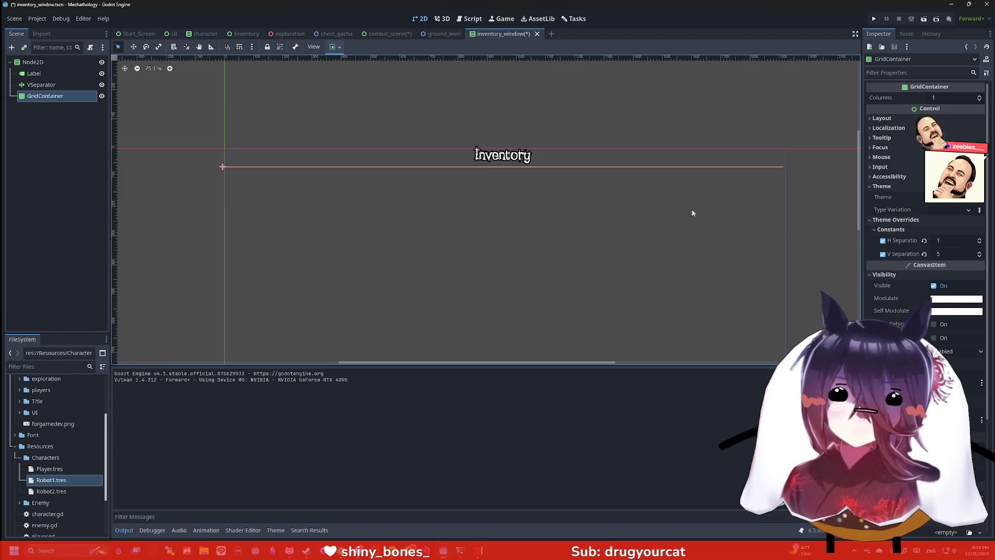
click(415, 164)
click(30, 95)
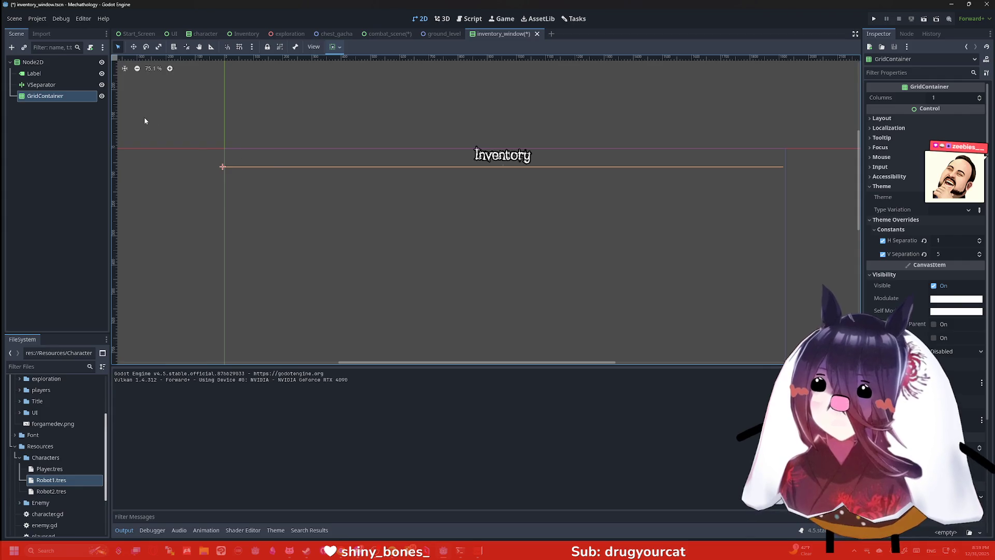
Step: Add a Button child to the GridContainer and paste copies of it
key(ctrl+a)
text(button)
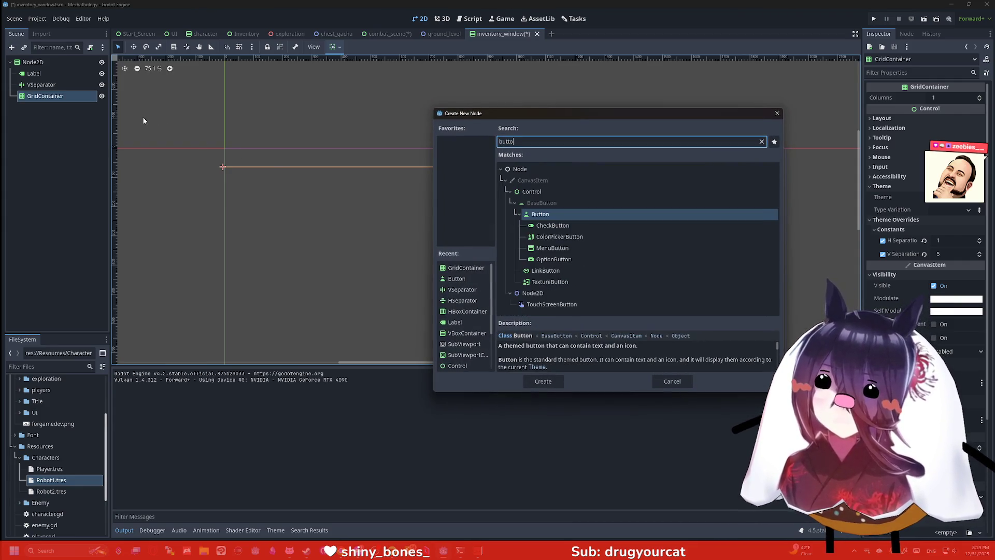
key(Return)
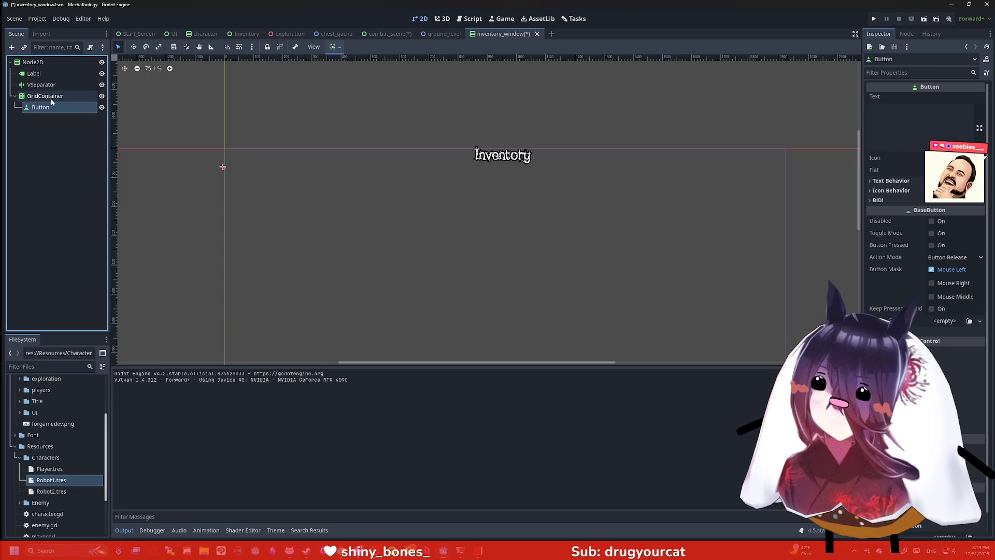
click(51, 97)
key(ctrl+v)
key(ctrl+v)
key(ctrl+v)
key(ctrl+v)
key(ctrl+v)
key(ctrl+v)
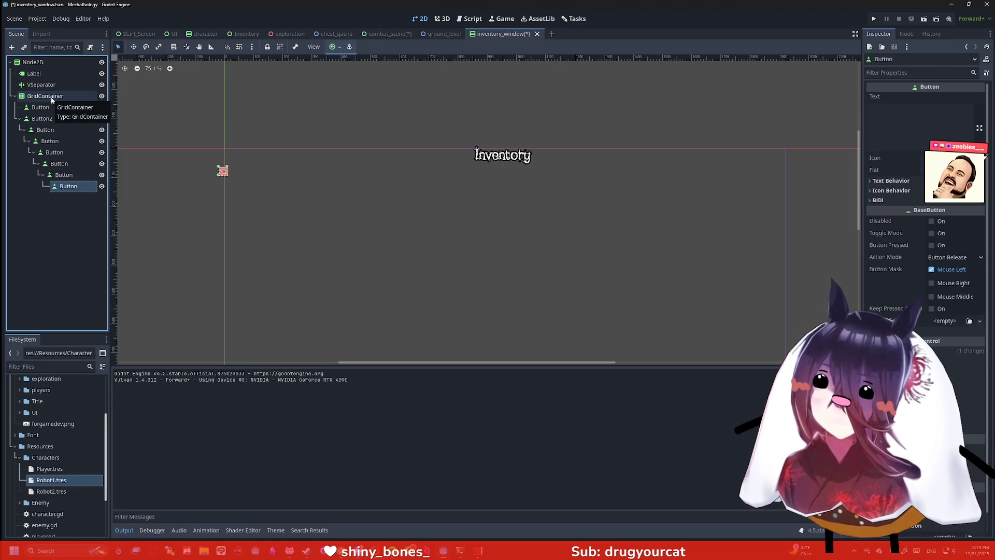
Step: Move the nested Button copies directly under GridContainer as Button6 through Button8
drag(51, 141, 44, 98)
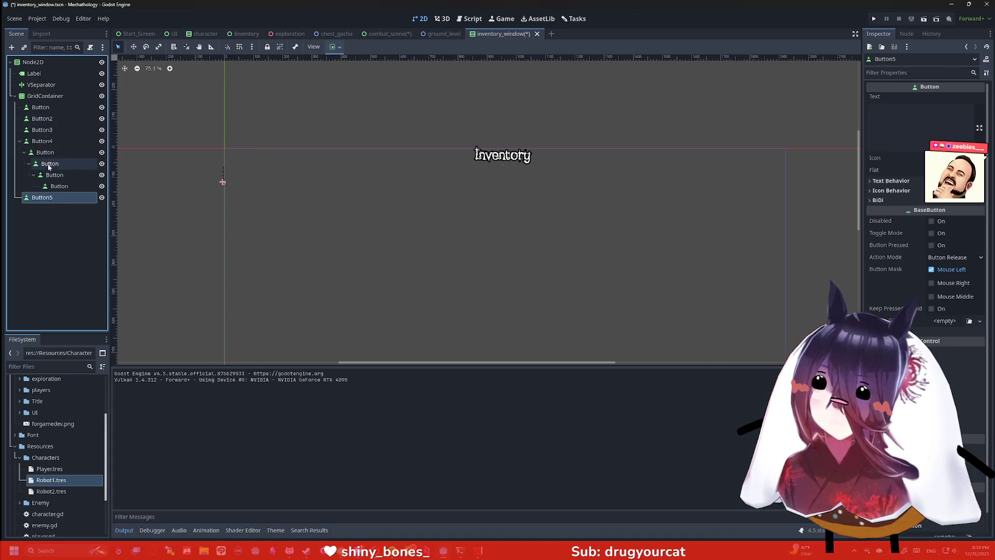
drag(46, 152, 45, 98)
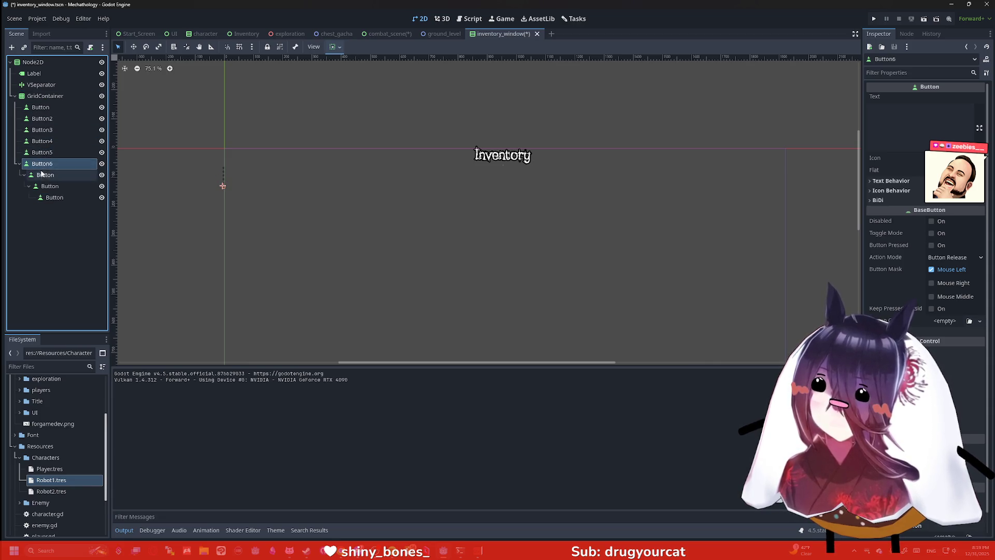
mouse_move(42, 175)
mouse_down()
mouse_move(20, 98)
mouse_move(44, 130)
mouse_up()
double_click(20, 98)
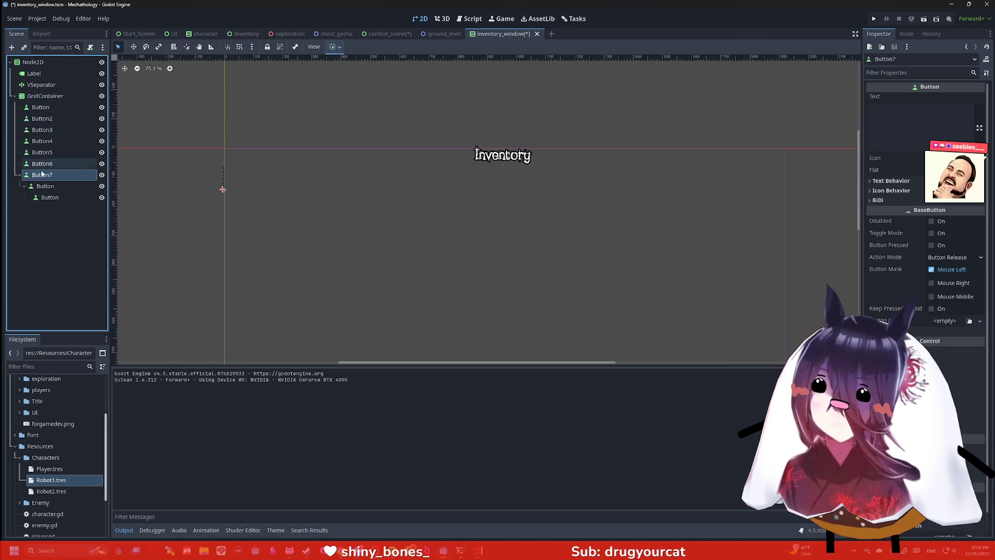
drag(42, 186, 54, 101)
scroll(217, 172, up, 8)
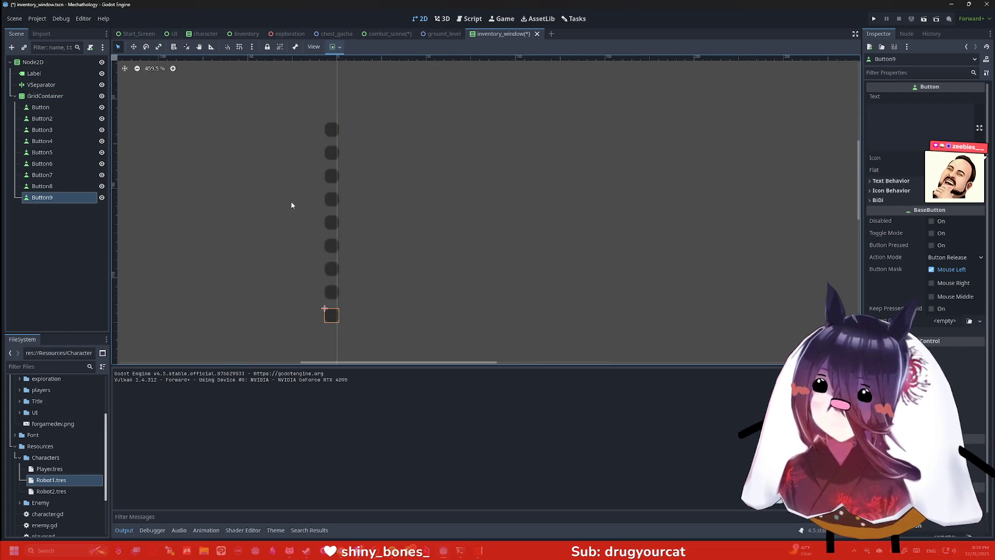
click(72, 96)
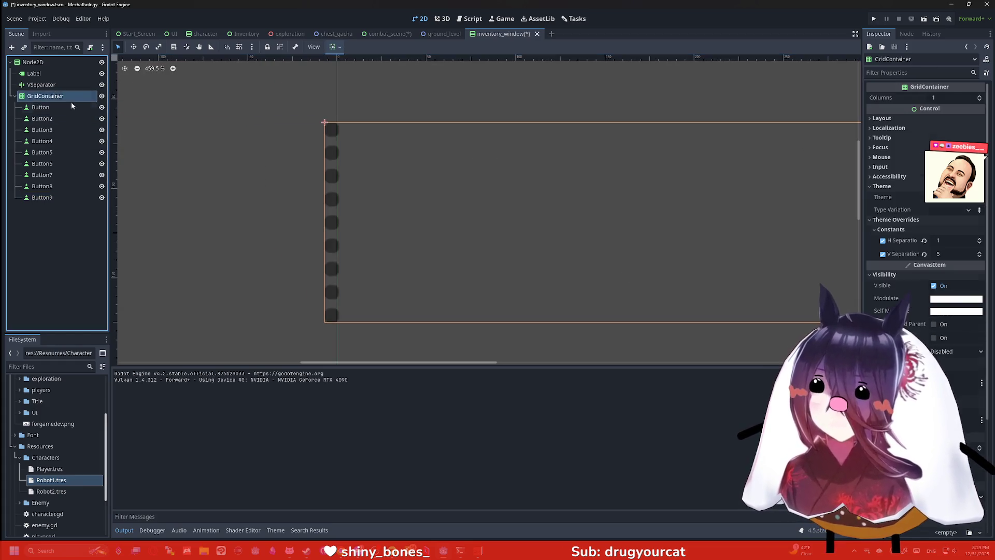
Step: Try a horizontal separation of 2 on the grid, then remove that override
click(949, 241)
text(2)
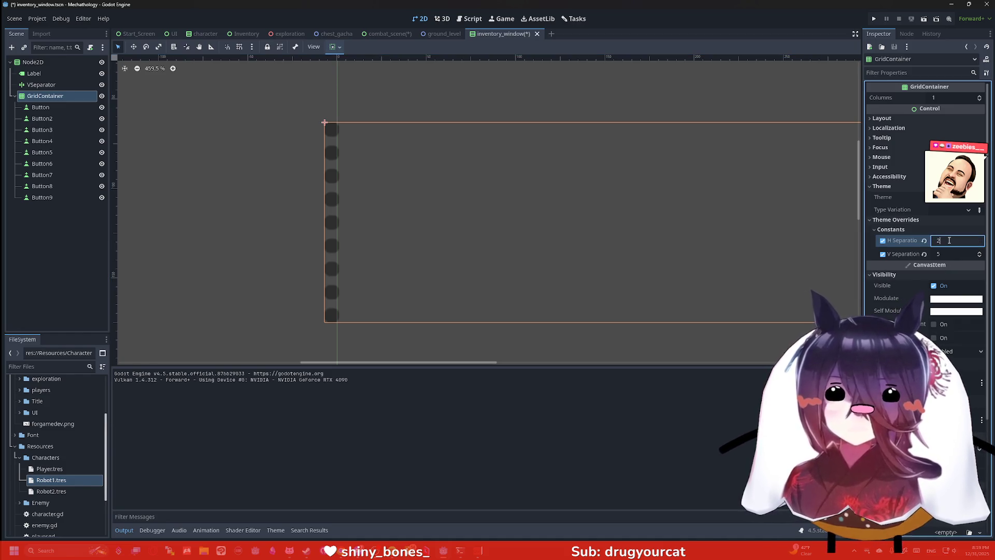
key(Return)
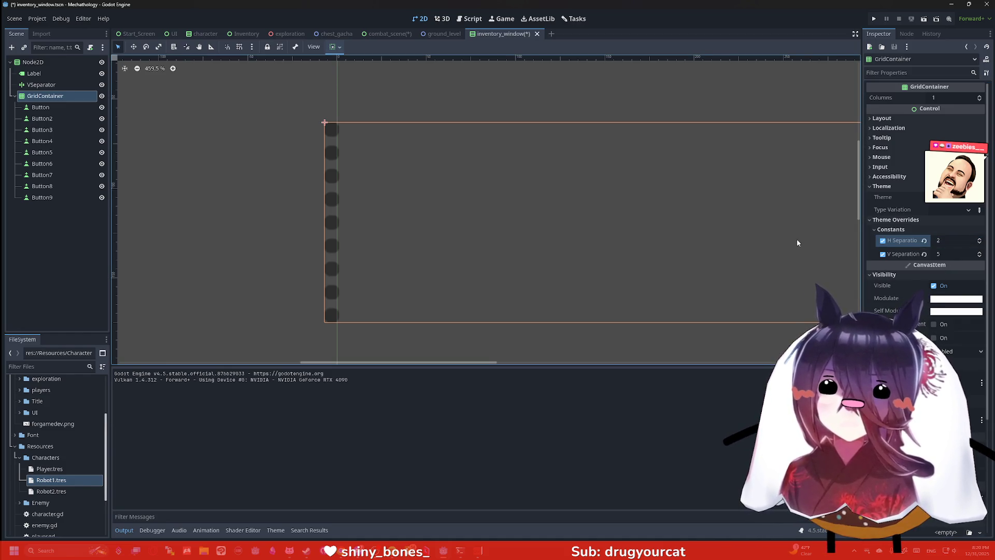
scroll(797, 242, down, 10)
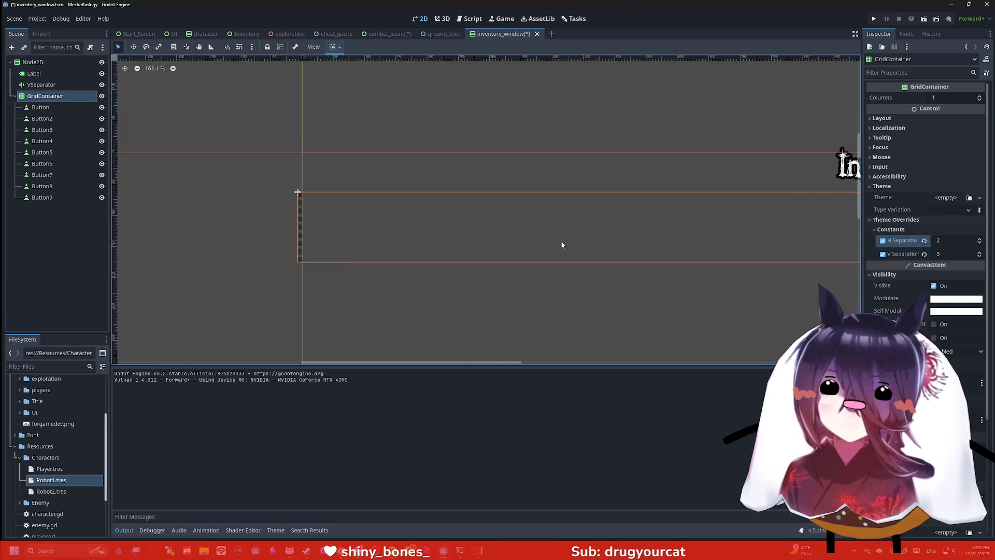
scroll(596, 242, down, 4)
mouse_move(628, 240)
mouse_down()
mouse_move(369, 236)
mouse_move(796, 187)
mouse_up()
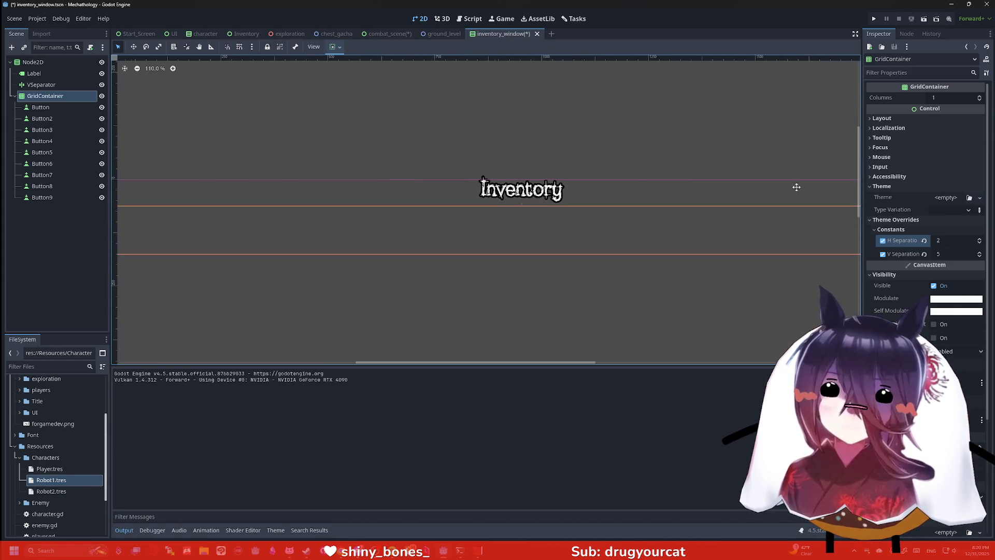
scroll(680, 216, down, 3)
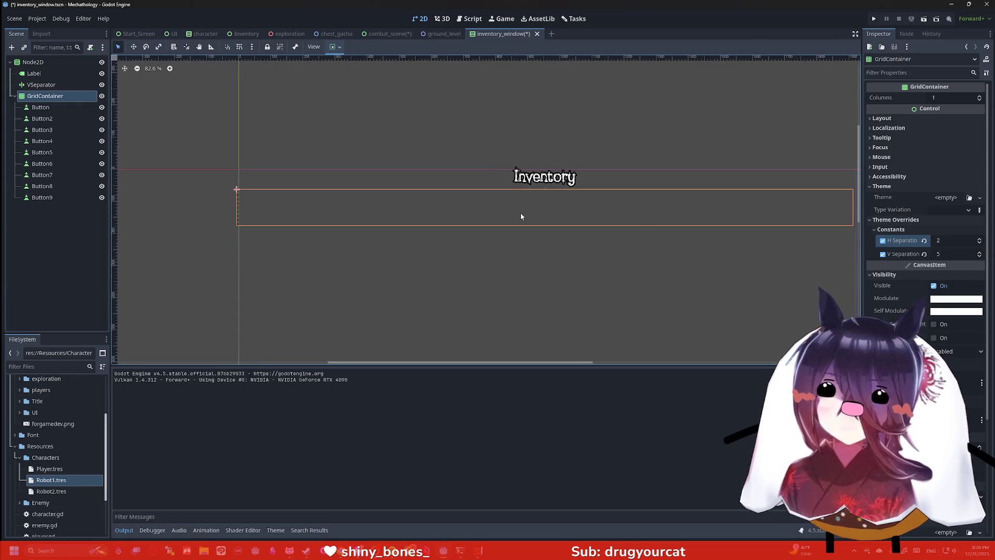
click(883, 240)
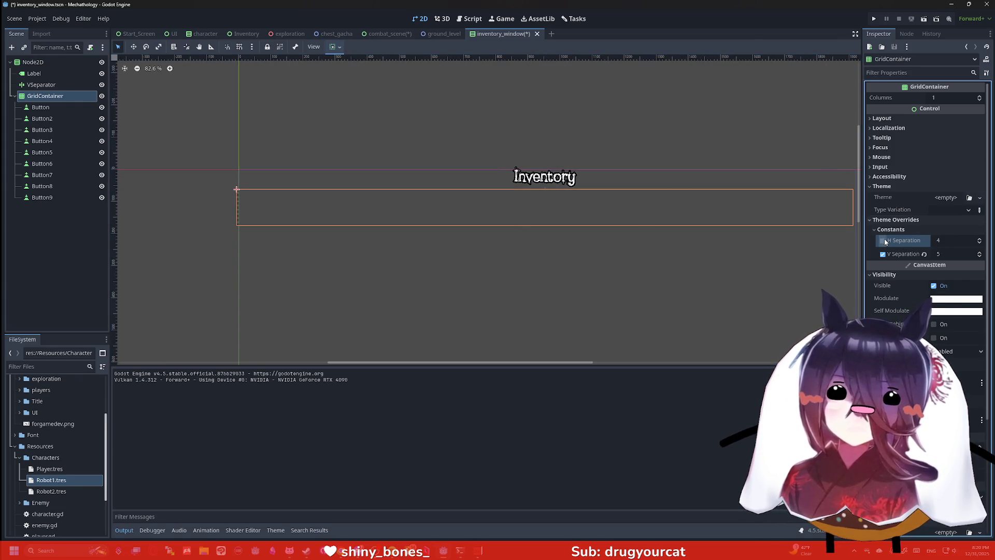
Step: Save the scene and move Button to the end of the grid, after Button9
click(378, 266)
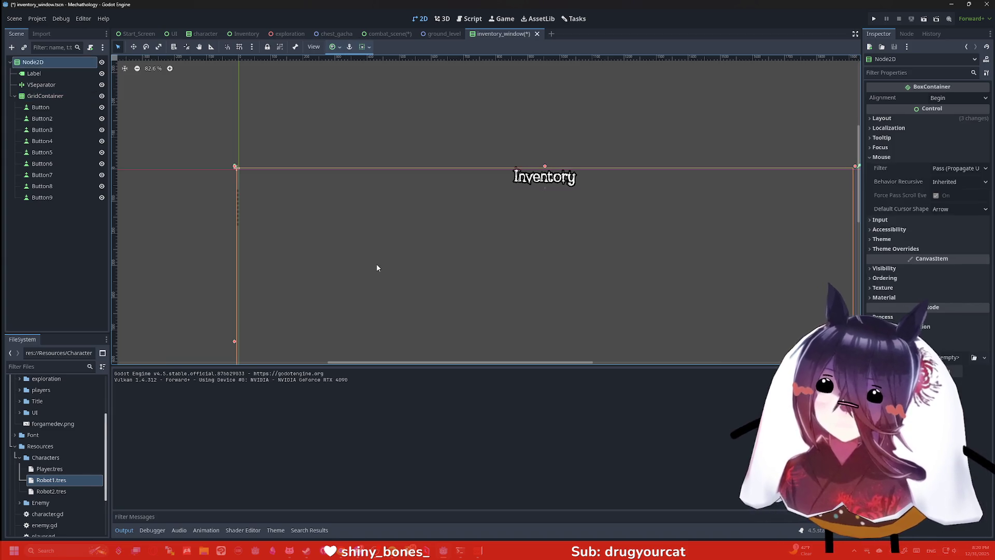
key(ctrl+s)
click(44, 96)
click(46, 107)
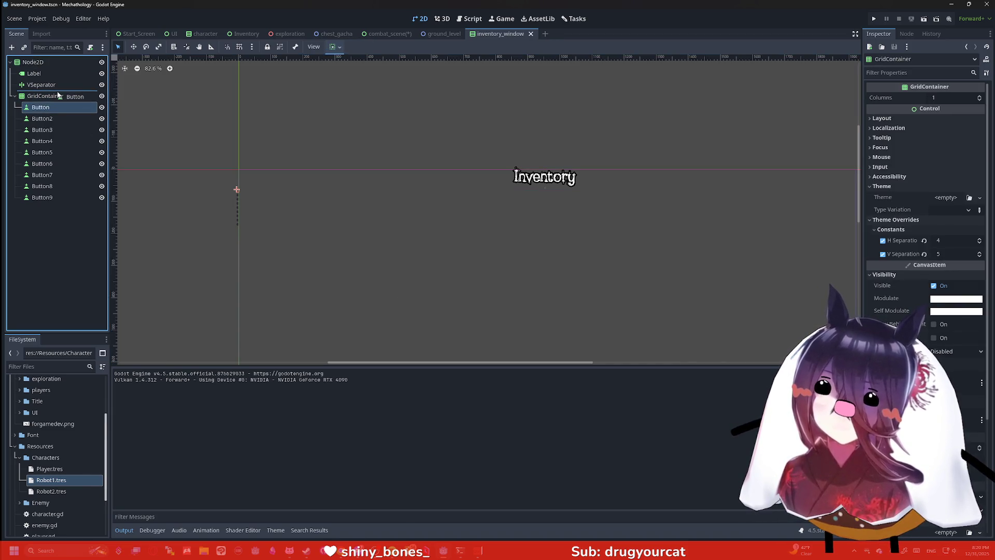
drag(52, 94, 46, 107)
scroll(204, 189, up, 5)
click(343, 272)
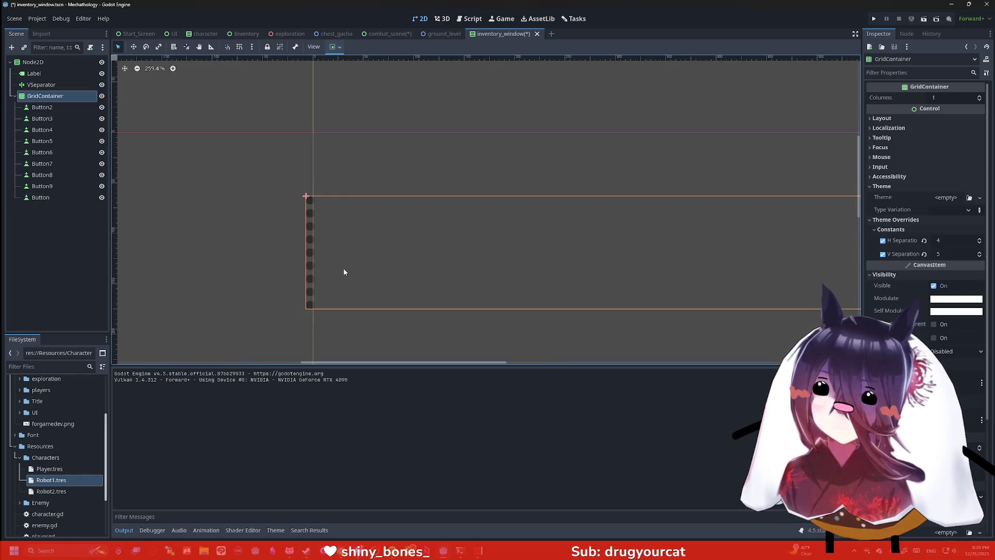
Step: Set the grid's horizontal and vertical separation overrides to 2
click(951, 242)
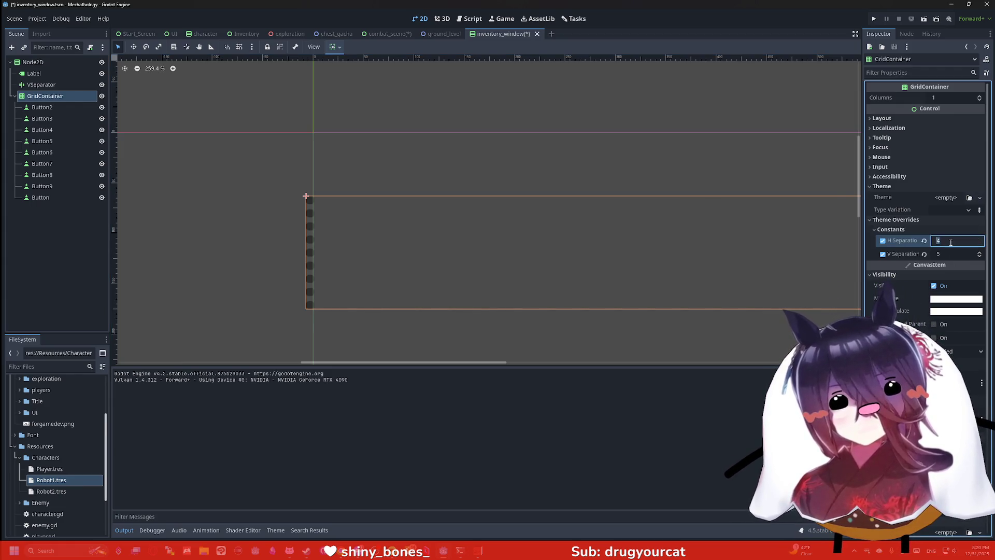
click(951, 253)
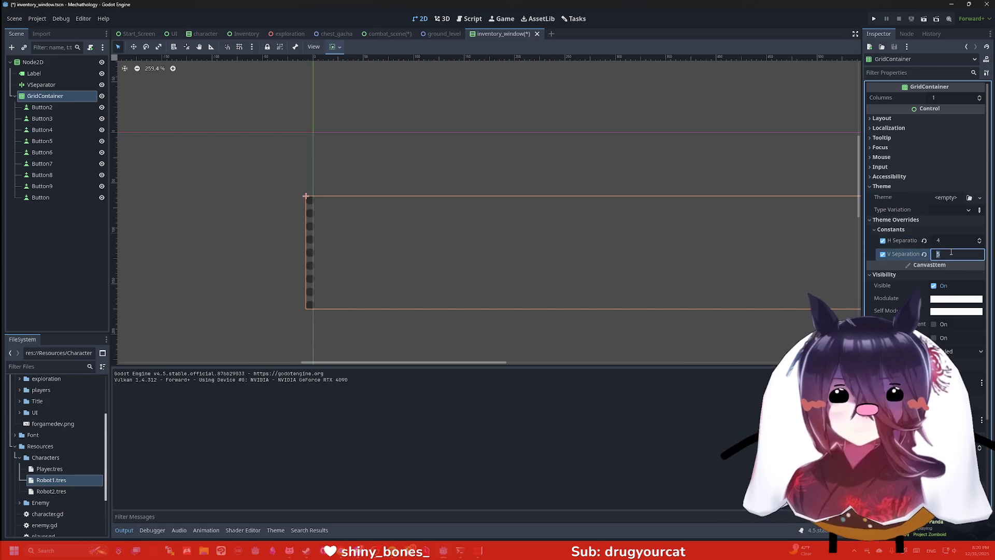
click(948, 241)
text(2)
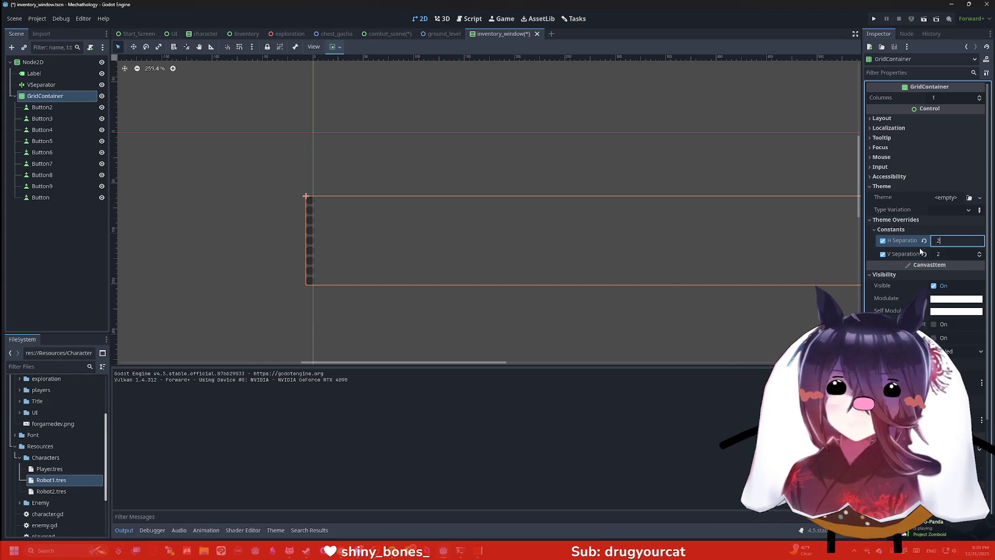
key(Return)
scroll(640, 300, down, 3)
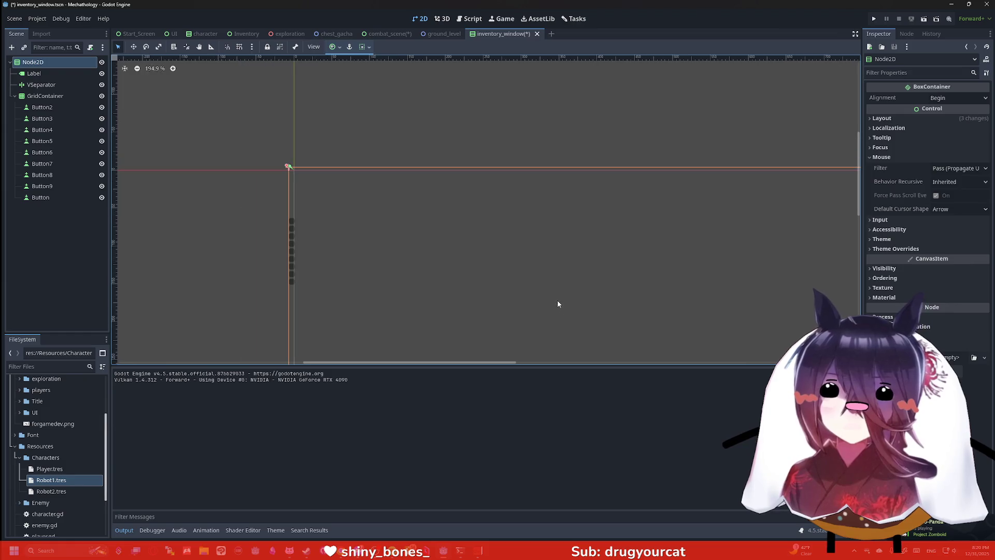
click(50, 96)
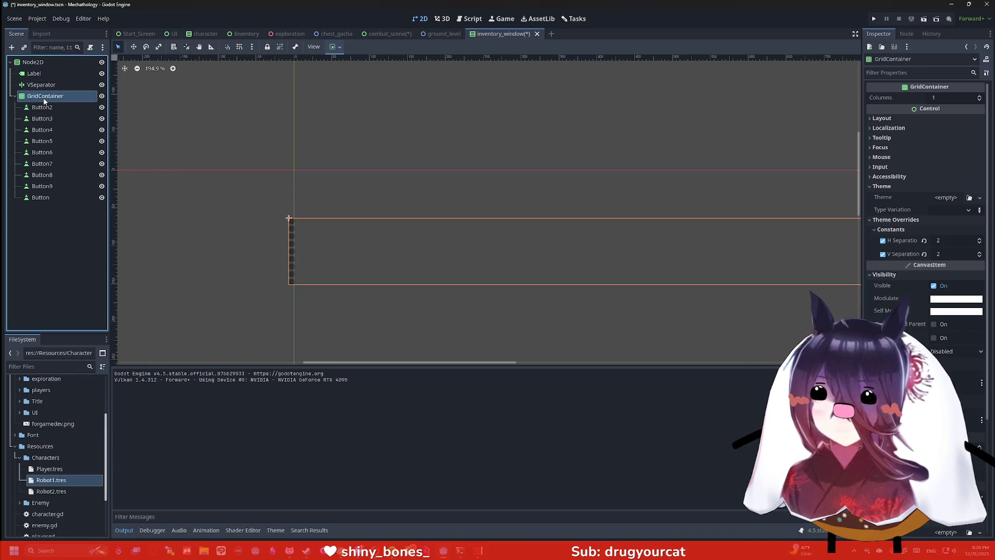
drag(39, 75, 220, 231)
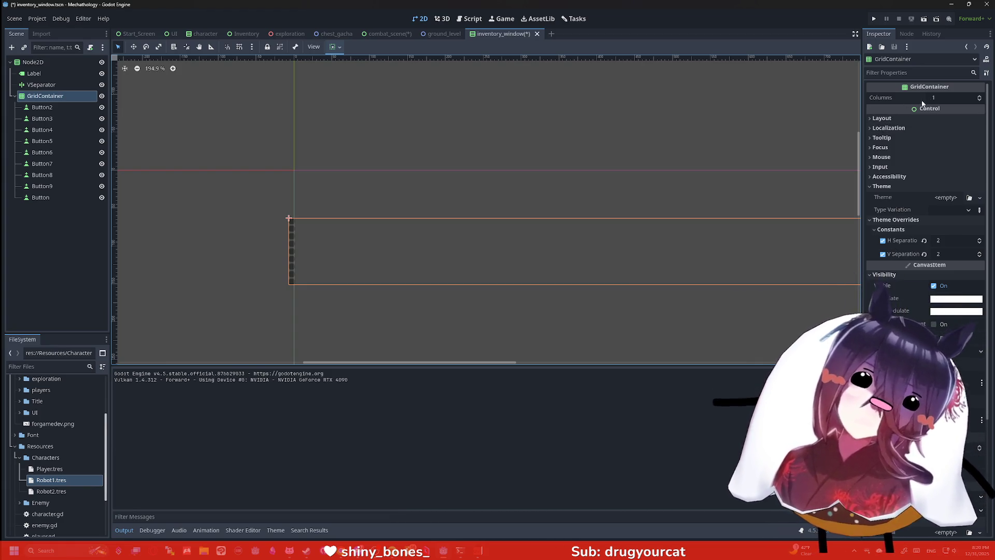
Step: Set the GridContainer to 2 columns
click(949, 98)
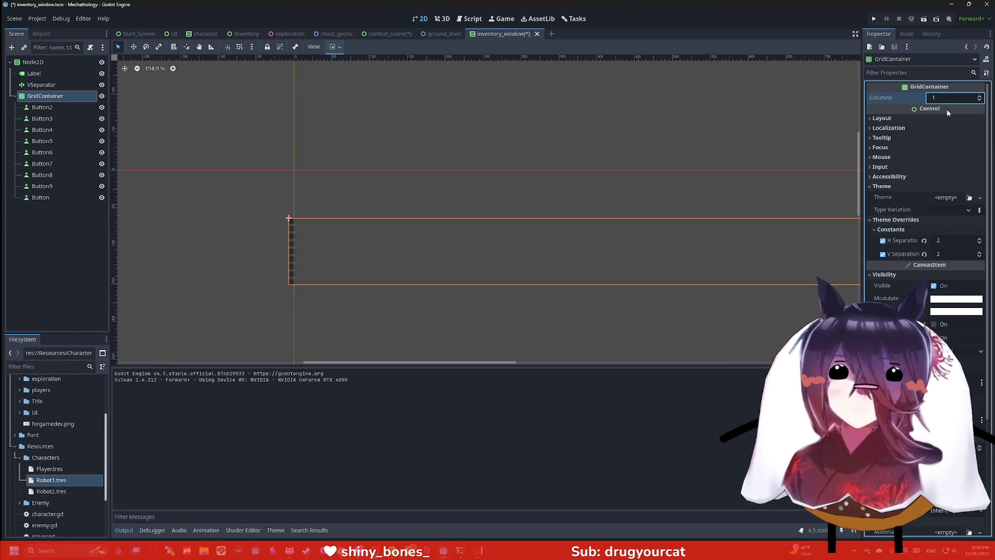
click(939, 98)
text(2)
key(Return)
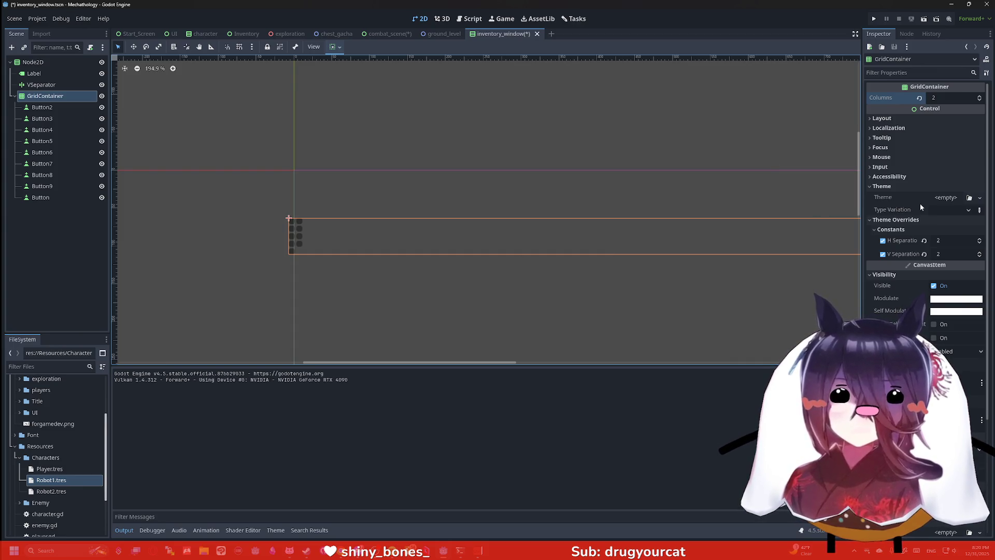
Step: Set both horizontal and vertical separation to 0, after briefly trying 50
click(942, 241)
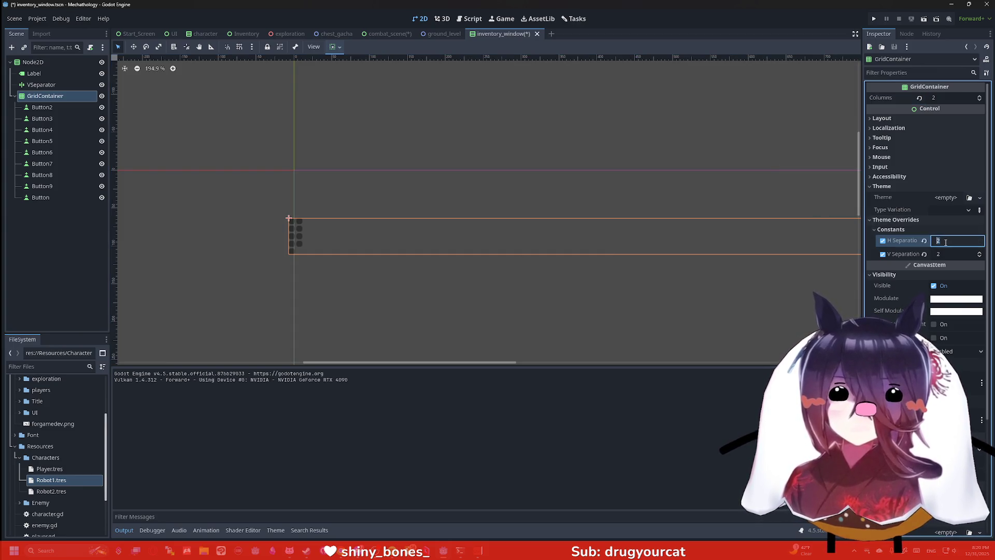
text(50)
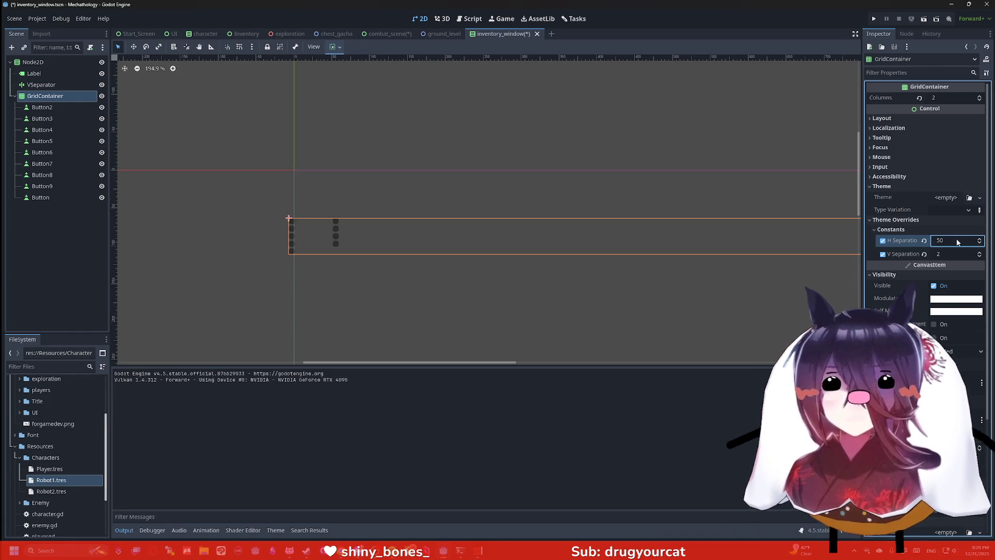
key(ctrl+z)
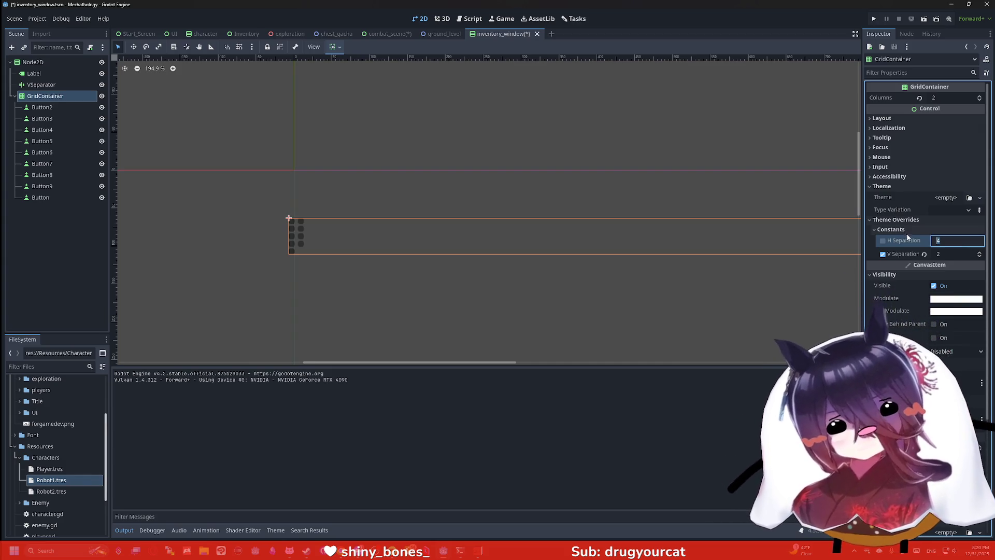
text(0)
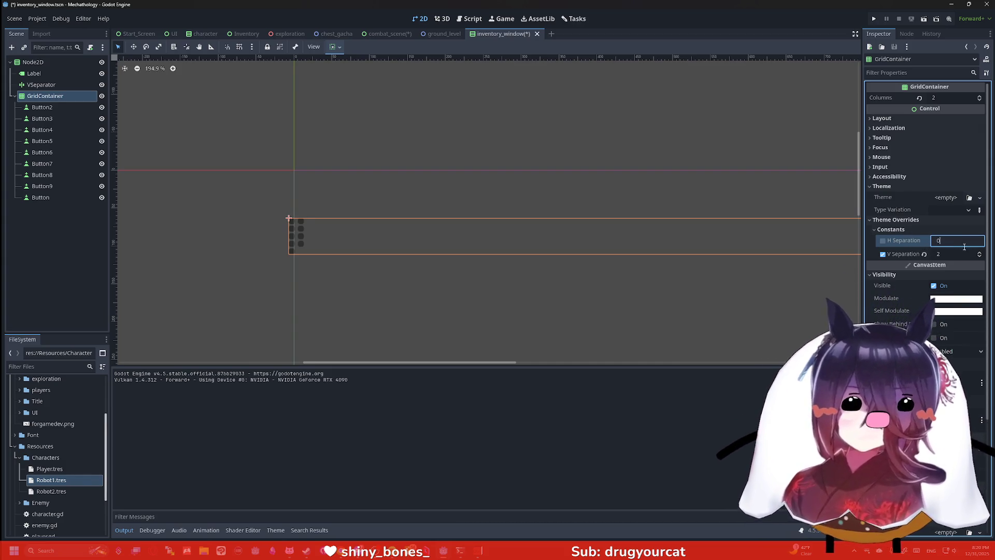
click(960, 252)
text(0)
key(Return)
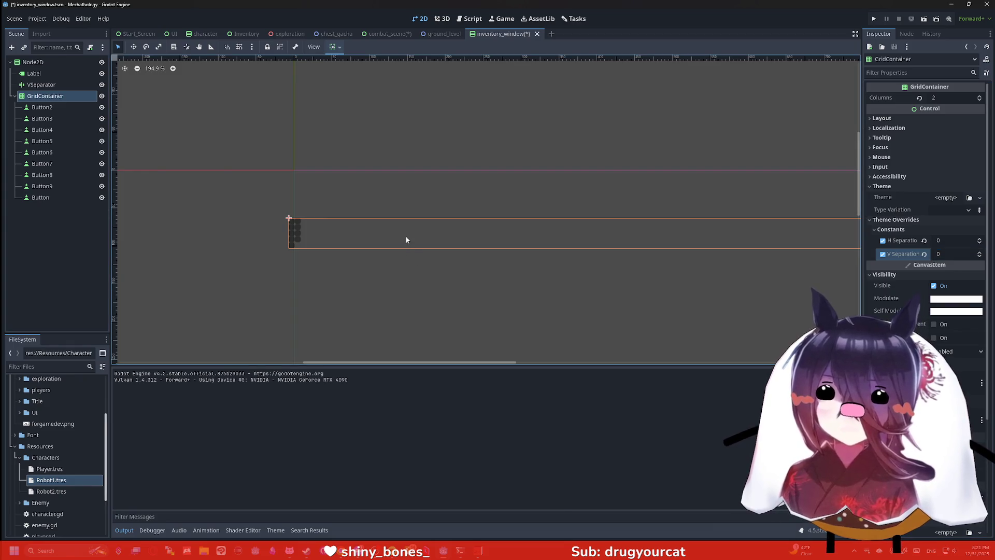
drag(406, 239, 467, 251)
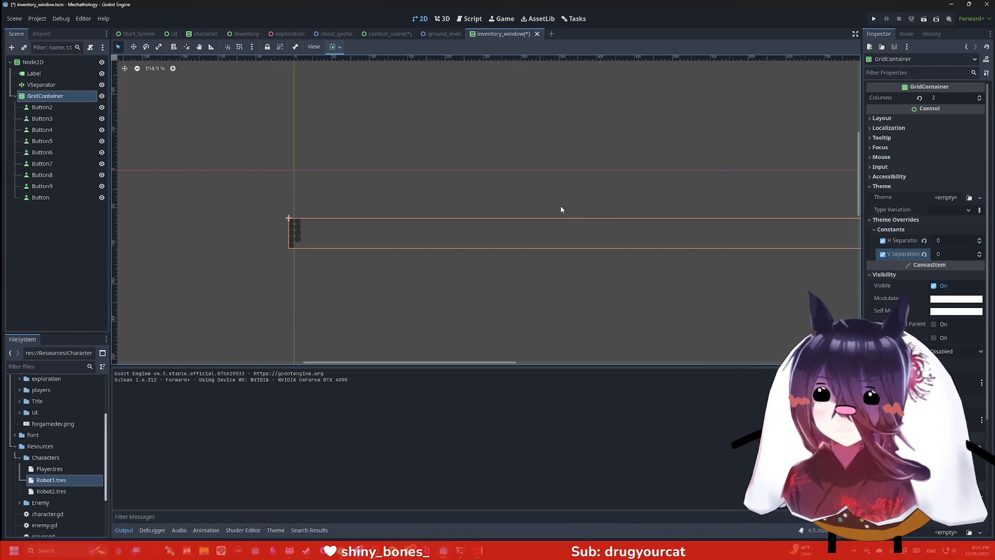
Step: Set Button2's text to 'Resource' and delete the other eight buttons
click(77, 108)
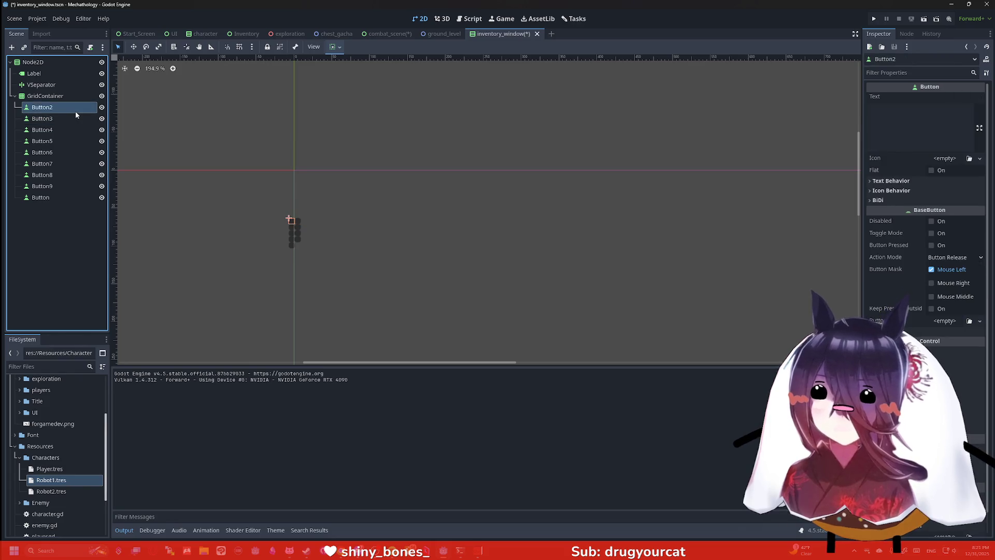
click(933, 119)
text(Resource)
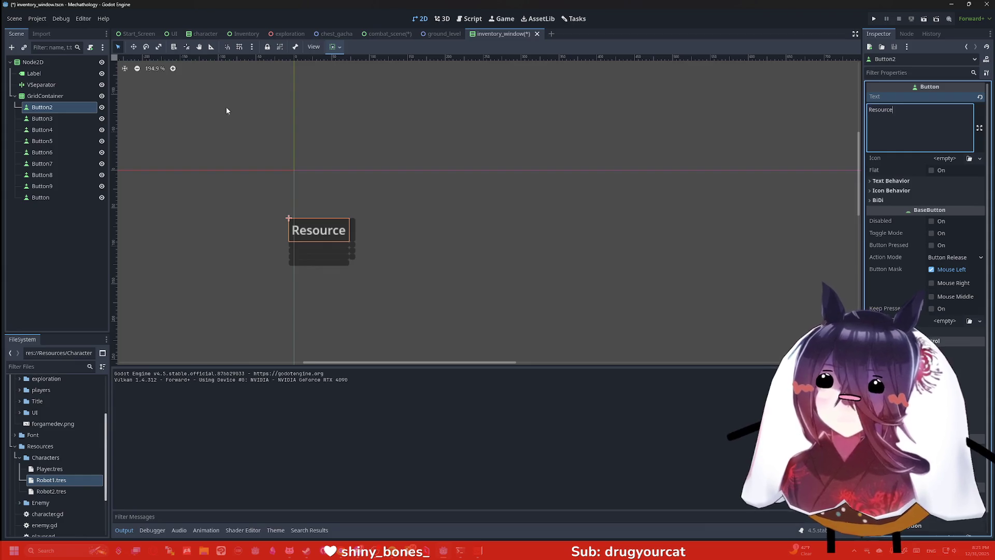
click(62, 118)
shift+click(77, 197)
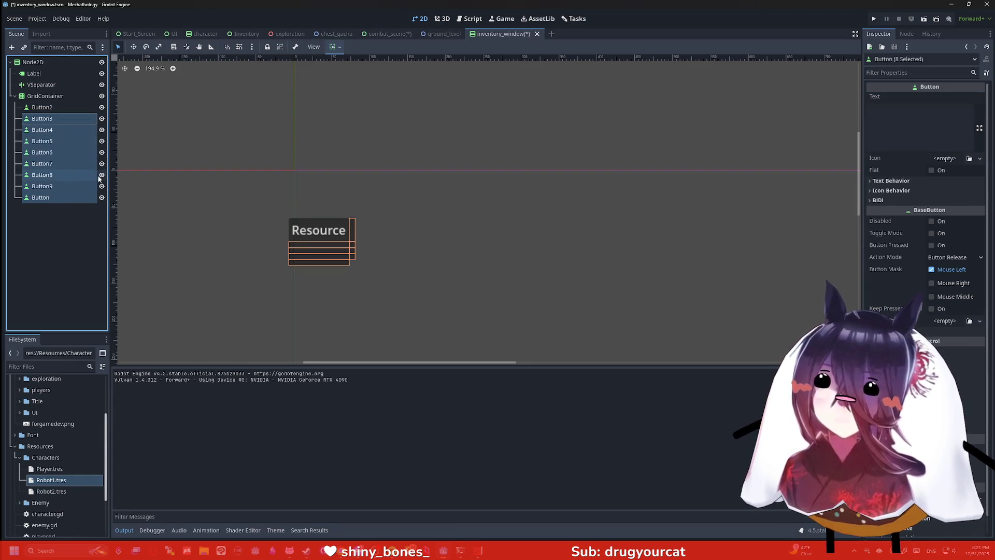
key(Delete)
click(477, 286)
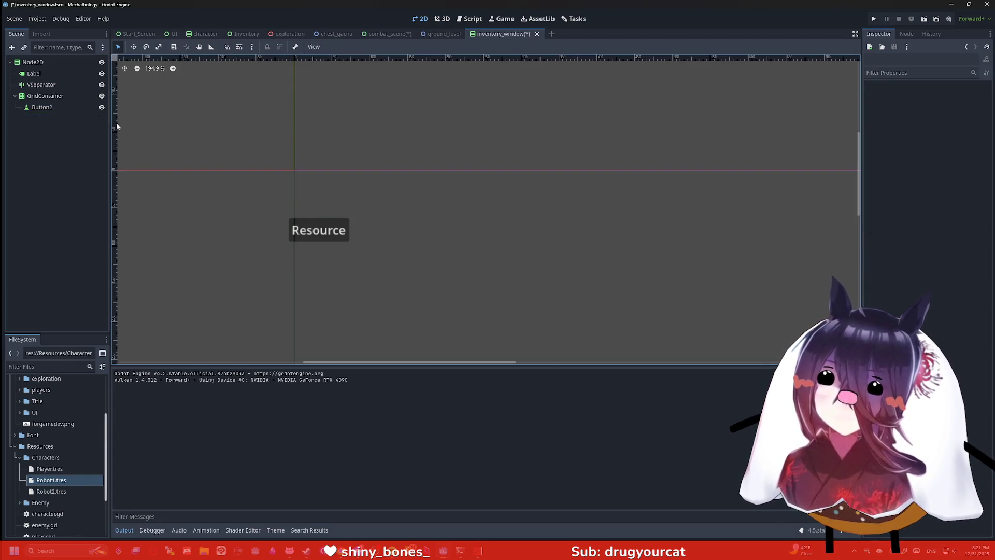
Step: Duplicate the Resource button until the grid holds ten slots
click(59, 96)
click(63, 107)
key(ctrl+d)
key(ctrl+d)
key(ctrl+d)
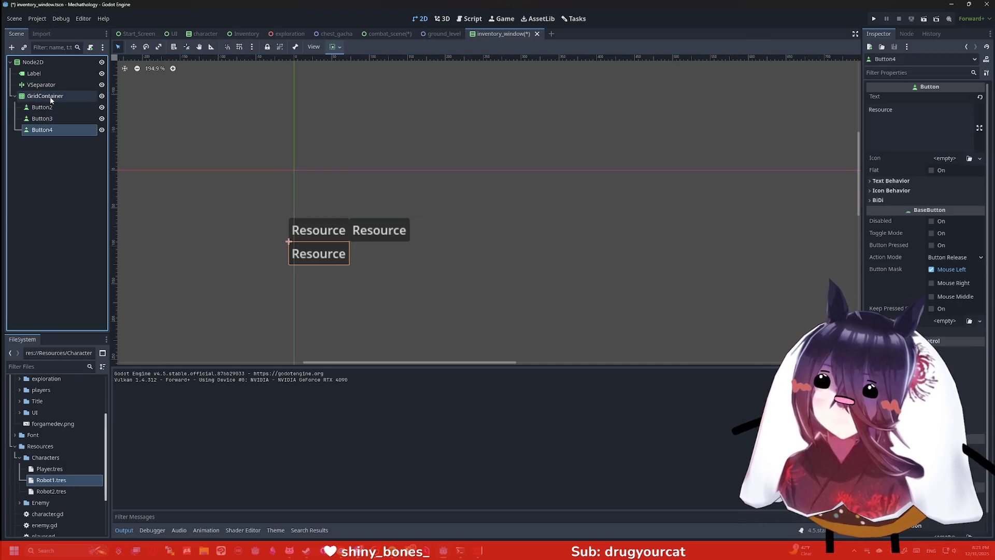
key(ctrl+d)
key(ctrl+d)
key(ctrl+d)
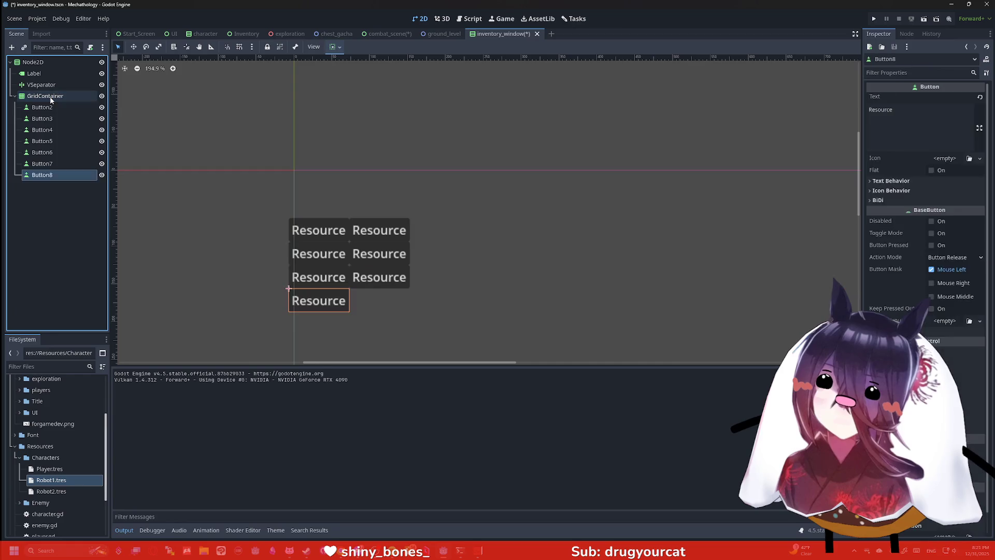
click(51, 100)
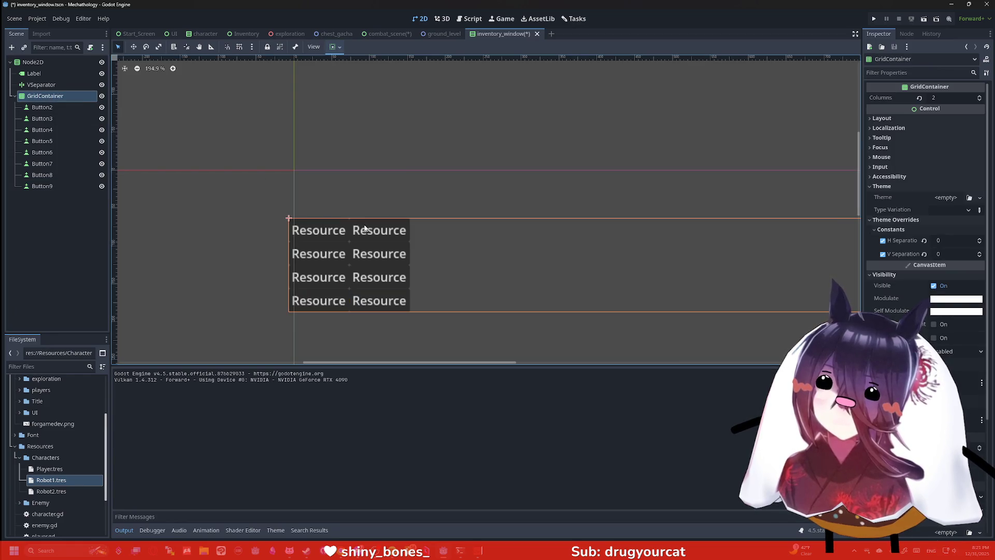
click(45, 101)
key(ctrl+d)
key(ctrl+d)
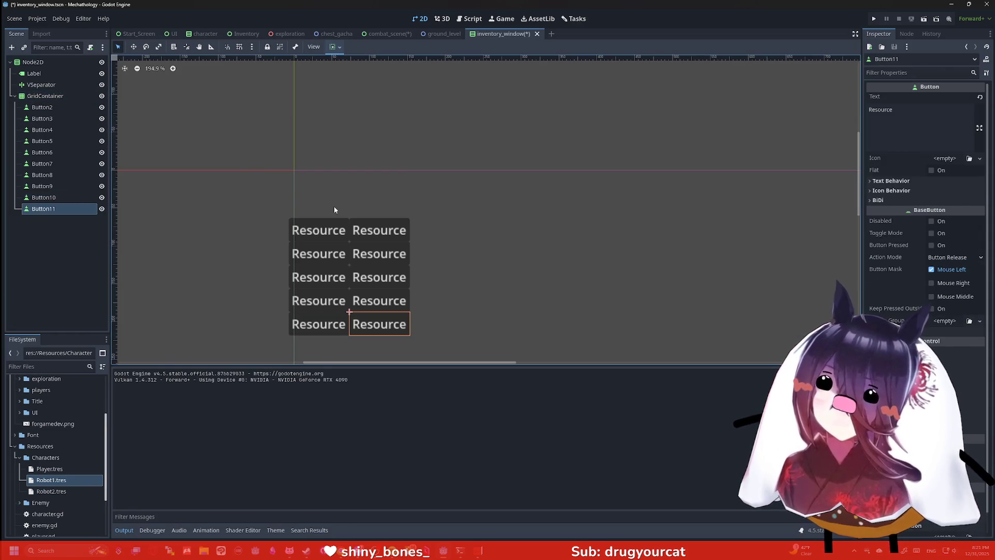
scroll(331, 200, down, 2)
scroll(342, 200, right, 3)
scroll(356, 204, down, 1)
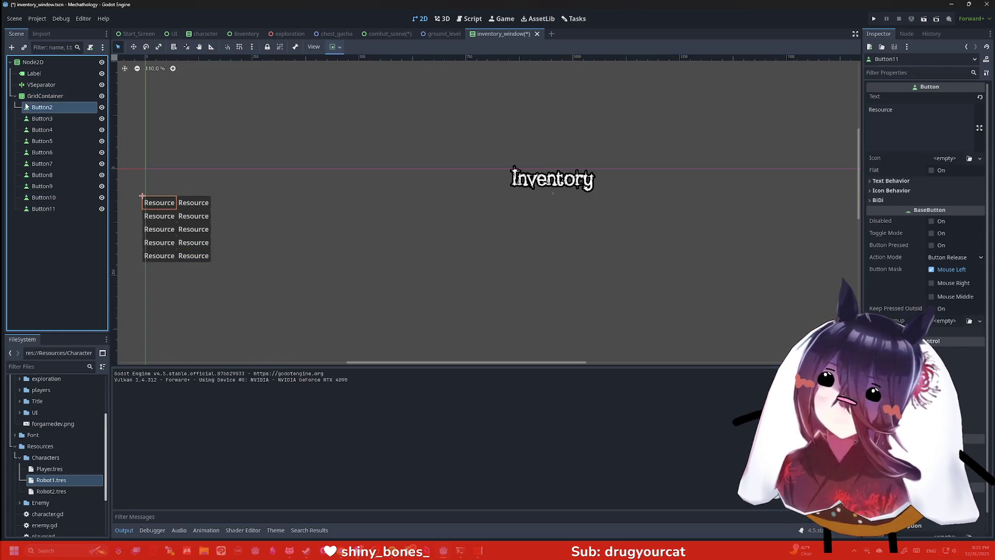
Step: Centre the grid horizontally under the Inventory title, save, and view combat_scene
click(45, 96)
click(333, 46)
click(351, 76)
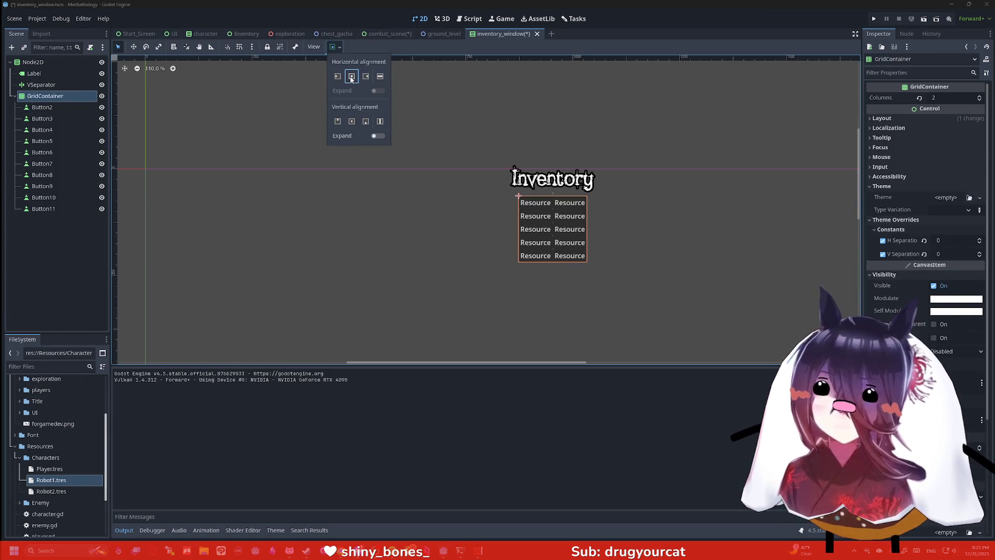
scroll(487, 228, up, 3)
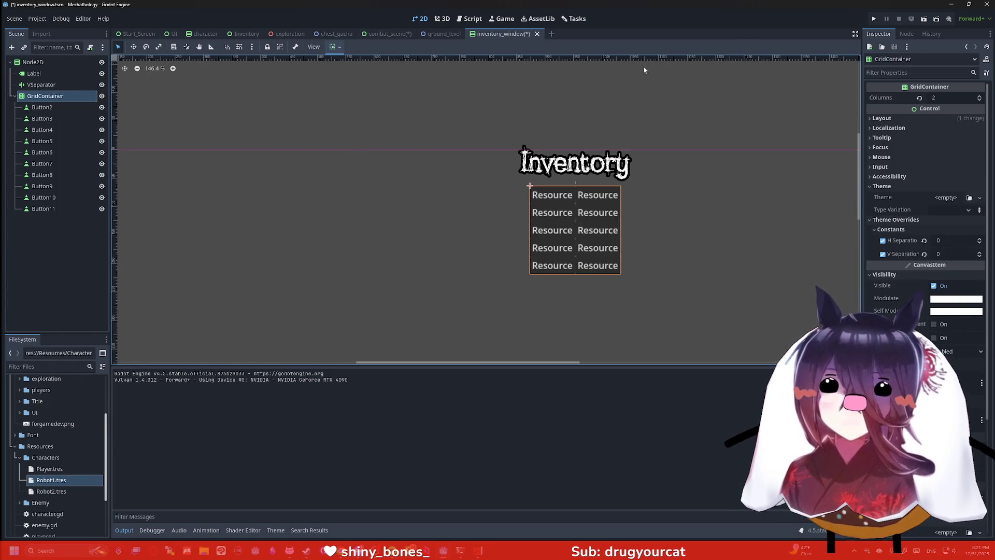
key(ctrl+s)
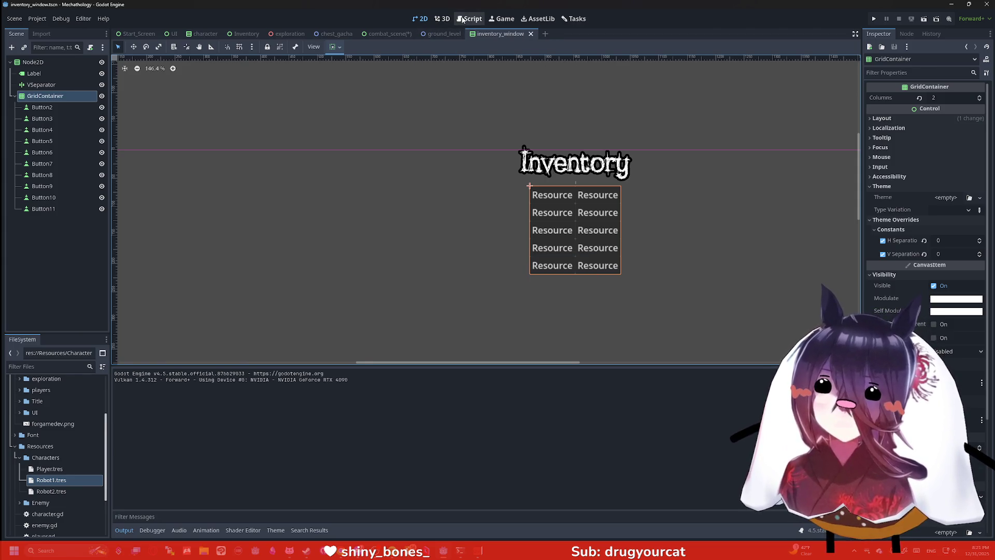
click(393, 34)
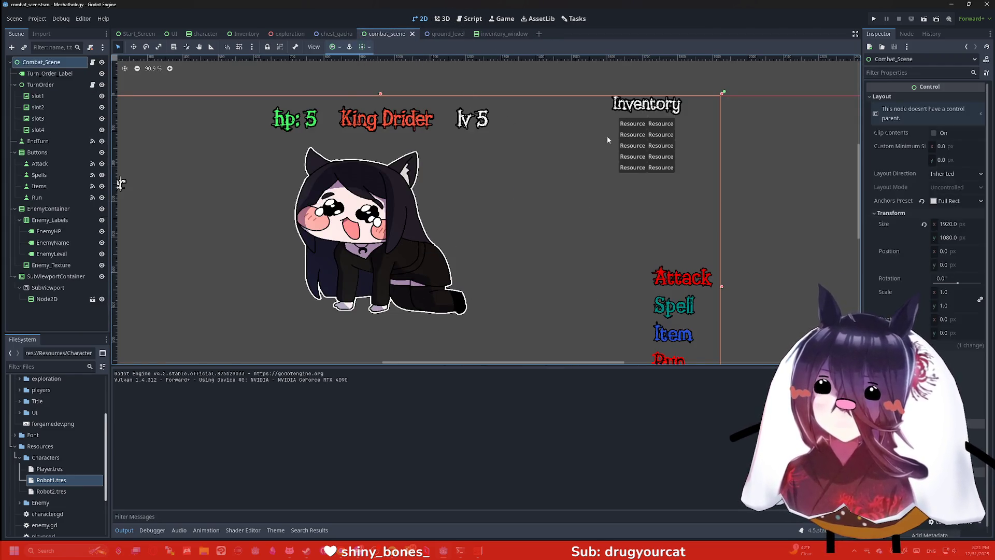
scroll(656, 134, up, 7)
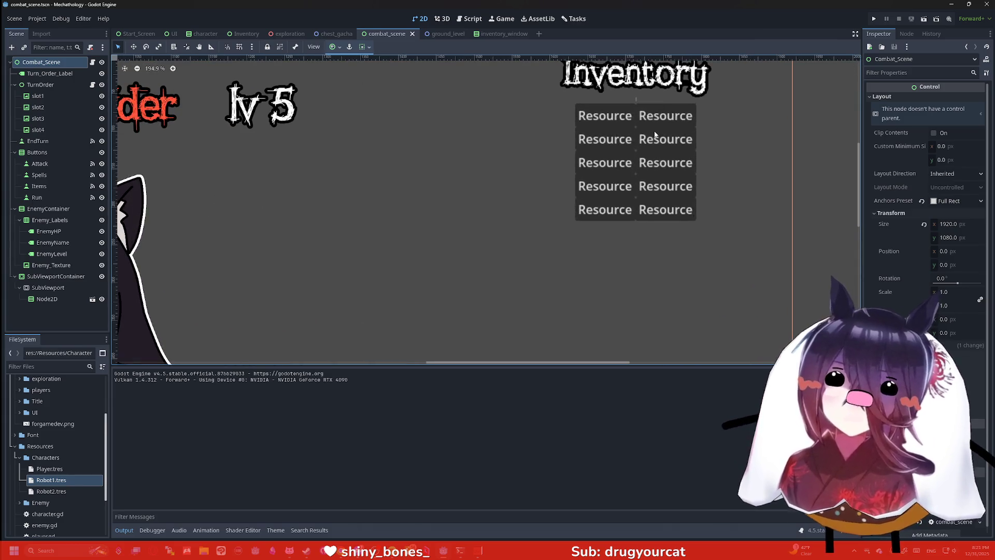
scroll(654, 134, down, 9)
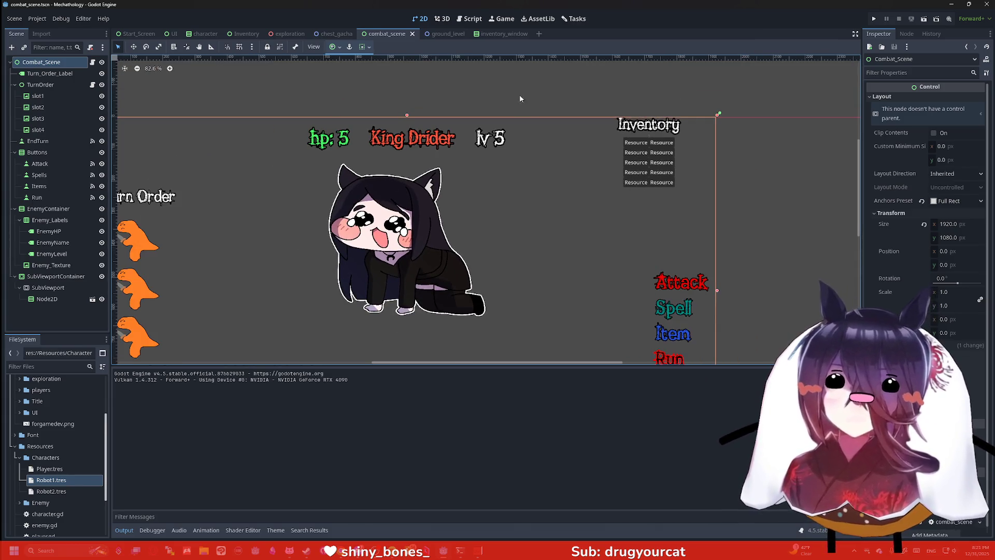
click(55, 276)
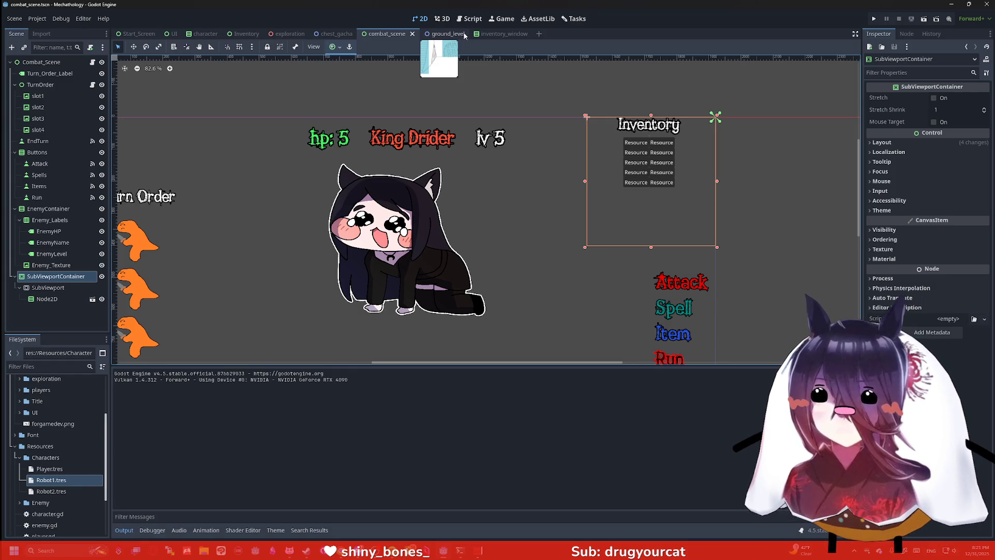
click(479, 34)
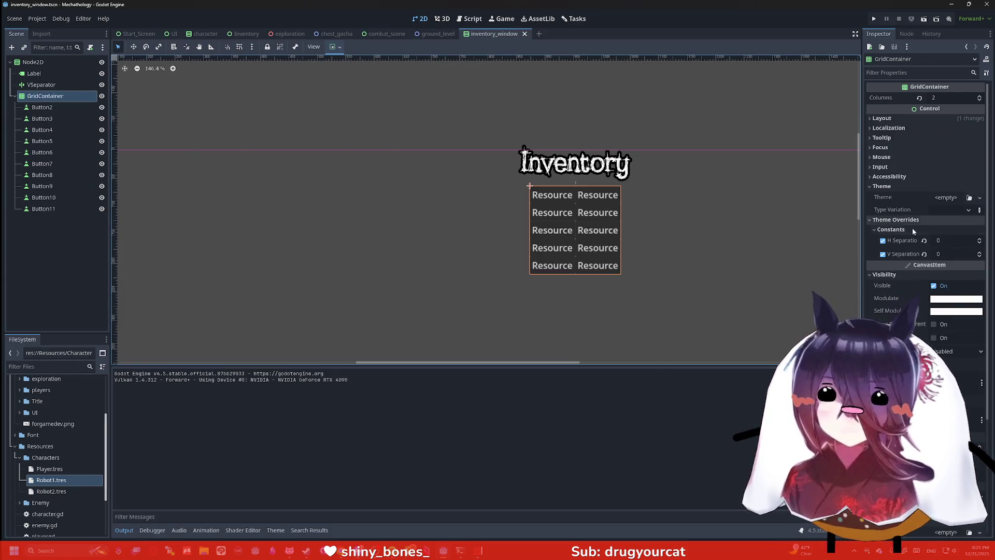
Step: Try grid separations of 100 horizontally and 50 vertically
click(962, 241)
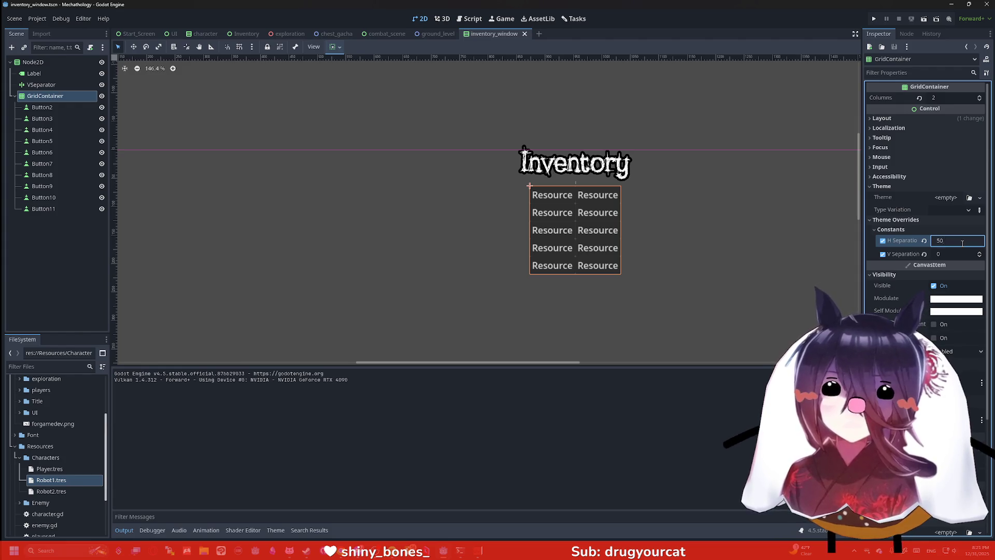
text(0)
key(Return)
click(951, 255)
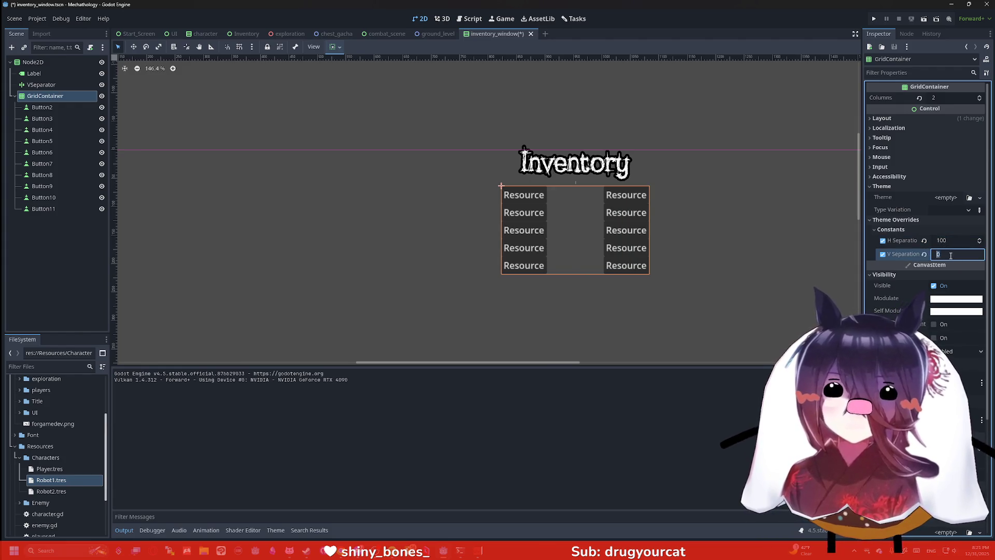
text(50)
key(Return)
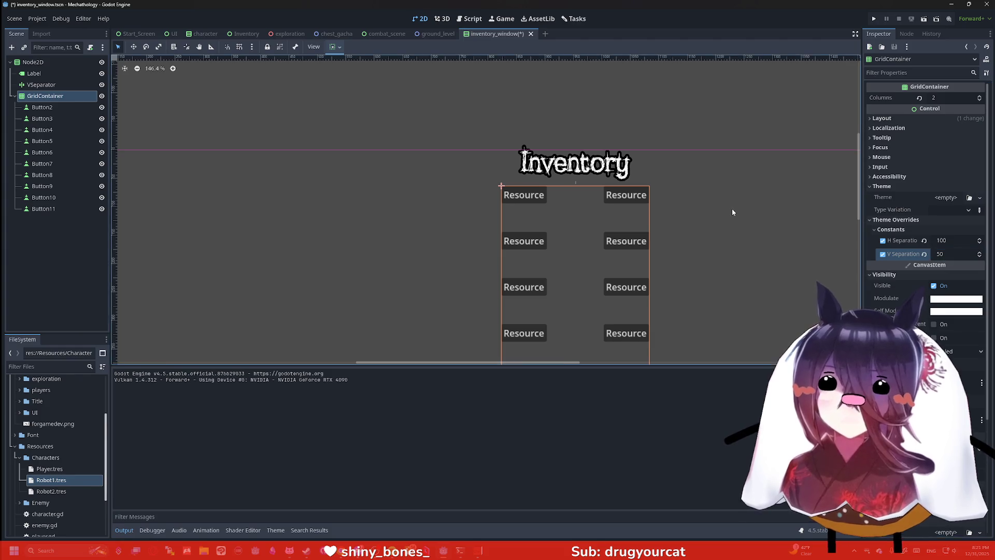
scroll(732, 209, down, 4)
scroll(659, 165, up, 1)
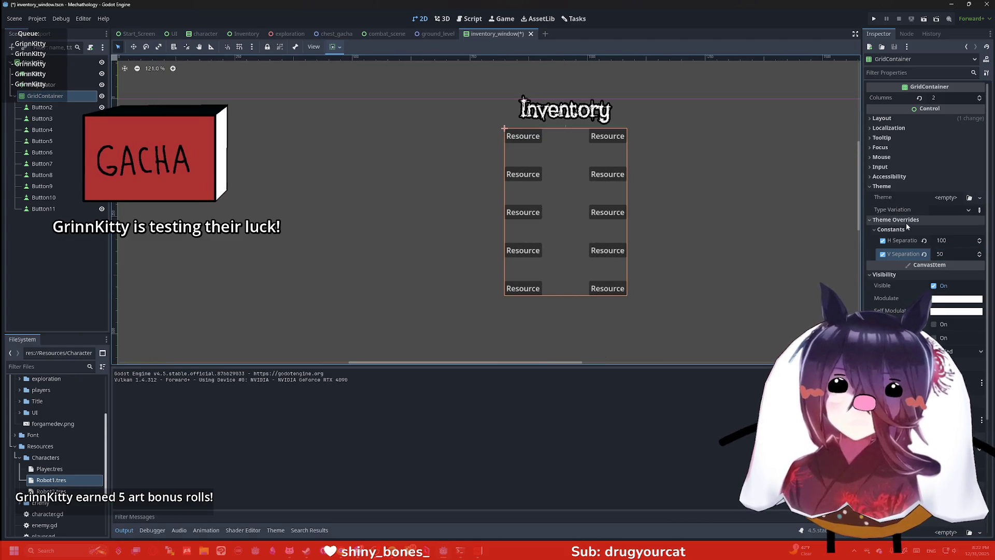
Step: Settle on 25 vertical and 50 horizontal separation, save, and preview in combat_scene
click(958, 254)
text(25)
key(Return)
click(953, 240)
text(50)
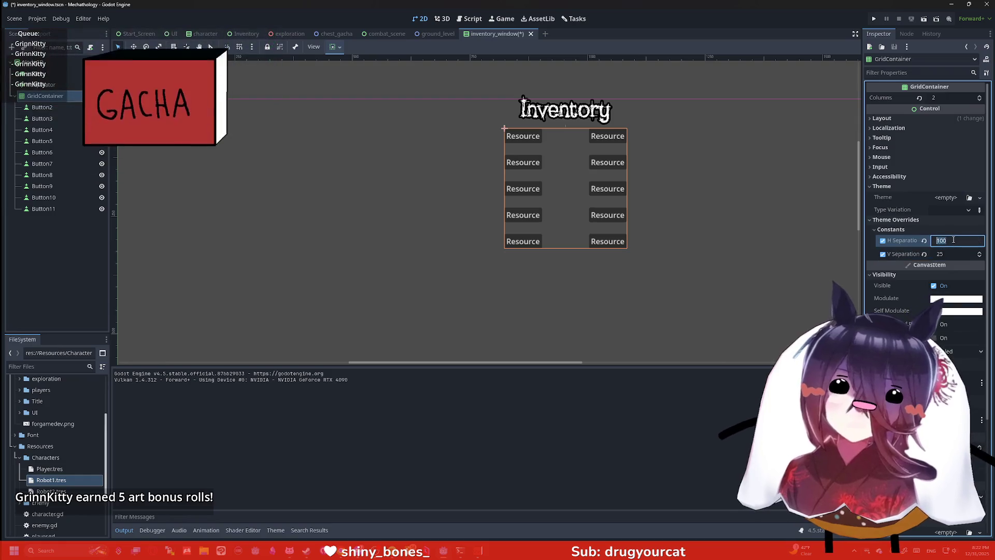
key(Return)
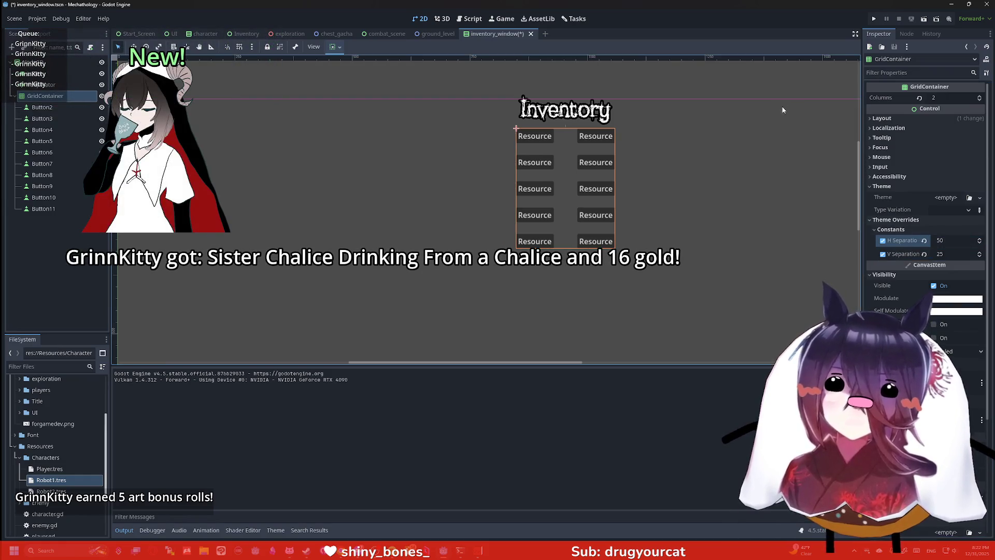
key(ctrl+s)
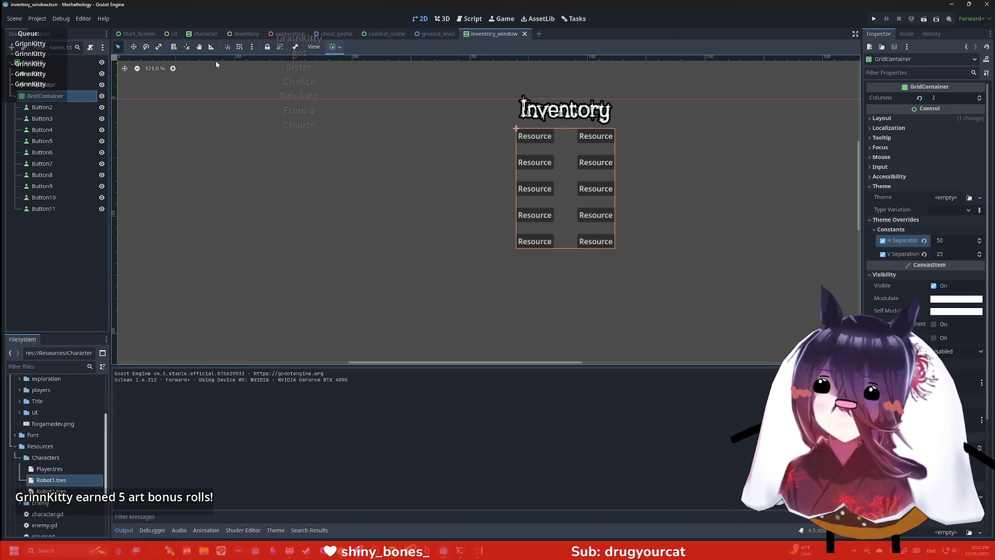
click(376, 34)
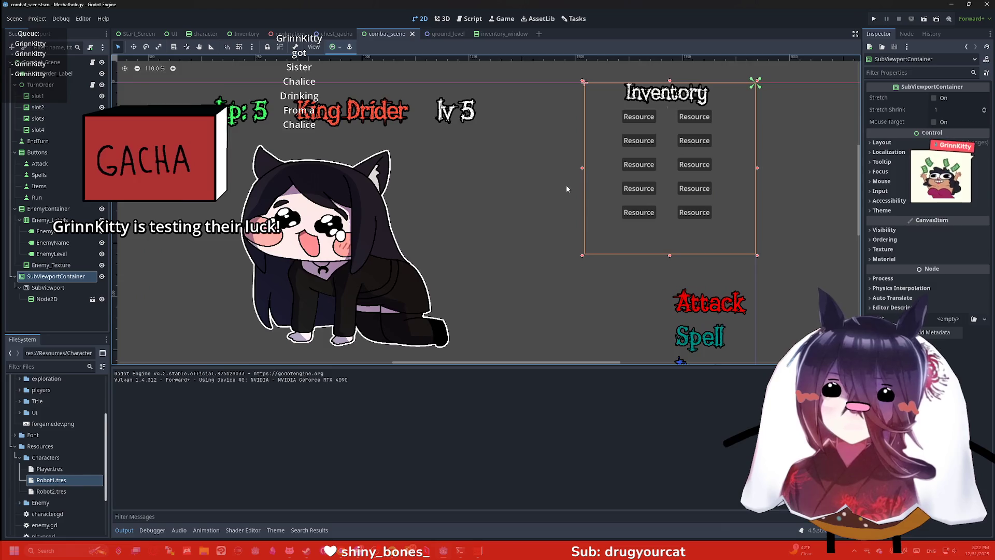
click(462, 204)
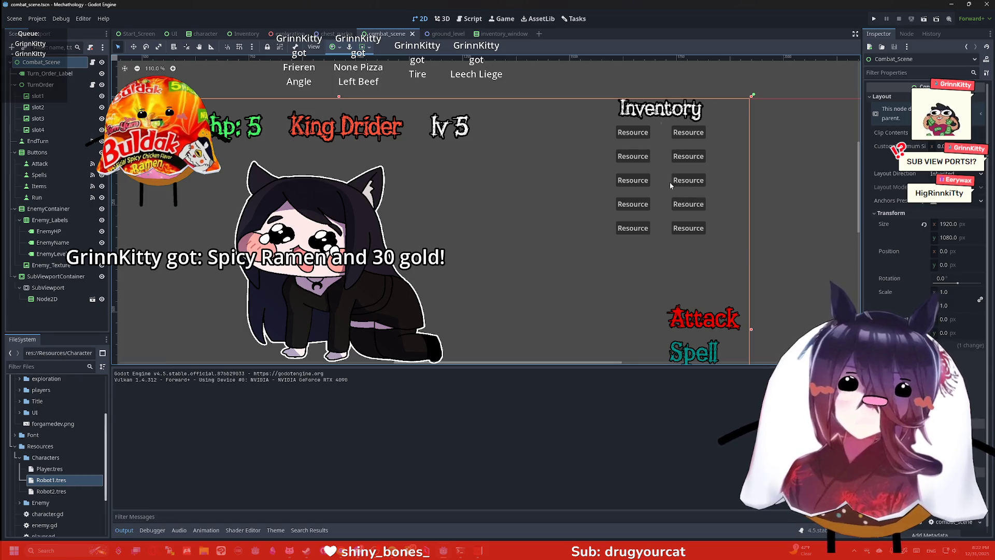
scroll(721, 177, up, 2)
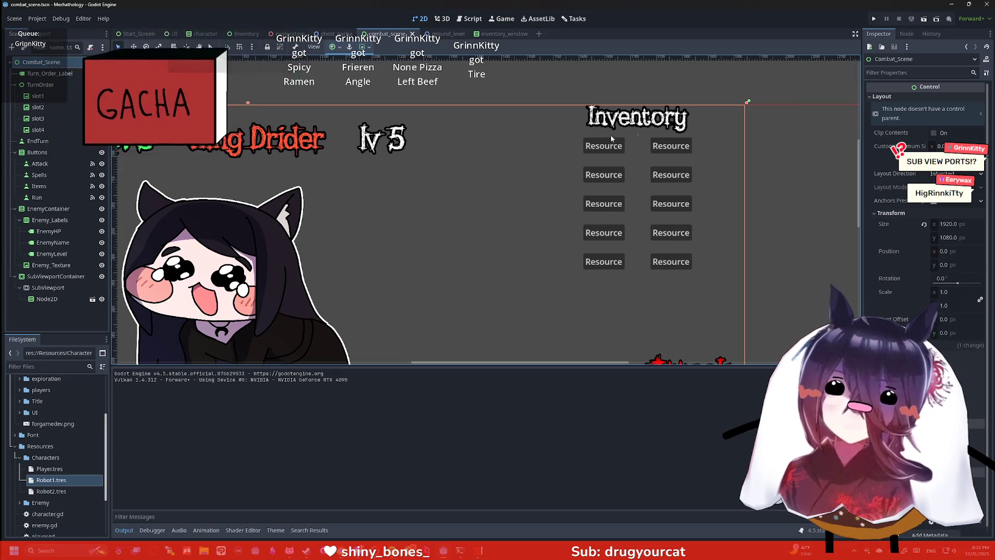
scroll(625, 135, up, 2)
scroll(635, 130, up, 20)
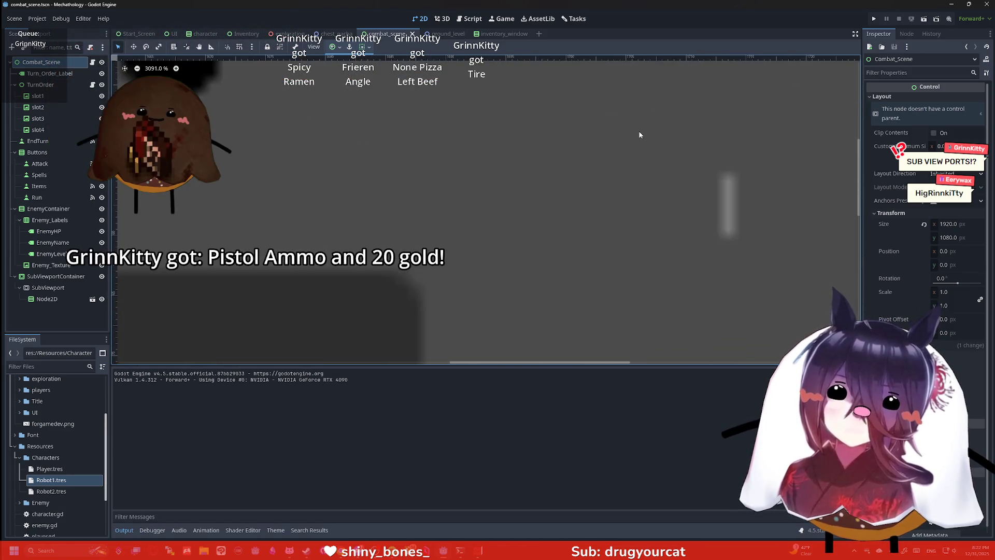
scroll(641, 147, down, 20)
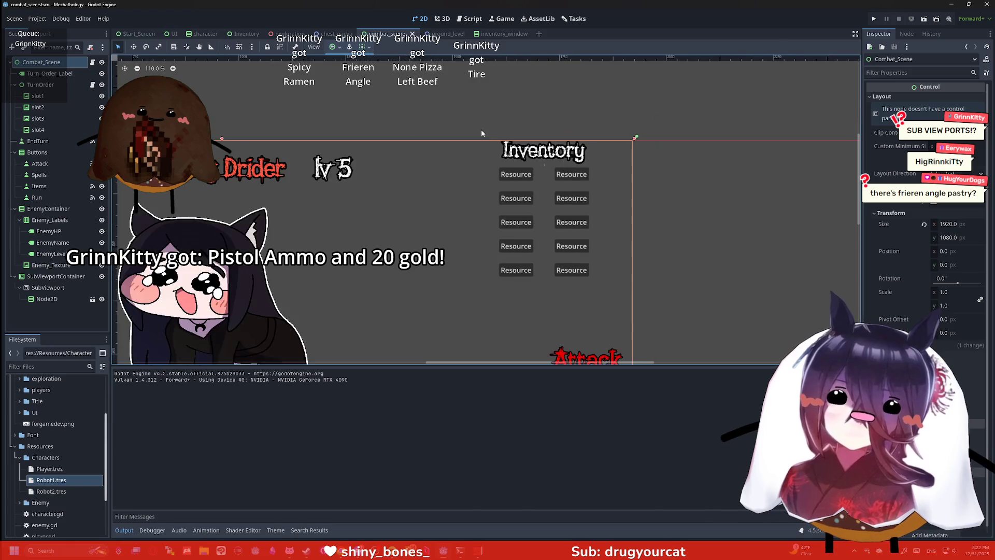
click(494, 34)
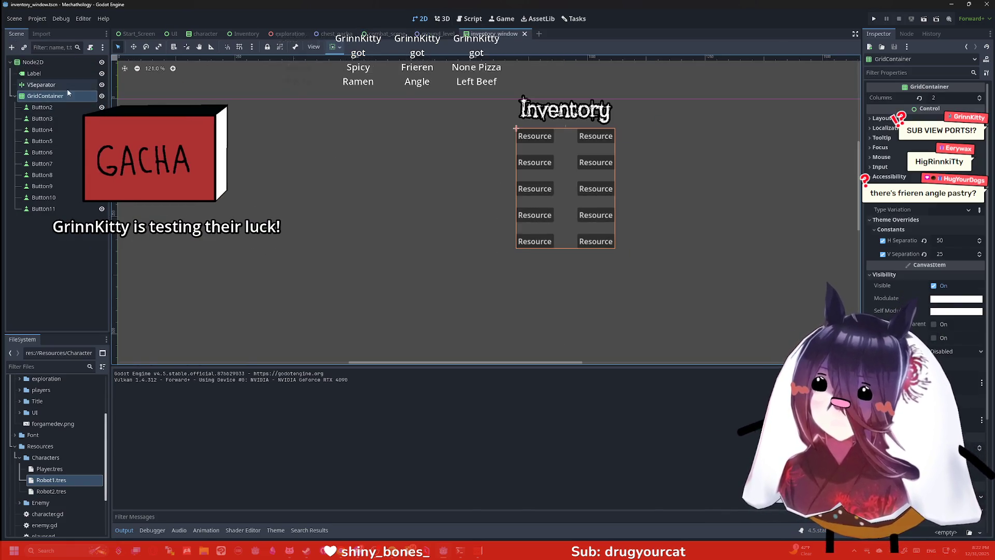
Step: Delete the VSeparator, check the GridContainer, Label and Node2D, then run the game
click(479, 286)
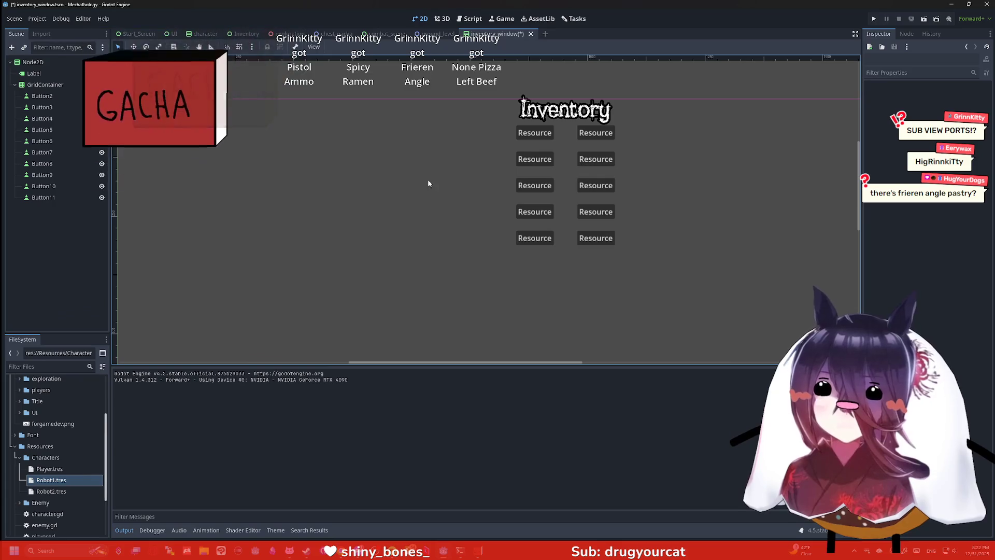
click(45, 85)
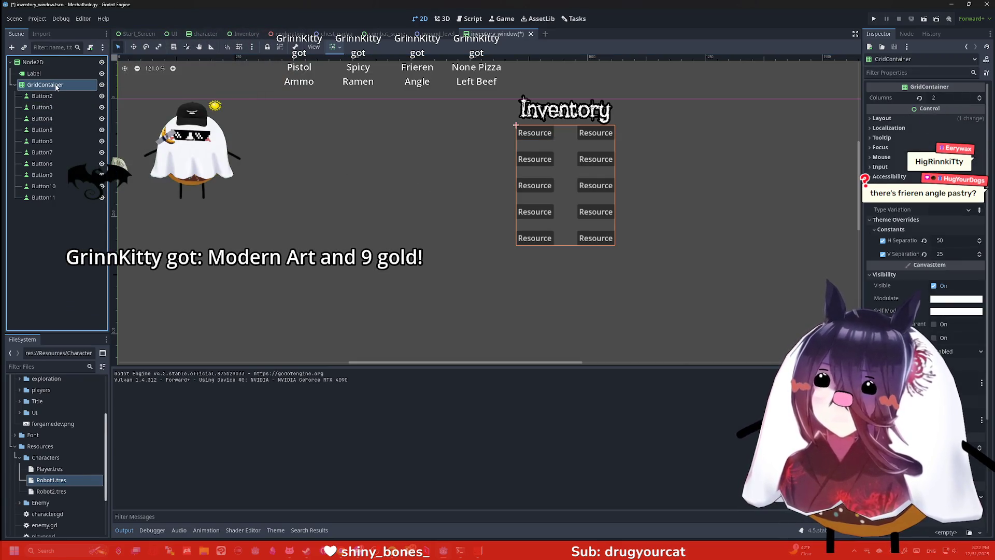
click(51, 74)
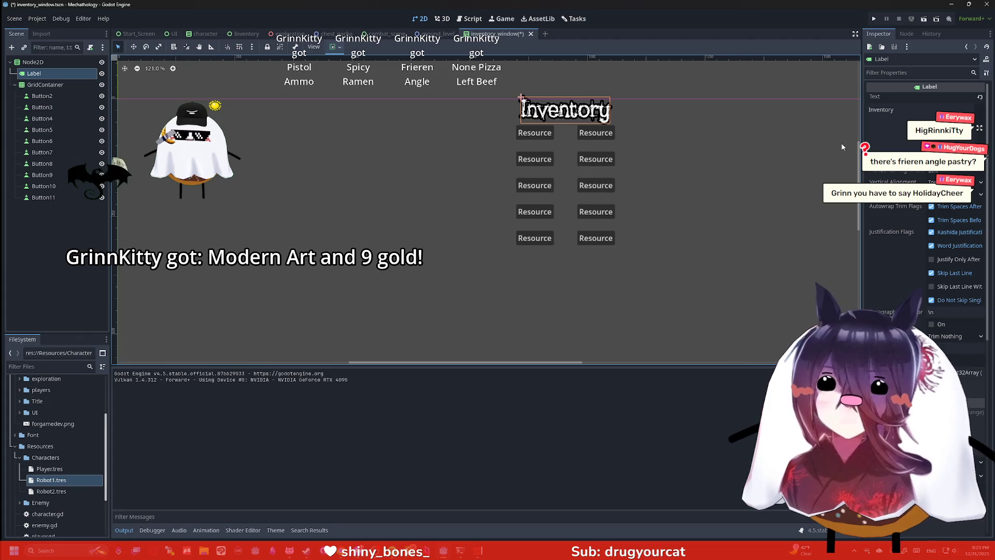
click(703, 181)
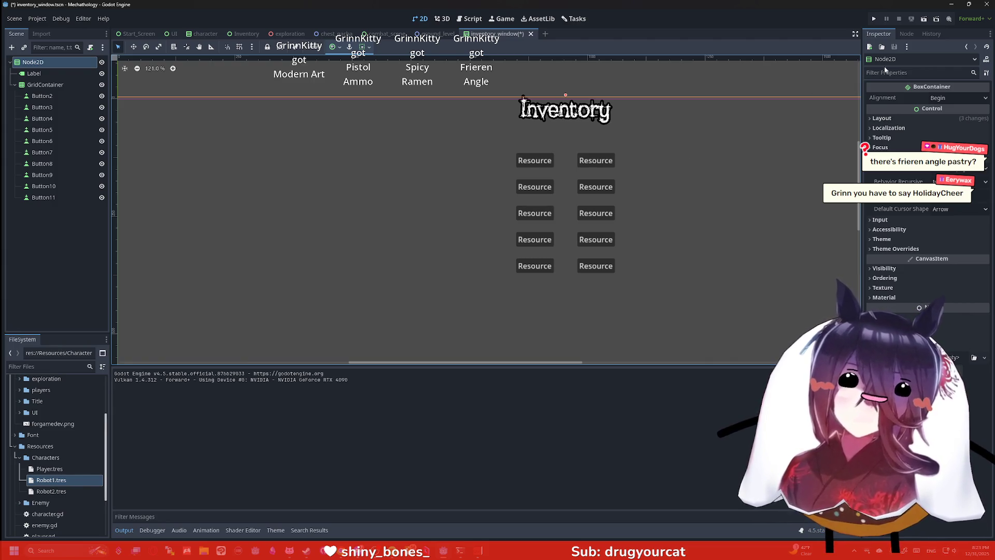
click(876, 19)
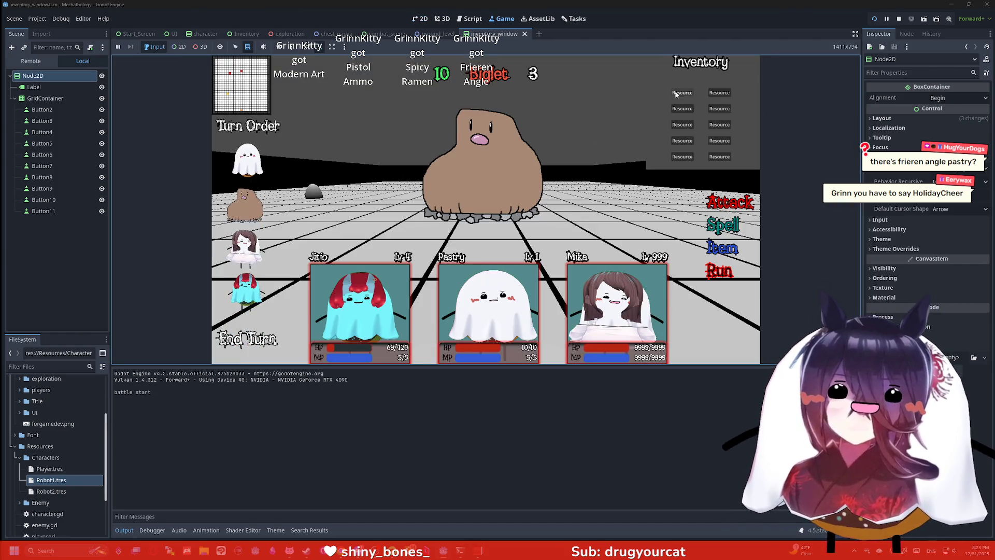
click(682, 108)
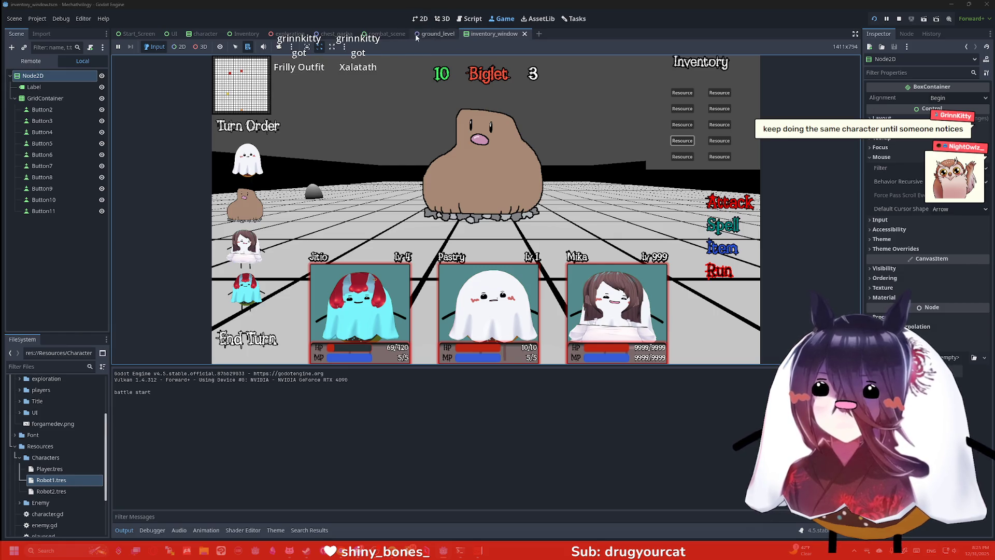
click(244, 34)
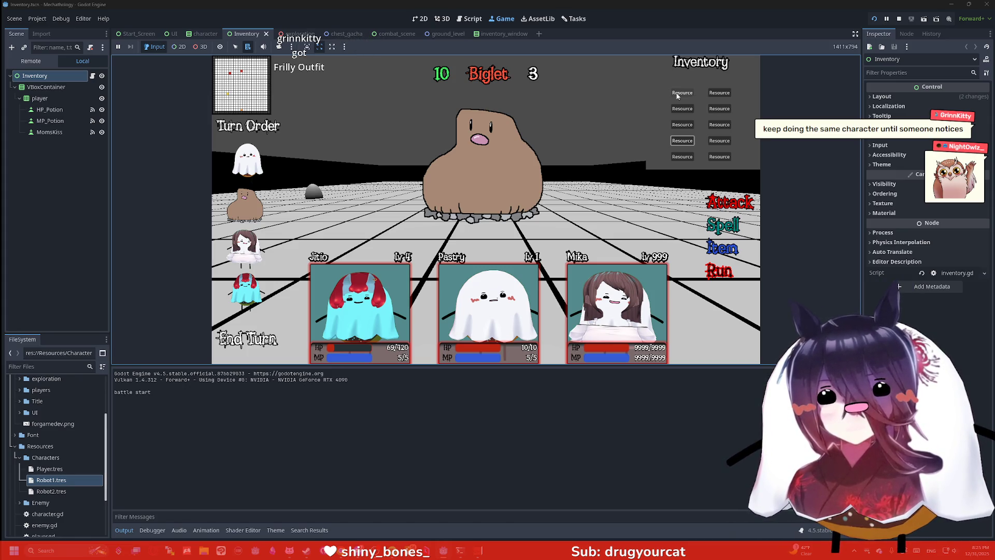
click(505, 34)
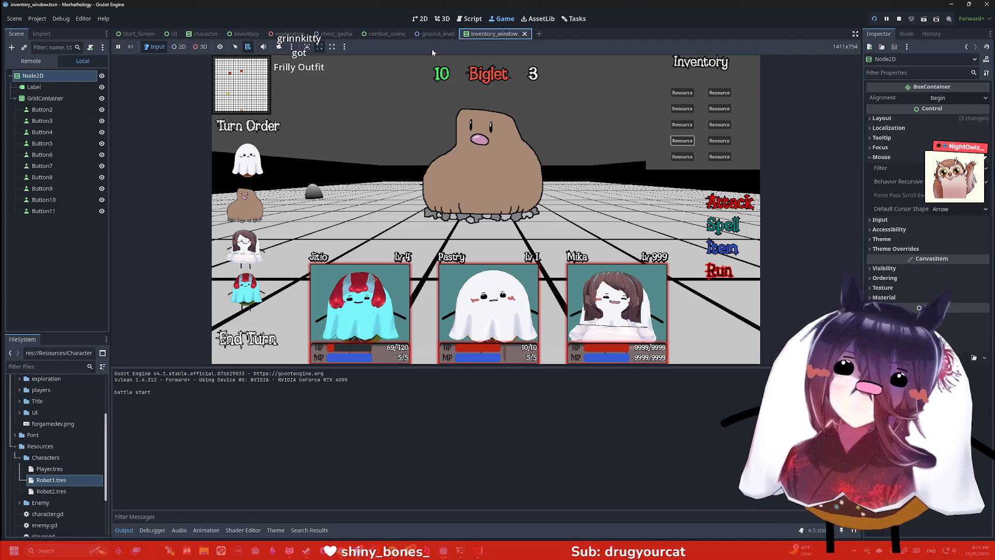
click(42, 109)
Step: Set Button2's text to 'High Healing Potation'
double_click(880, 110)
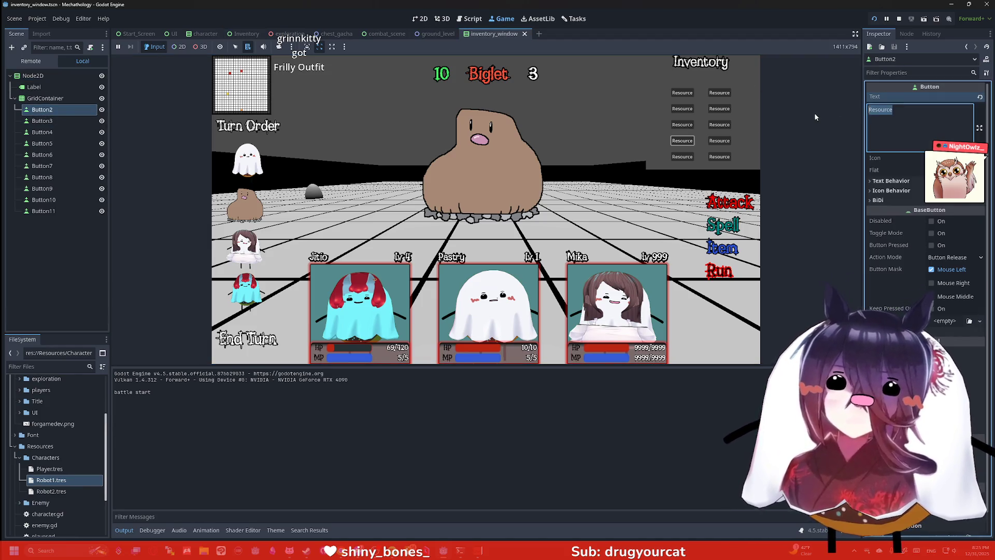
text(High Heali)
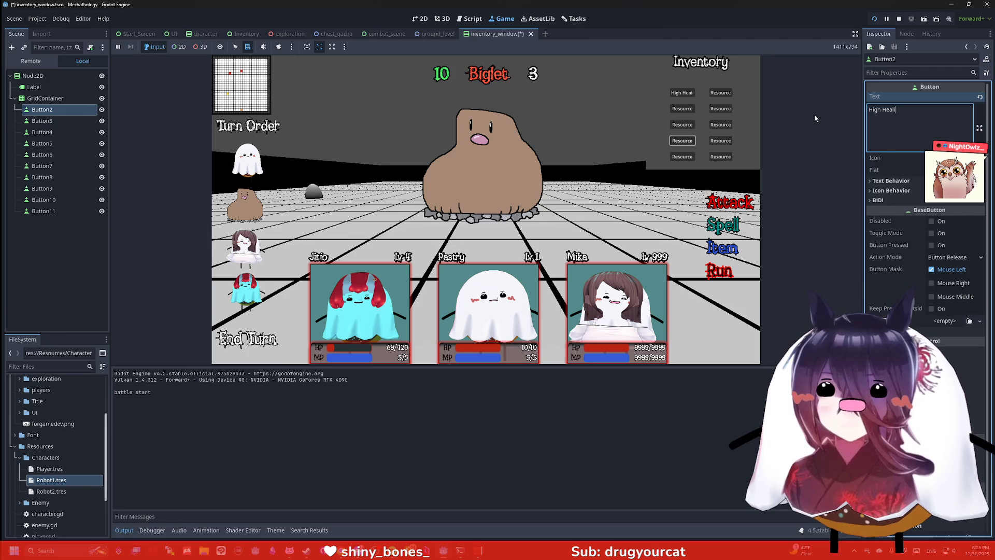
text(ng Potation)
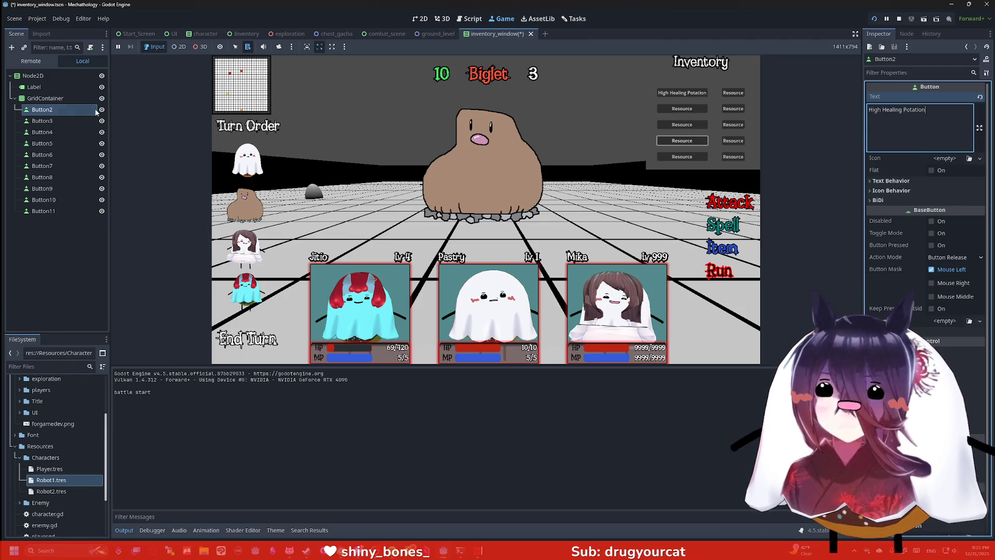
click(52, 122)
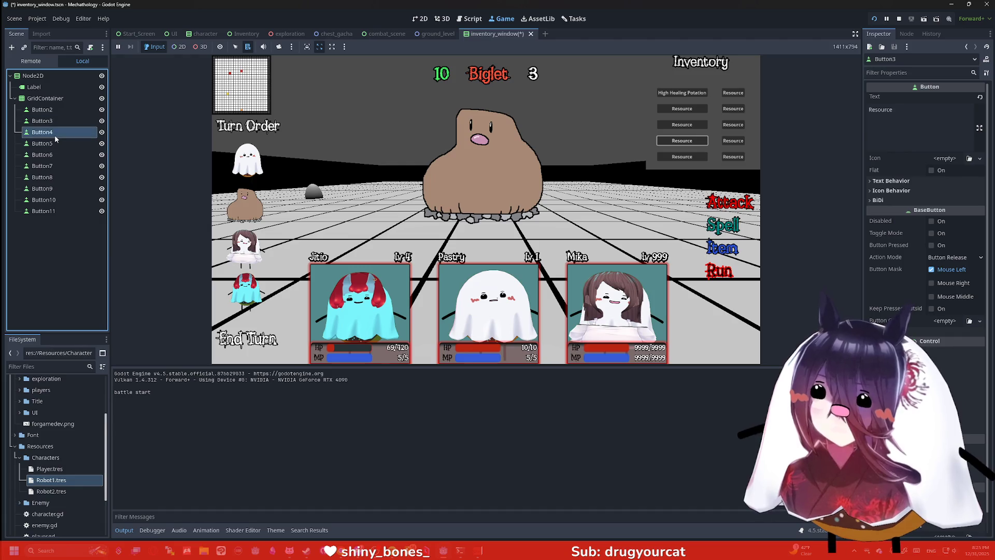
key(Down)
key(Down)
key(Down)
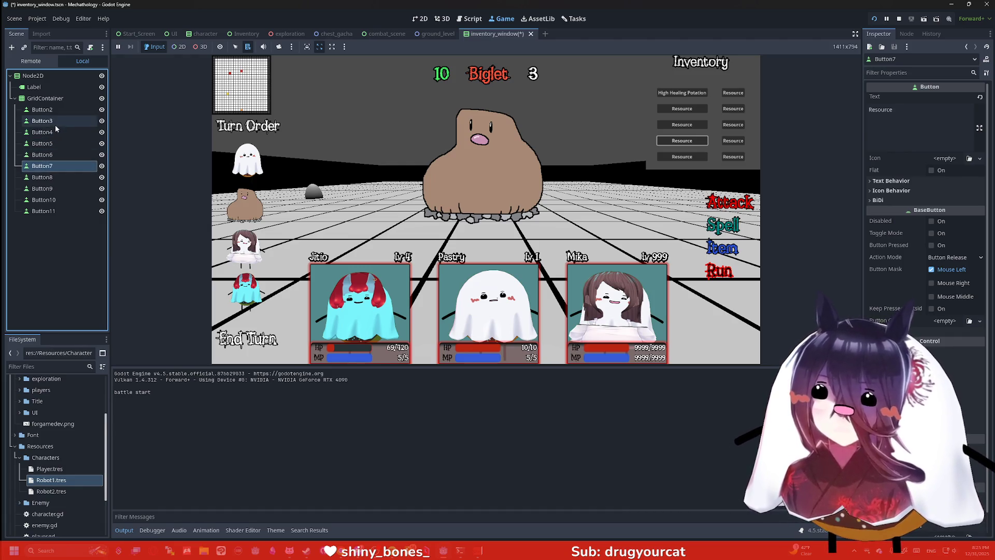
click(55, 123)
click(55, 111)
click(57, 121)
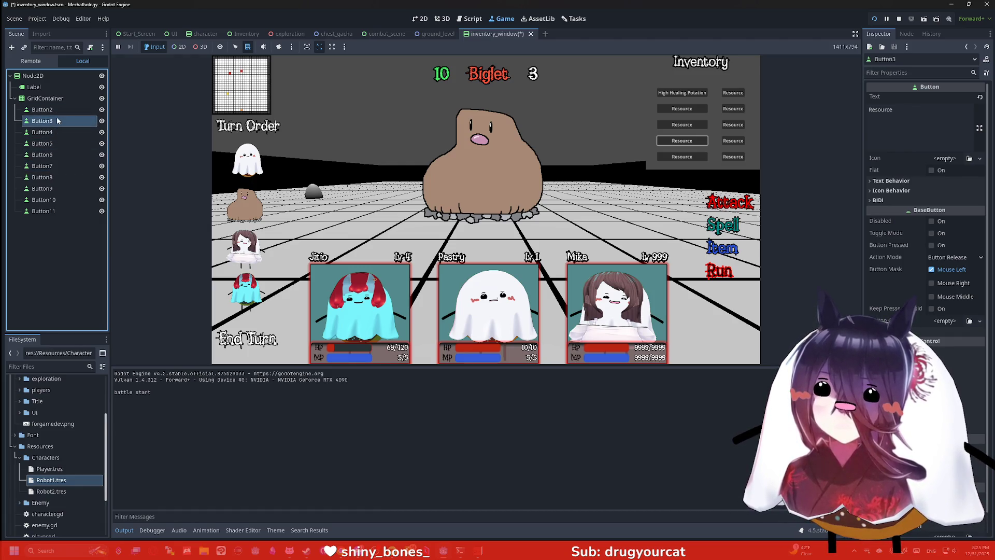
Step: Set Button3's text to 'Ultimate Strength Potion'
click(913, 124)
key(ctrl+a)
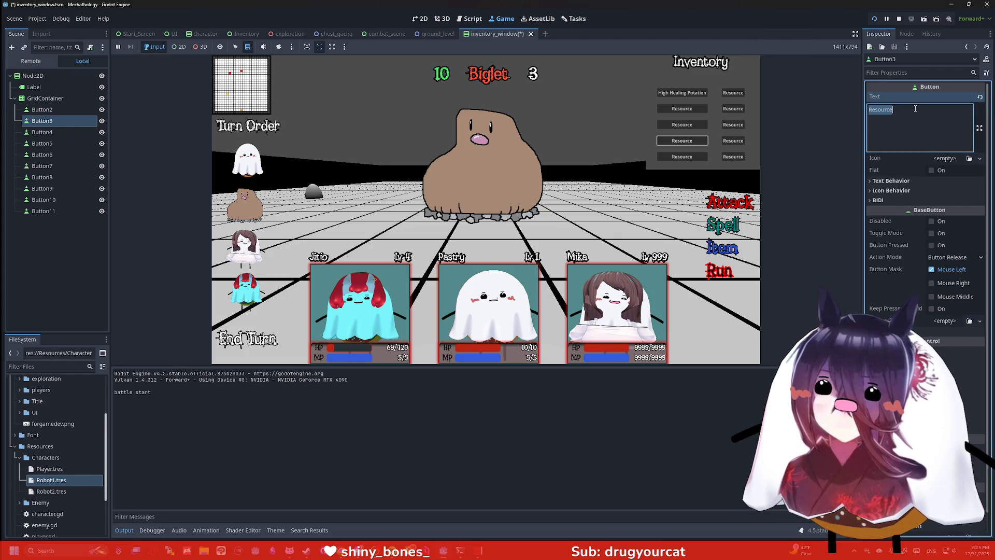
text(Test)
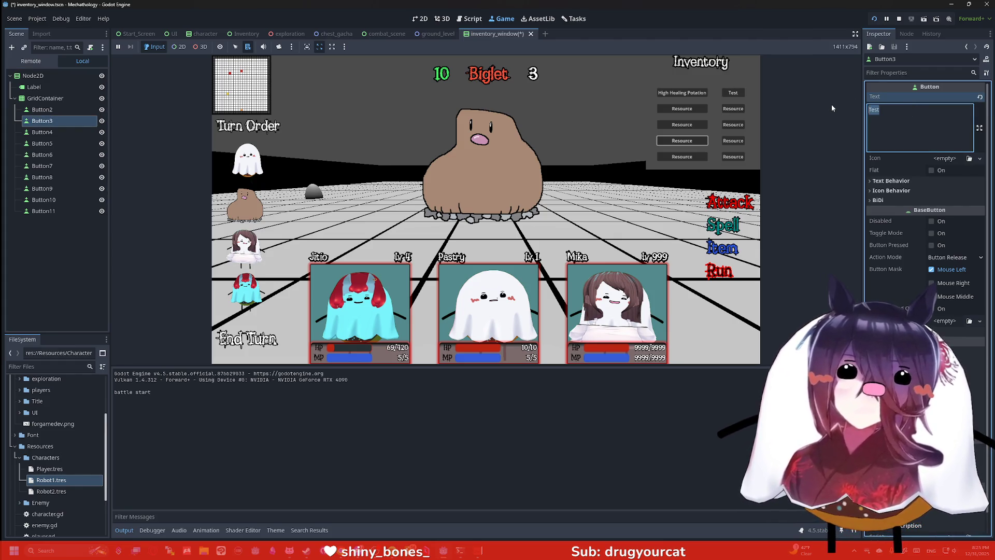
key(BackSpace)
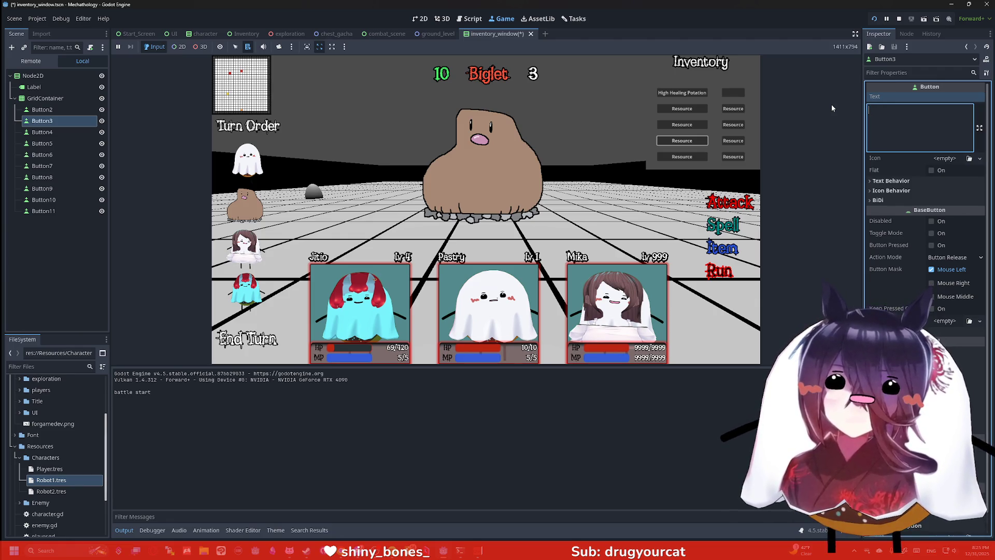
text(U)
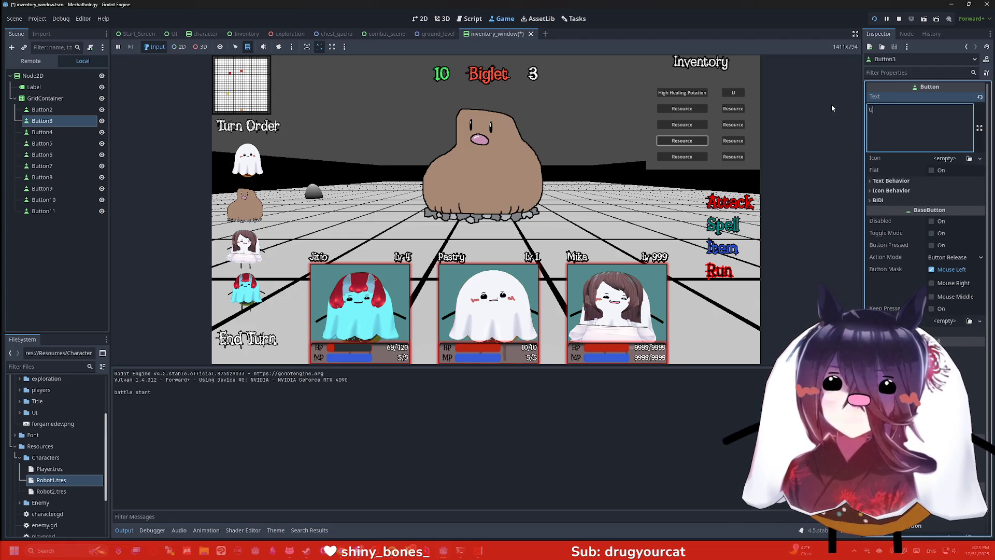
text(ltimate Strength )
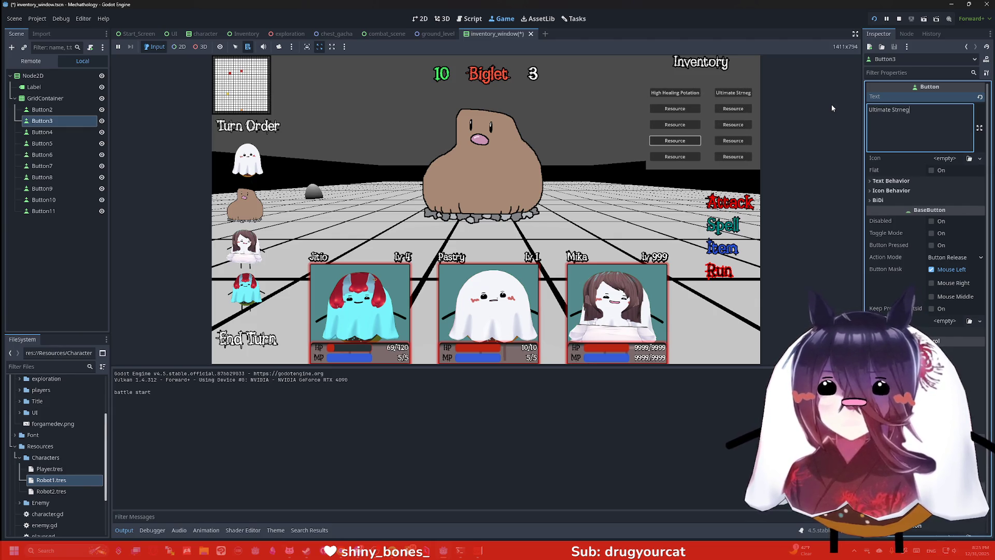
text(Potionio)
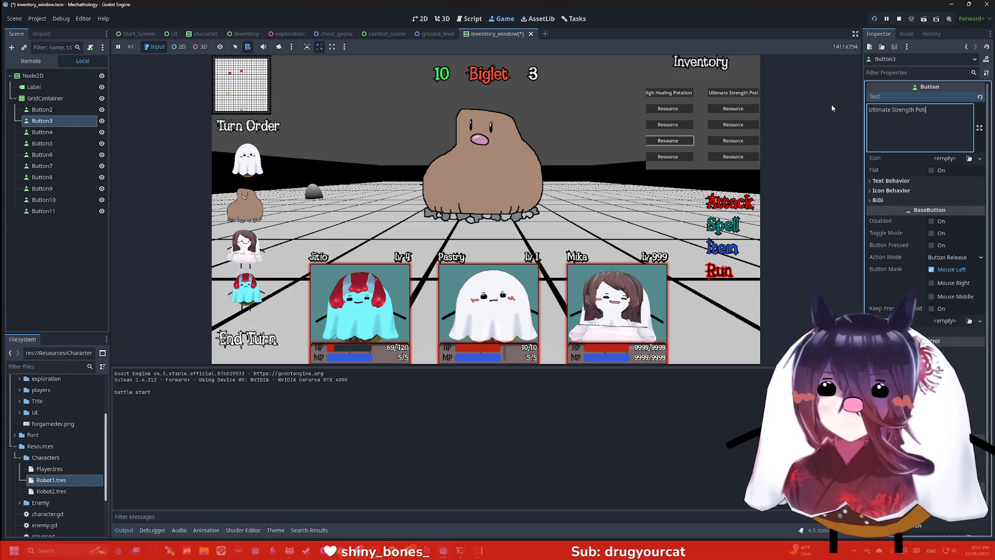
key(BackSpace)
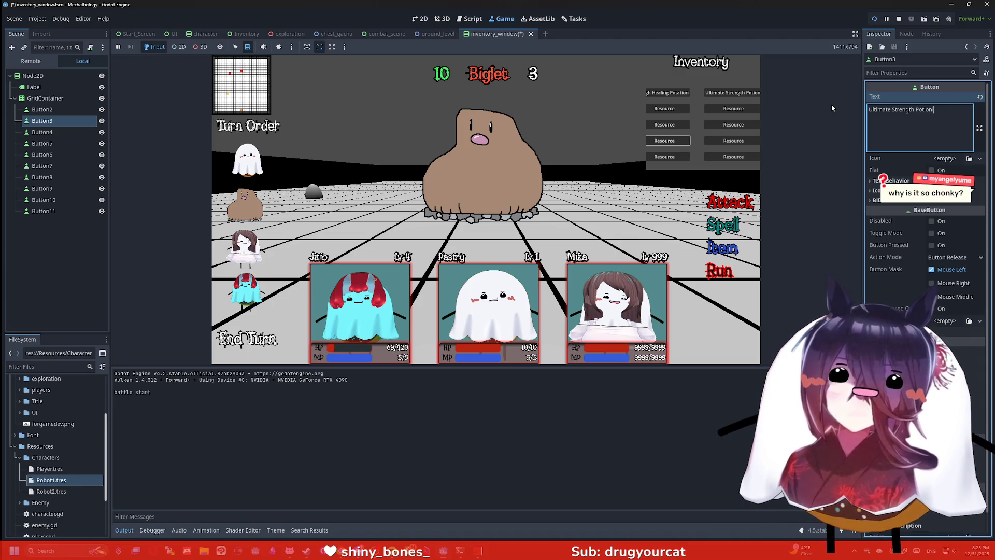
key(BackSpace)
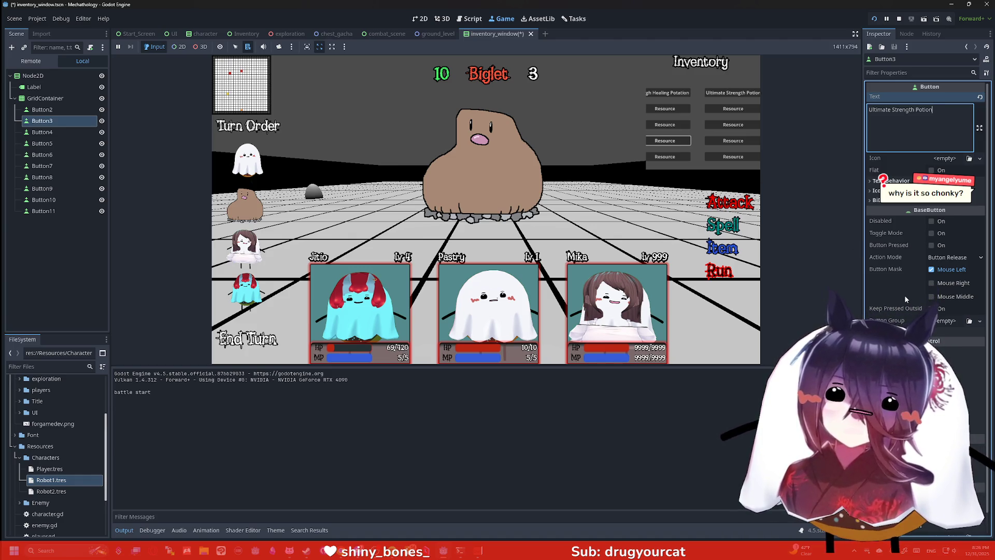
scroll(904, 294, down, 1)
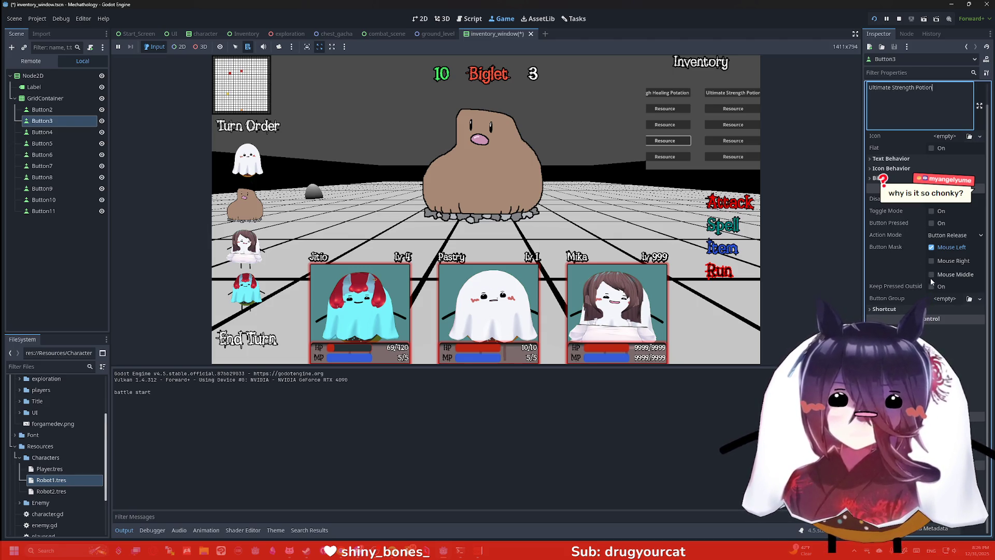
scroll(934, 285, up, 1)
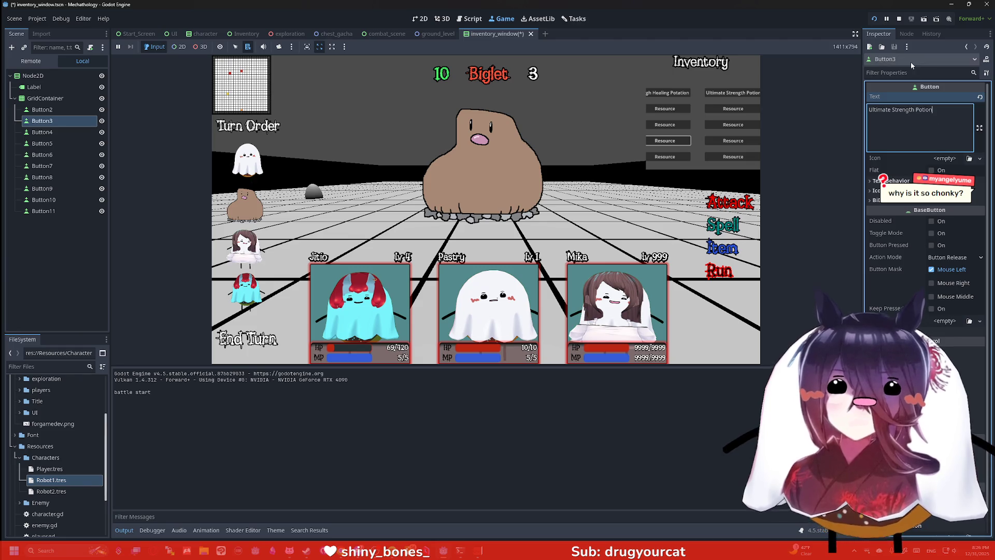
click(910, 60)
Step: Filter the Inspector for 'wra' and give Button3 and Button2 Word autowrap mode
click(912, 72)
text(wra)
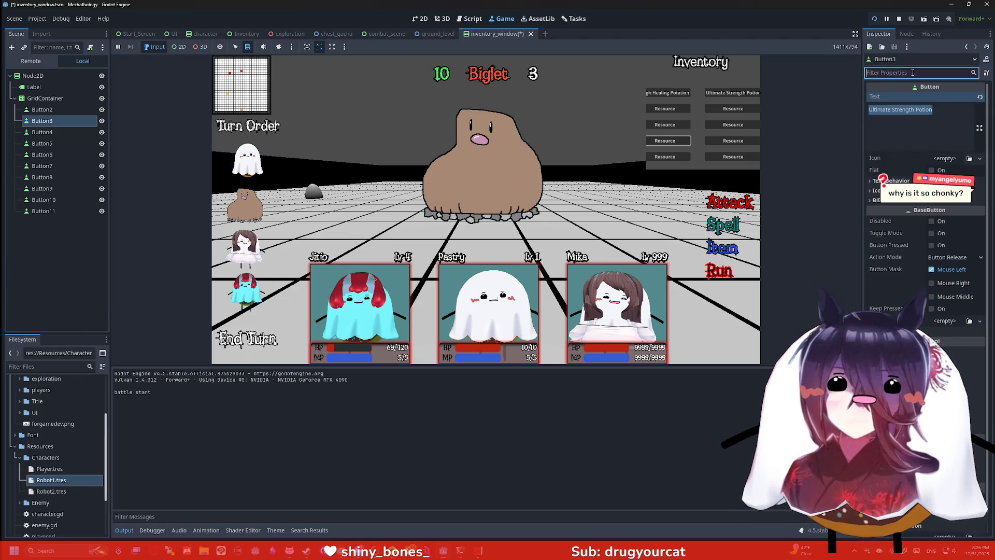
click(959, 107)
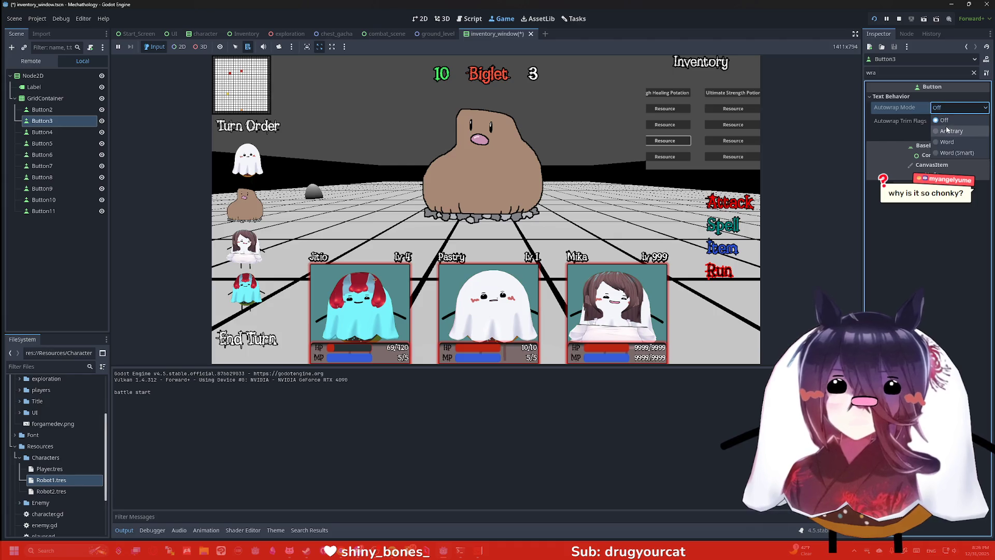
click(948, 138)
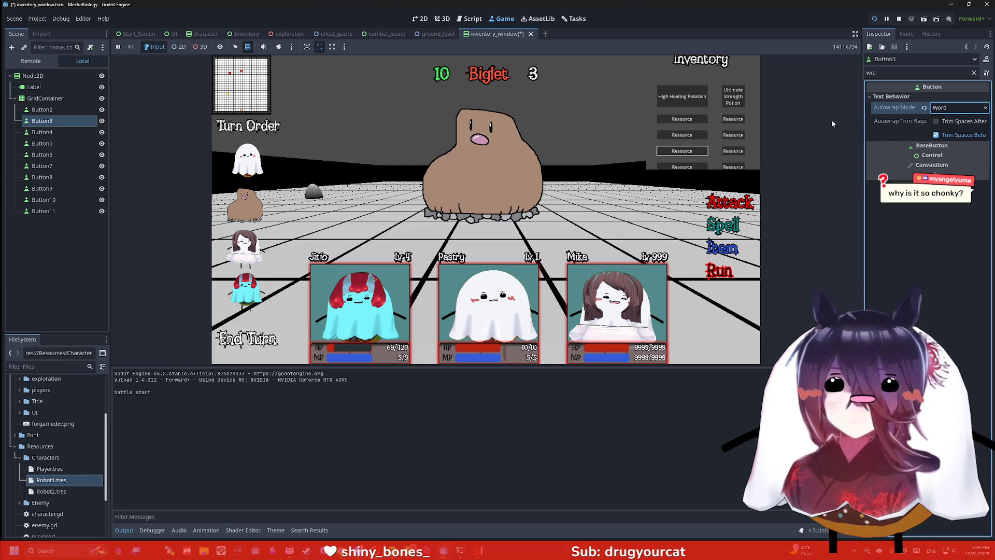
click(751, 124)
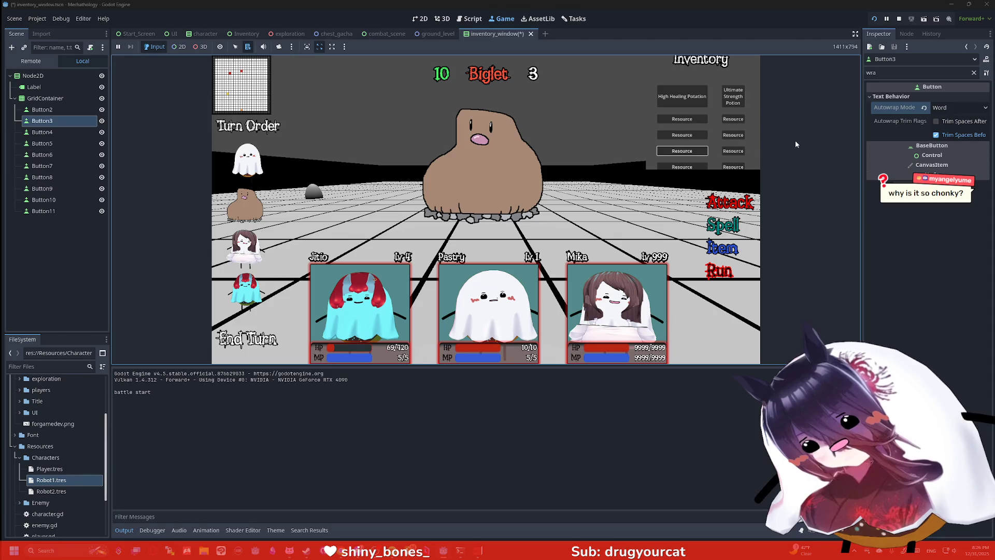
click(42, 110)
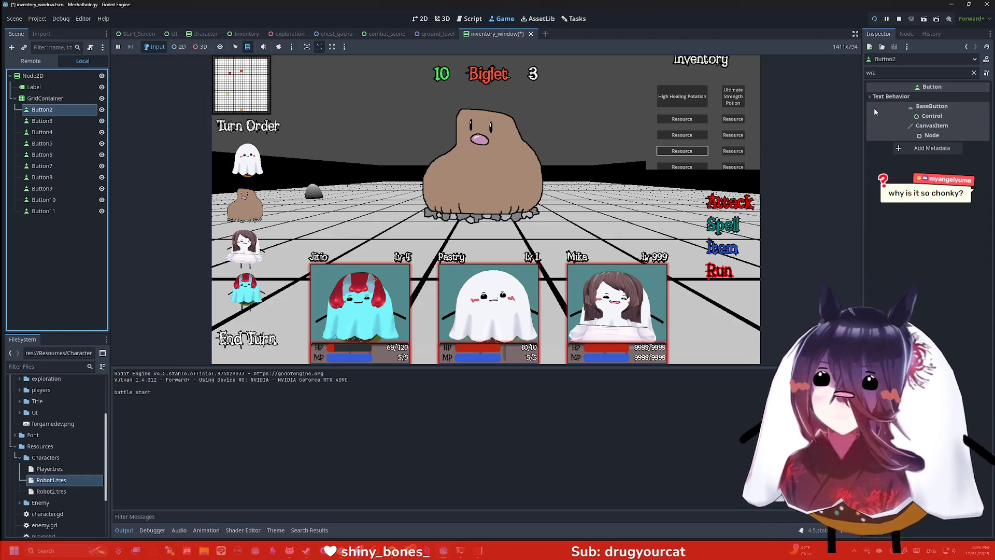
click(890, 97)
click(958, 107)
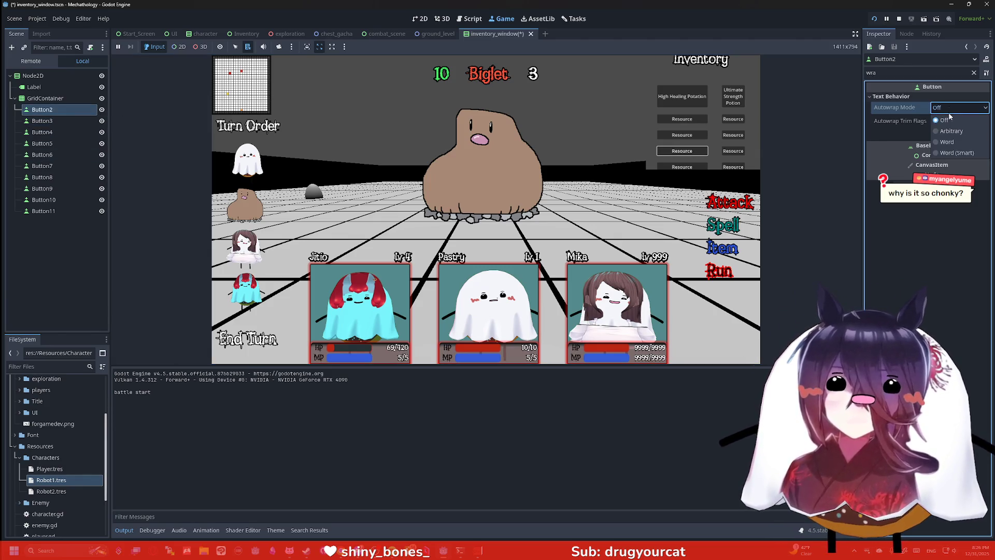
click(954, 141)
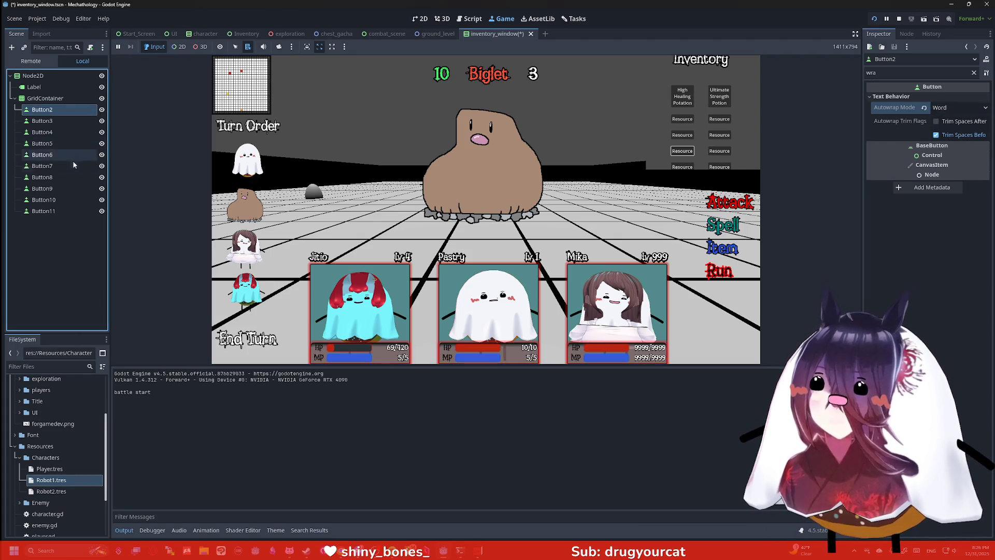
Step: For all ten buttons Button2–Button11, keep Word autowrap and enable Trim Spaces After
shift+click(78, 211)
click(946, 108)
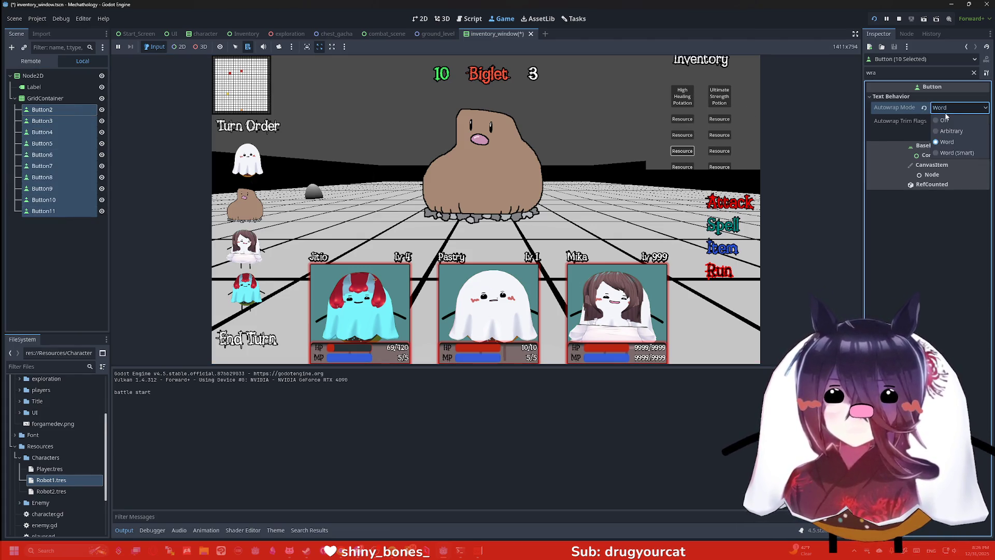
click(956, 141)
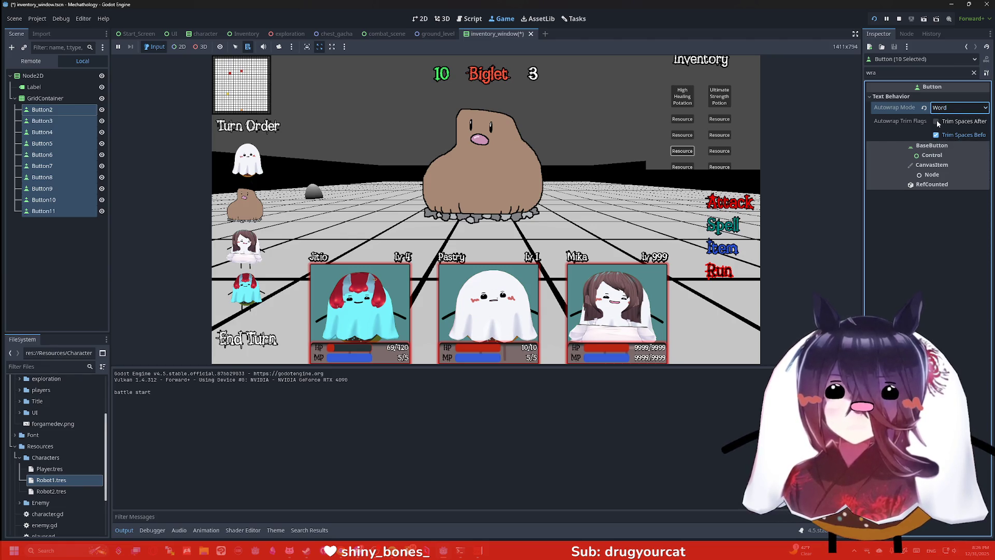
click(937, 122)
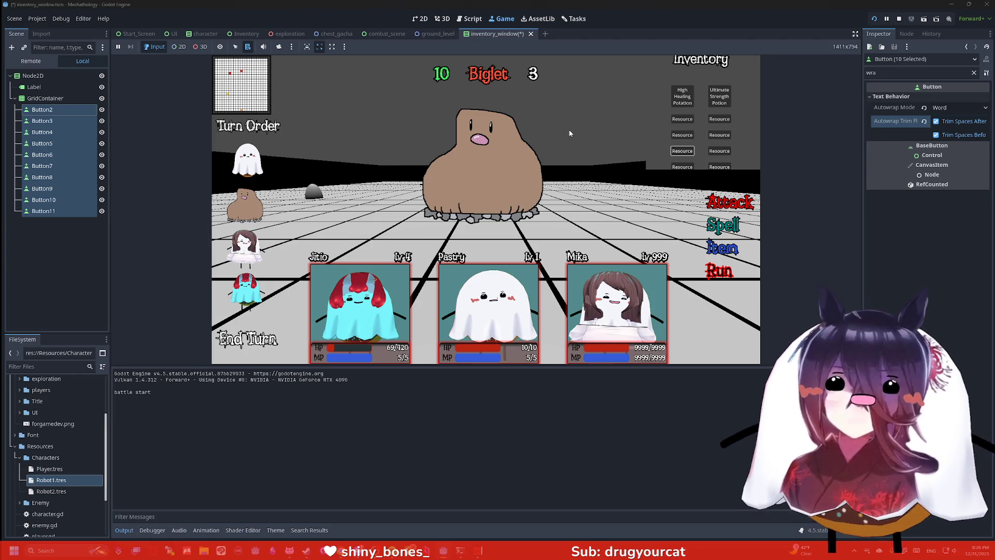
Step: Select Button2 alone and clear the Inspector property filter
click(76, 119)
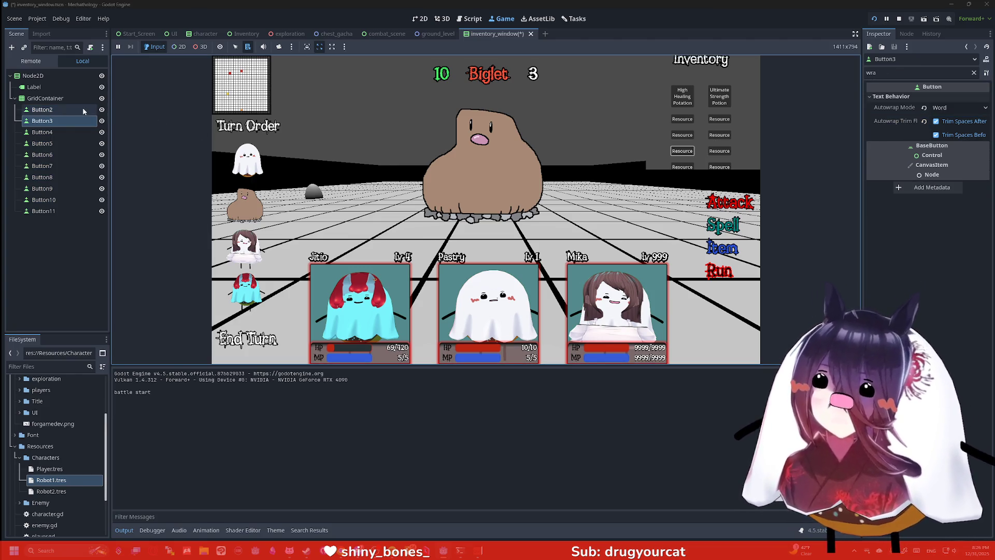
click(82, 109)
click(901, 75)
key(BackSpace)
key(BackSpace)
key(BackSpace)
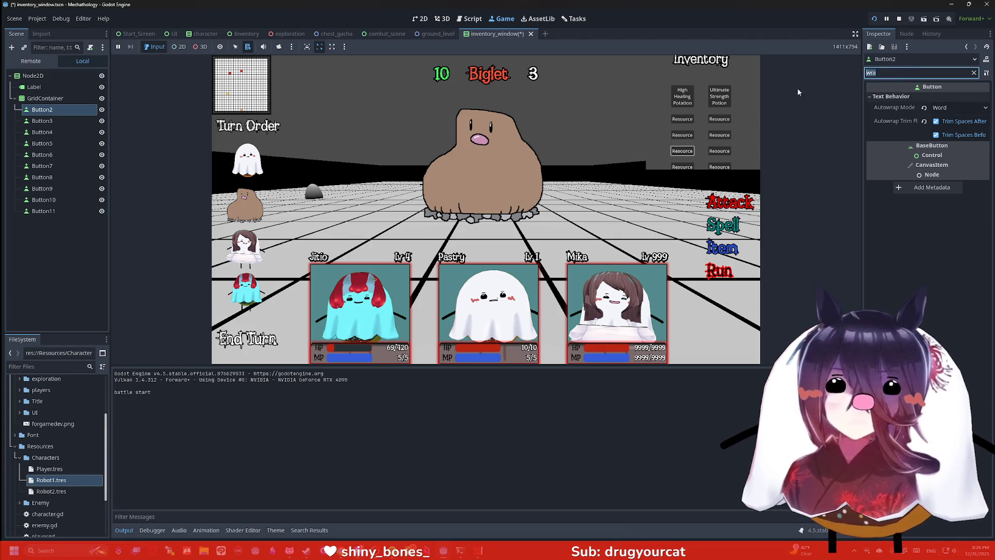
key(Tab)
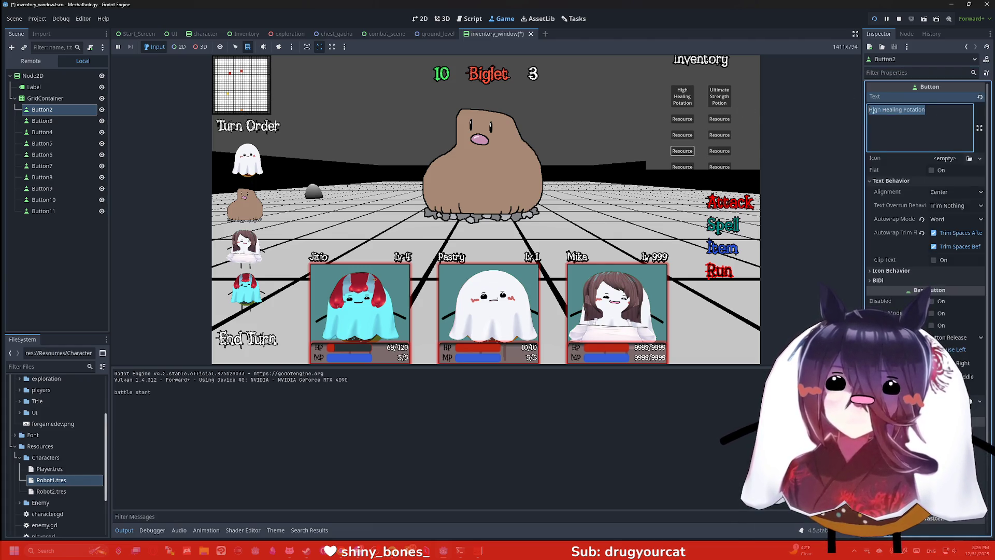
Step: Fix Button2's label to 'High Healing Potion' and paste it into Button4 and Button5
click(918, 111)
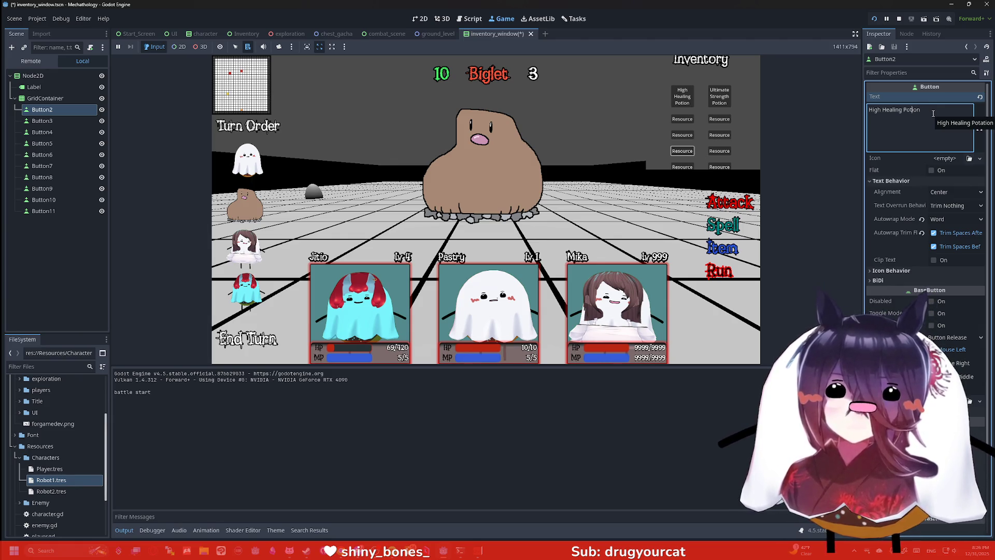
drag(933, 113, 863, 115)
key(ctrl+c)
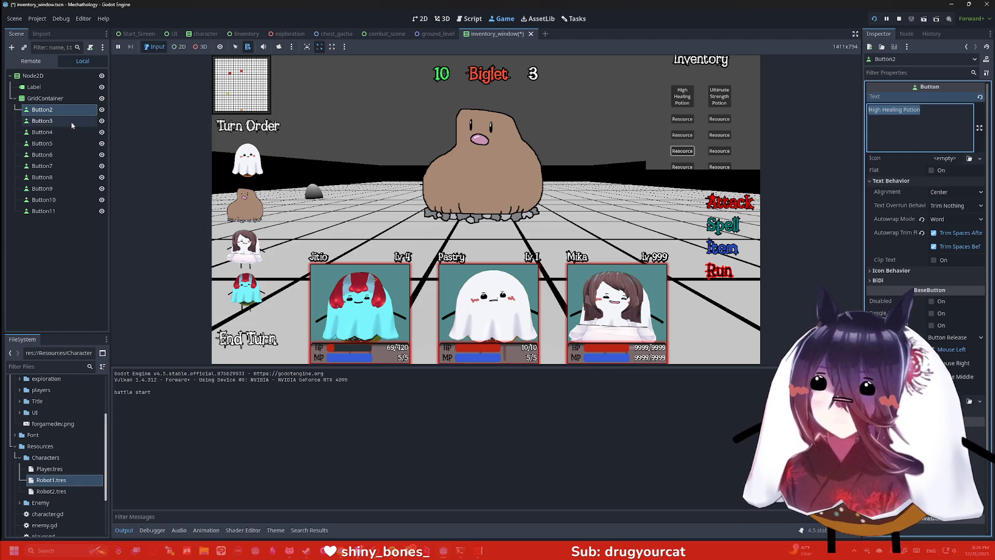
click(51, 132)
click(926, 117)
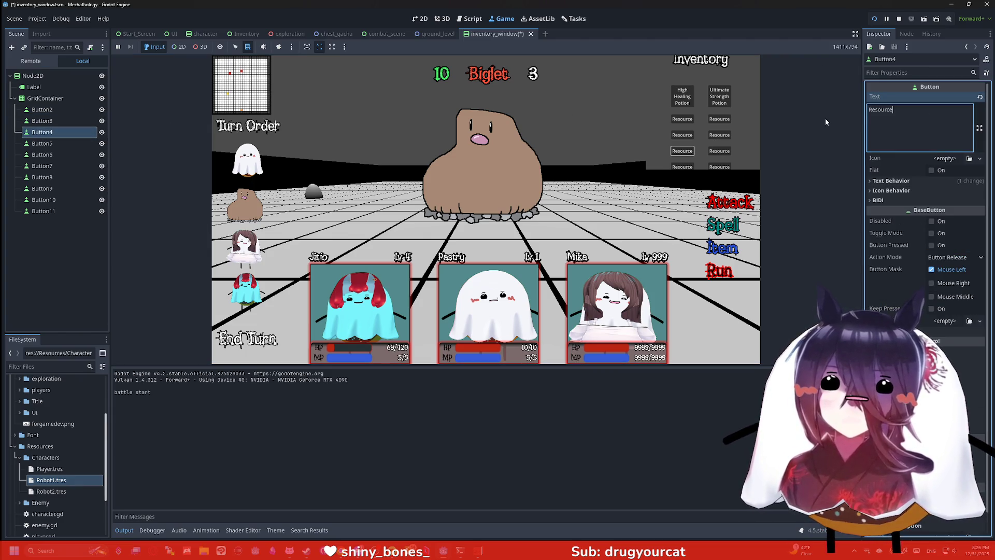
key(ctrl+a)
key(ctrl+v)
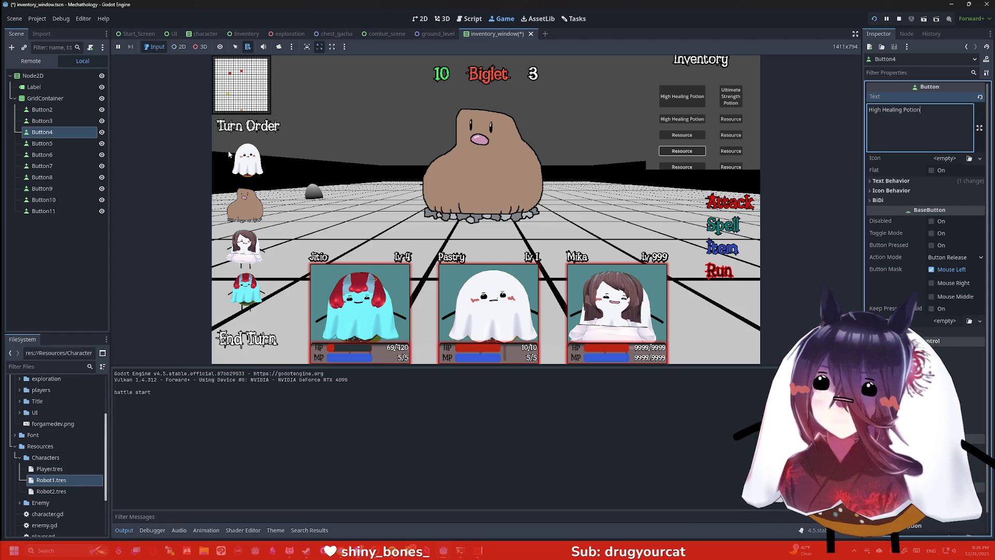
click(58, 143)
click(922, 119)
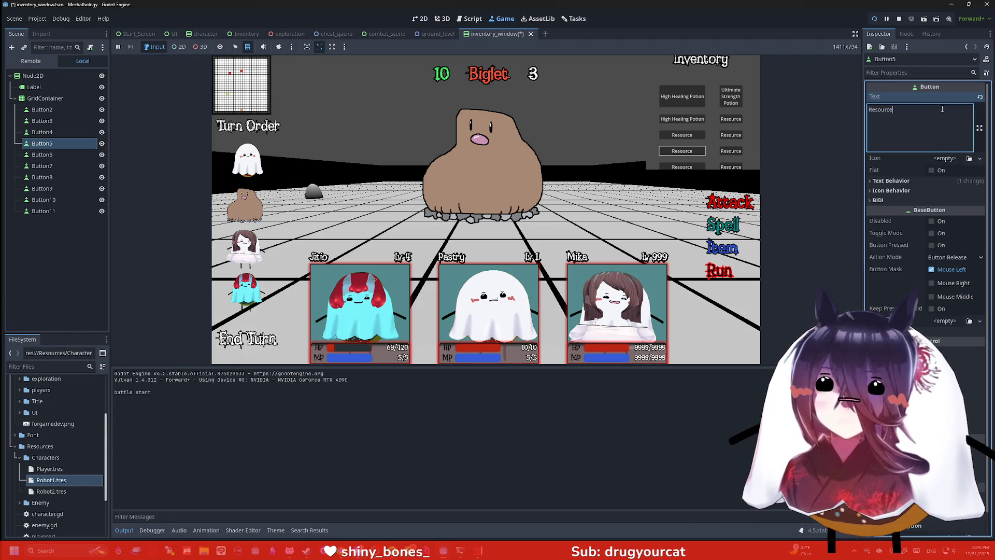
key(ctrl+a)
key(ctrl+v)
Step: Paste 'High Healing Potion' into the Text of Button6 and Button7
click(52, 154)
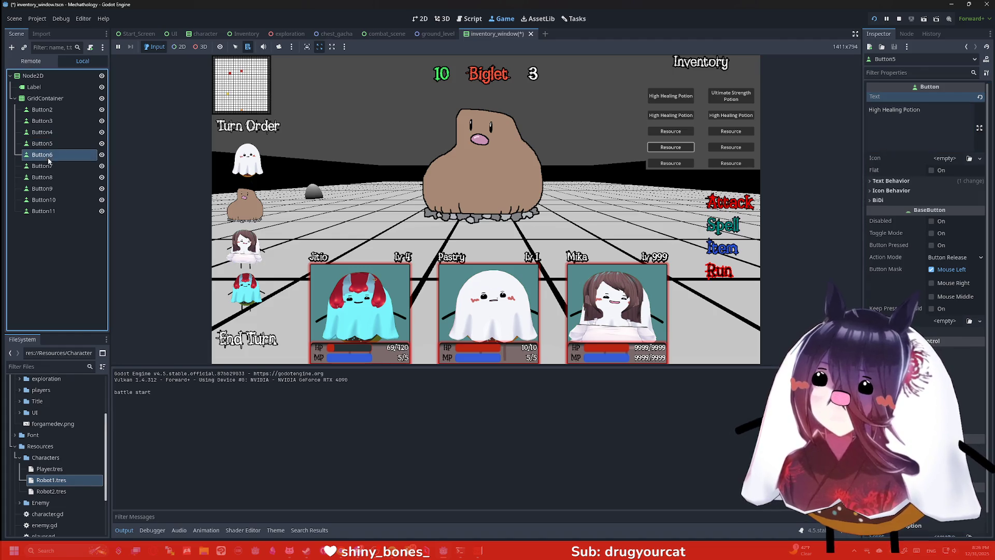
click(923, 119)
key(ctrl+a)
key(ctrl+v)
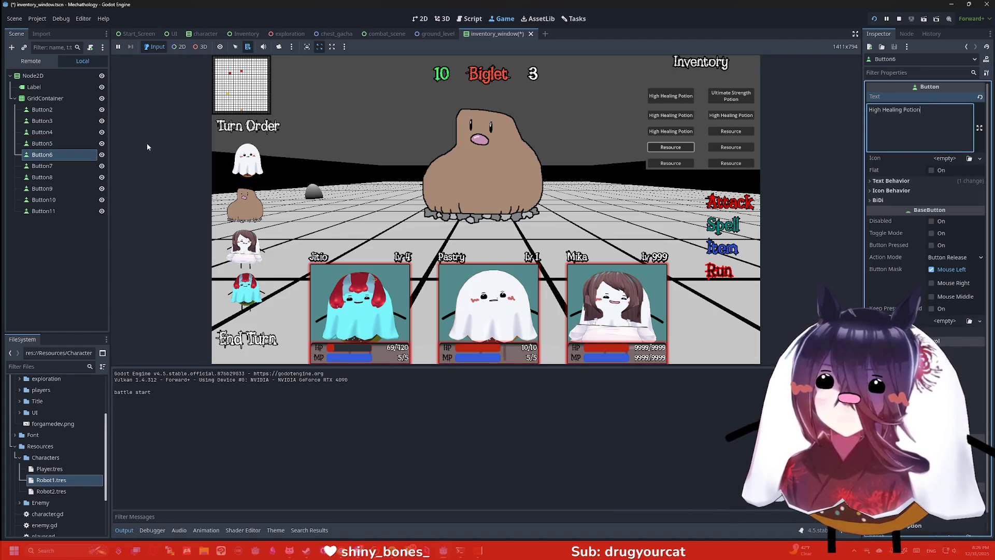
click(42, 166)
click(923, 119)
key(ctrl+a)
key(ctrl+v)
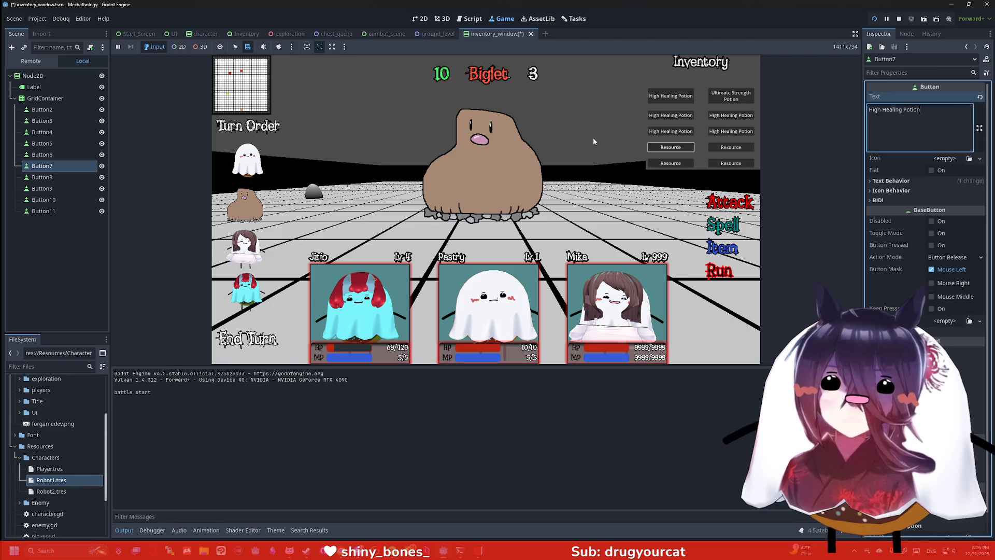
Step: Paste 'Ultimate Strength Potion' into the Text of Buttons 2, 4 and 6
click(58, 120)
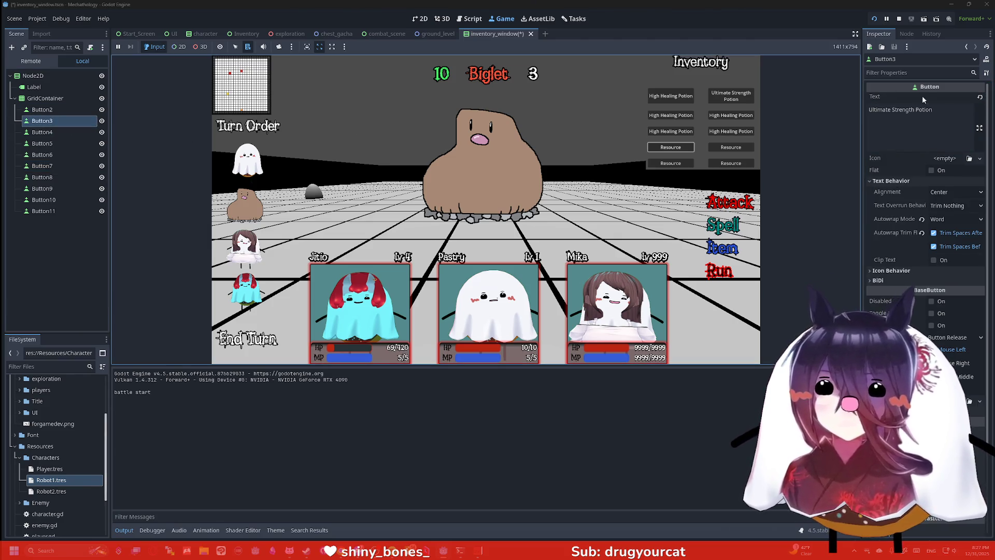
click(42, 109)
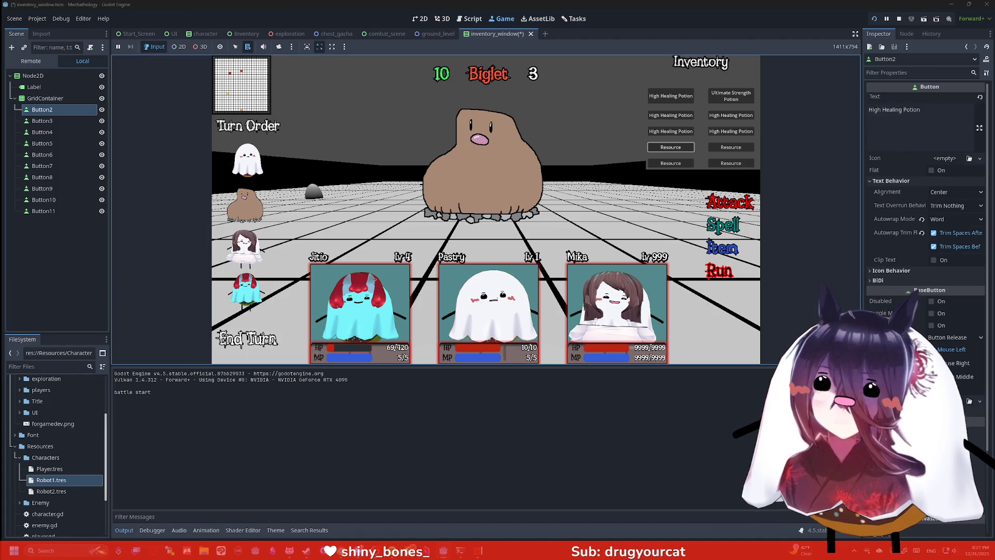
click(923, 119)
key(ctrl+a)
text(Ultimate Strength Potion)
click(42, 132)
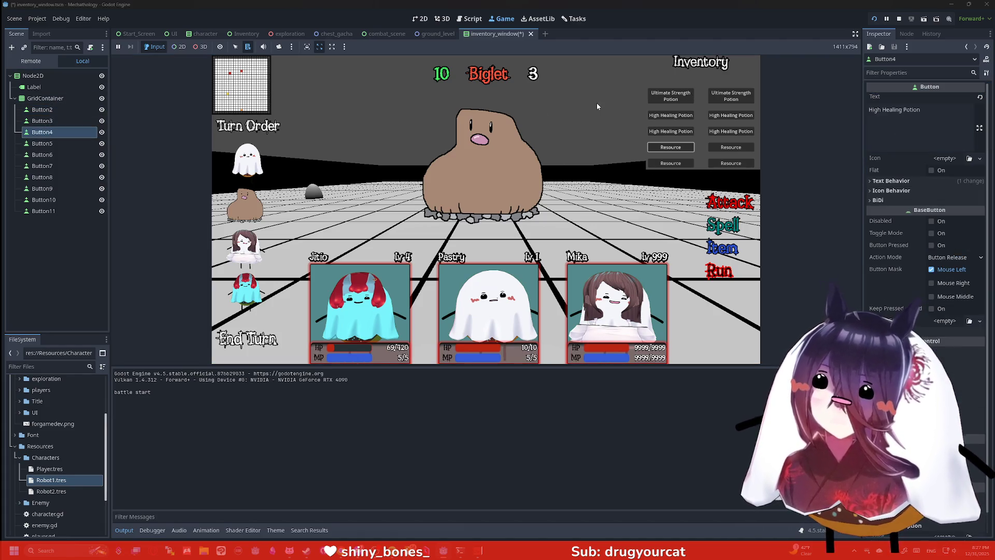
click(908, 129)
key(ctrl+a)
text(Ultimate Strength Potion)
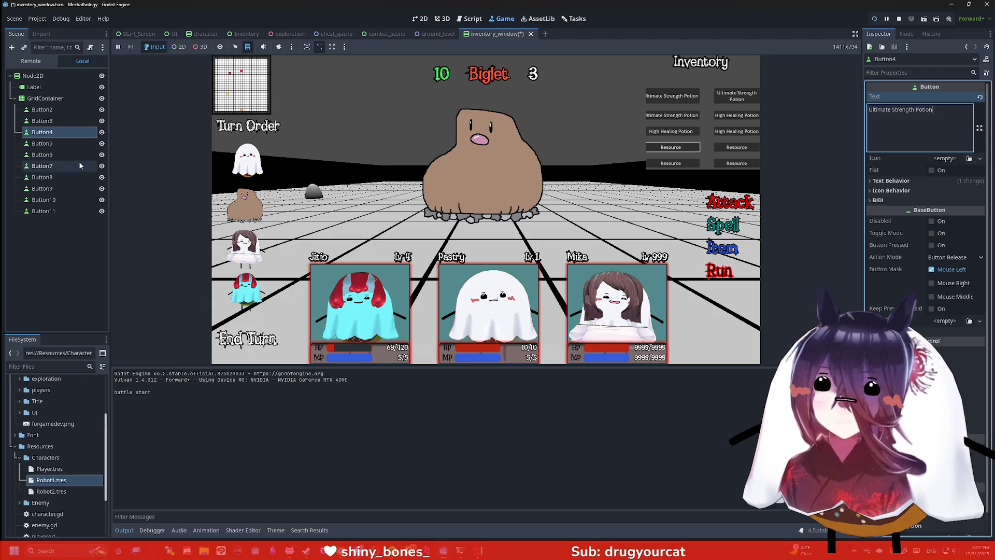
click(47, 156)
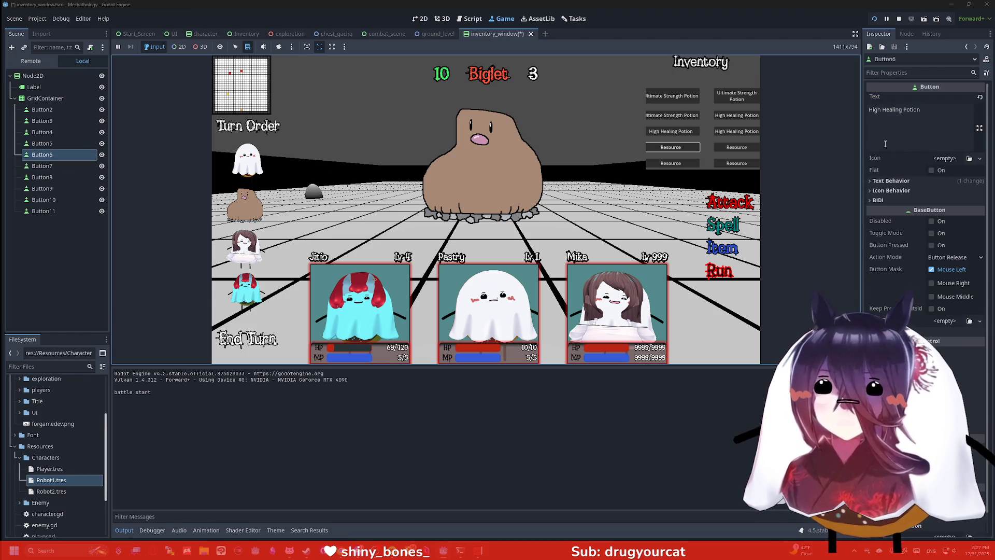
click(912, 125)
key(ctrl+a)
text(Ultimate Strength Potion)
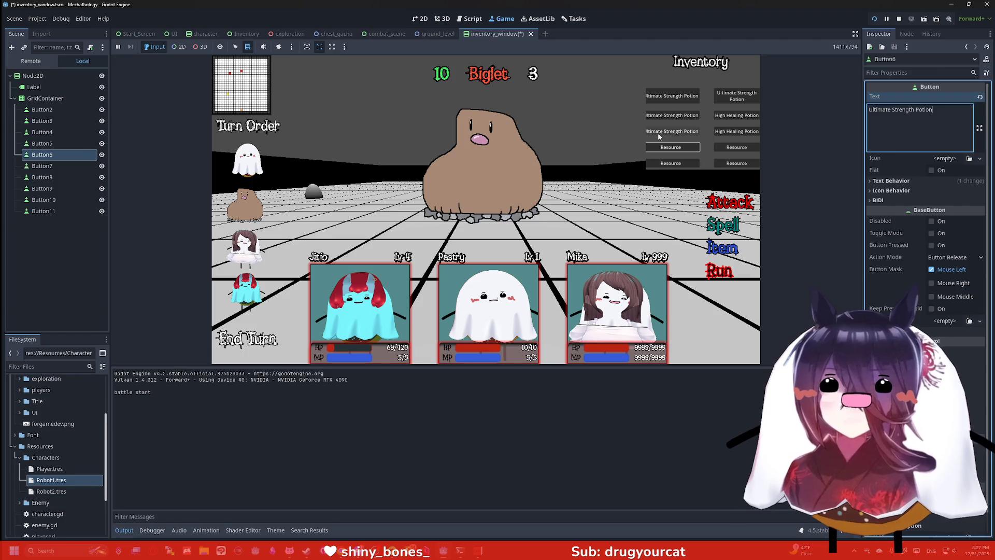
Step: Check the Button4 and Button3 labels and stop the running game
click(83, 132)
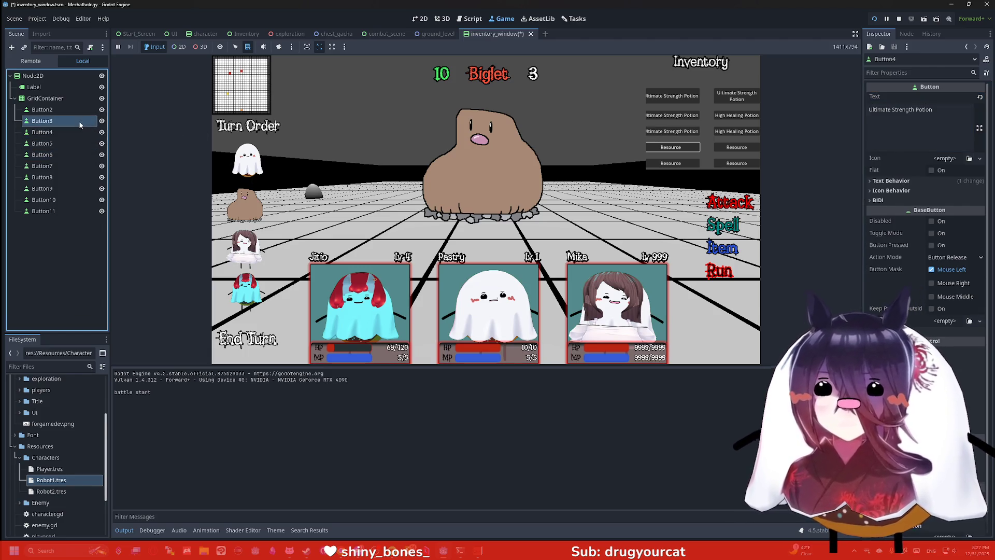
click(80, 123)
click(900, 20)
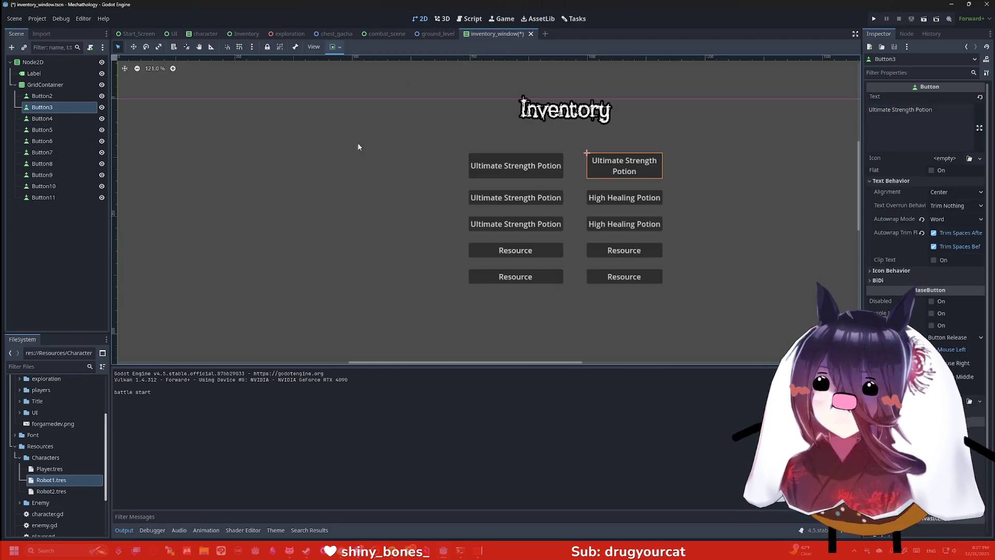
Step: Set Autowrap Mode to Word (Smart) on Button2, then on all ten buttons Button2–Button11
click(423, 148)
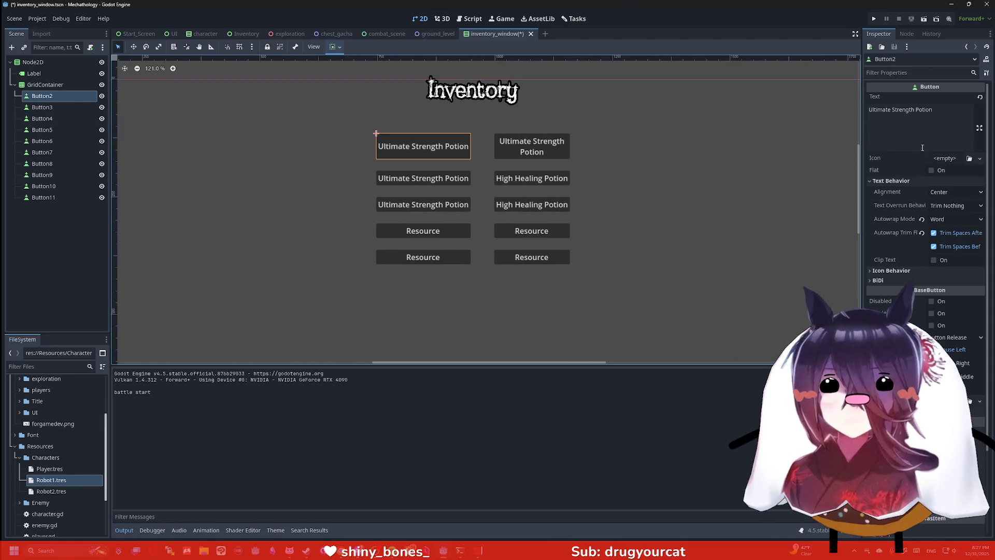
click(912, 73)
text(wra)
click(951, 108)
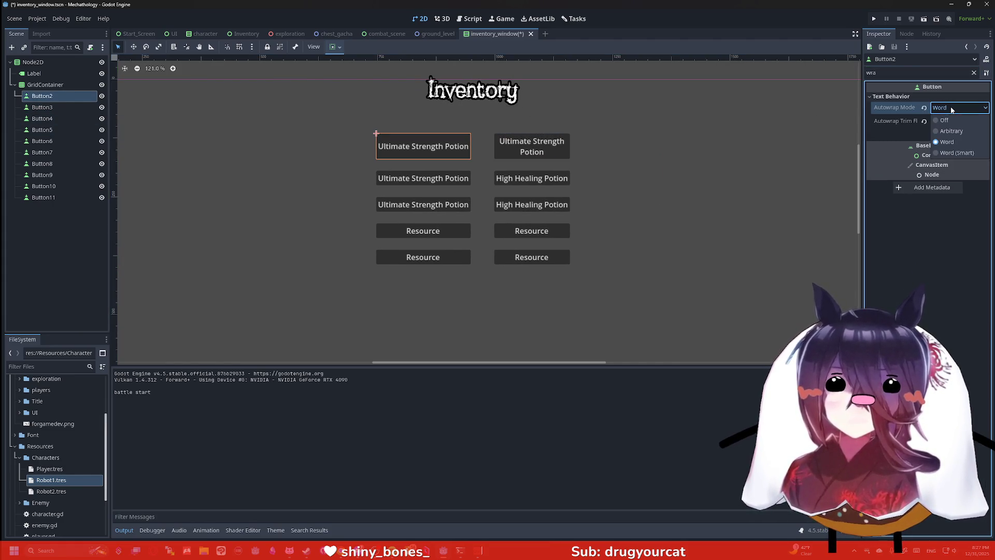
click(954, 153)
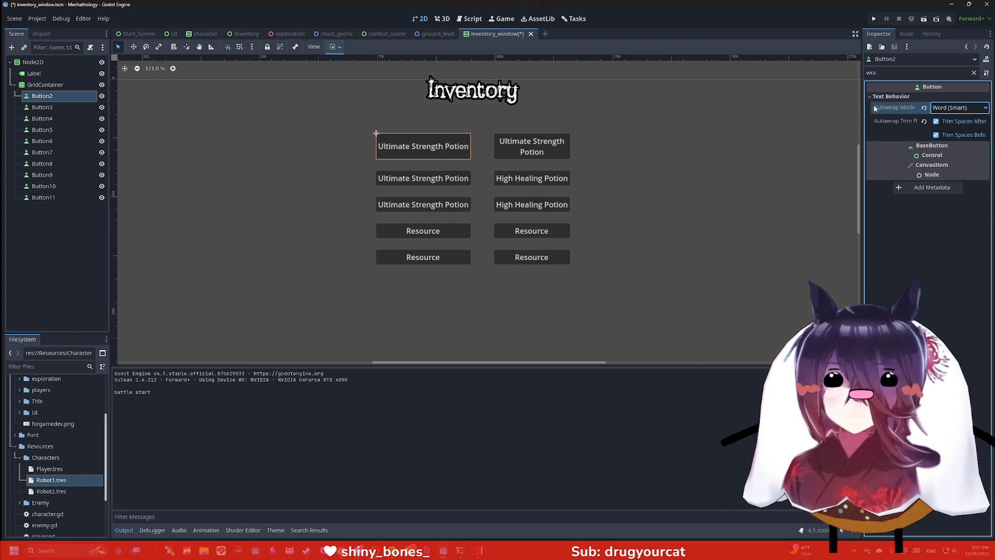
shift+click(44, 198)
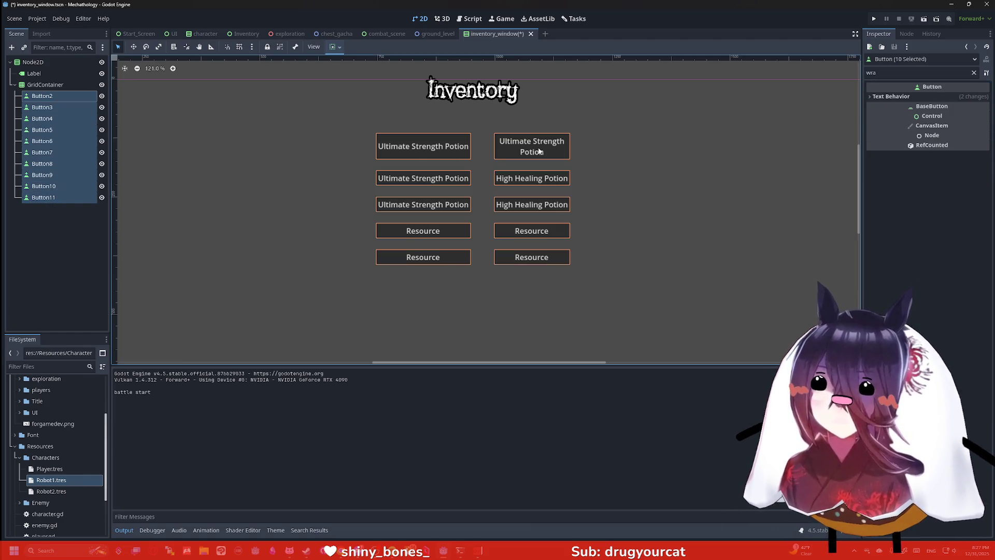
click(923, 98)
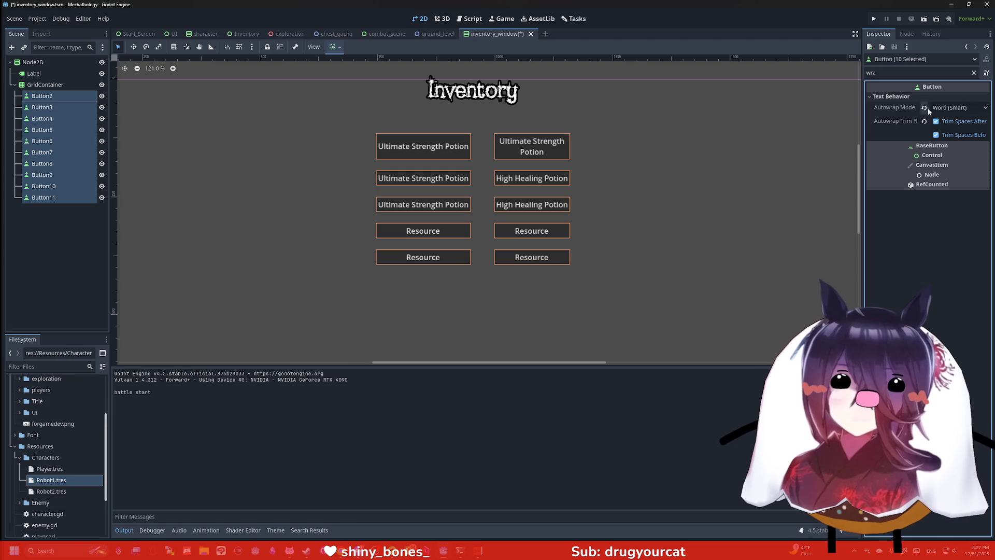
click(959, 108)
click(954, 152)
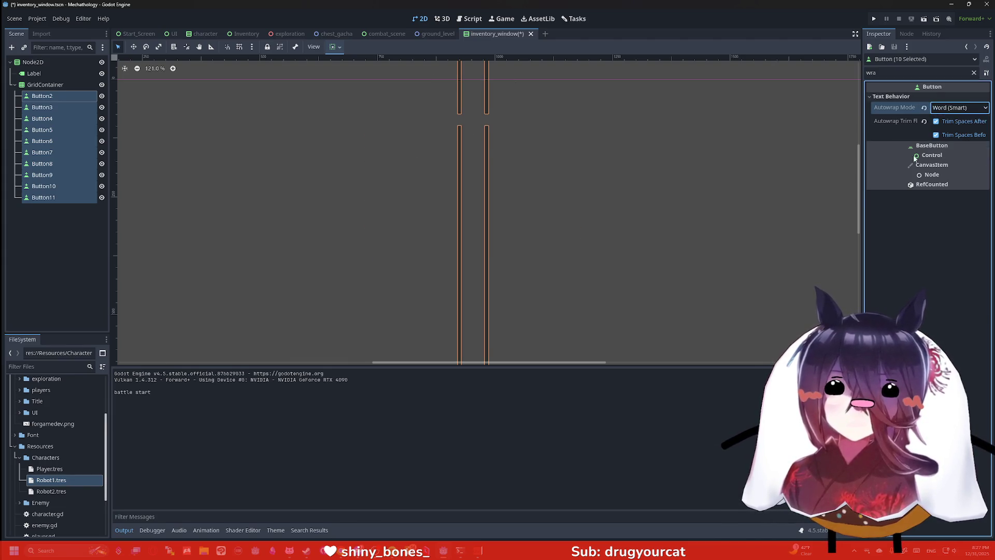
Step: Select Button2 alone, clear the property filter and pan the canvas to the buttons
scroll(635, 171, down, 5)
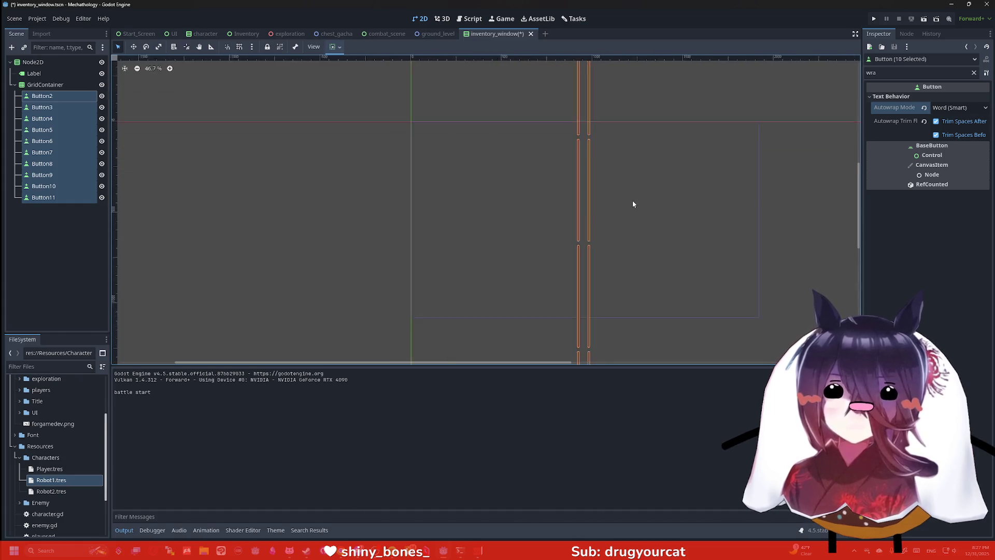
click(594, 190)
click(42, 96)
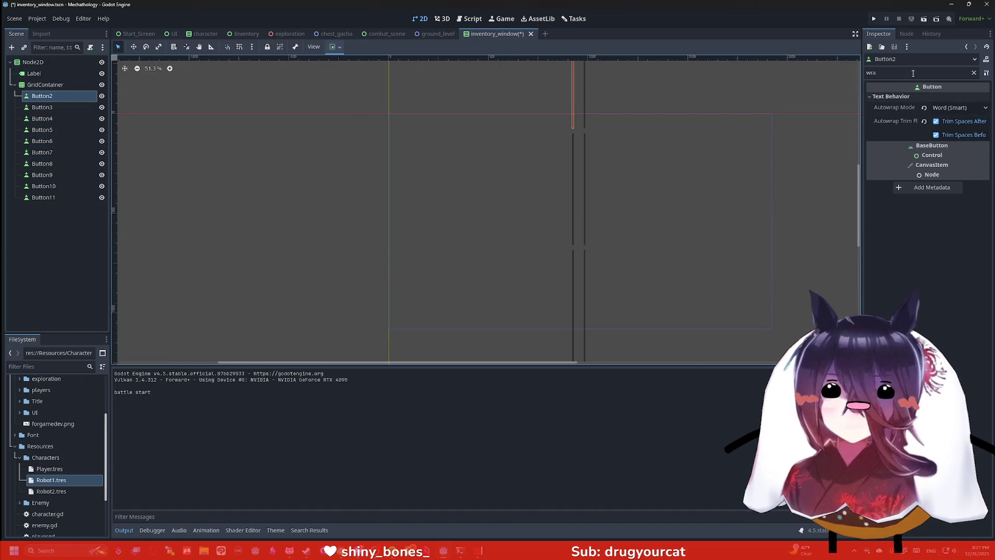
double_click(876, 73)
key(BackSpace)
key(Tab)
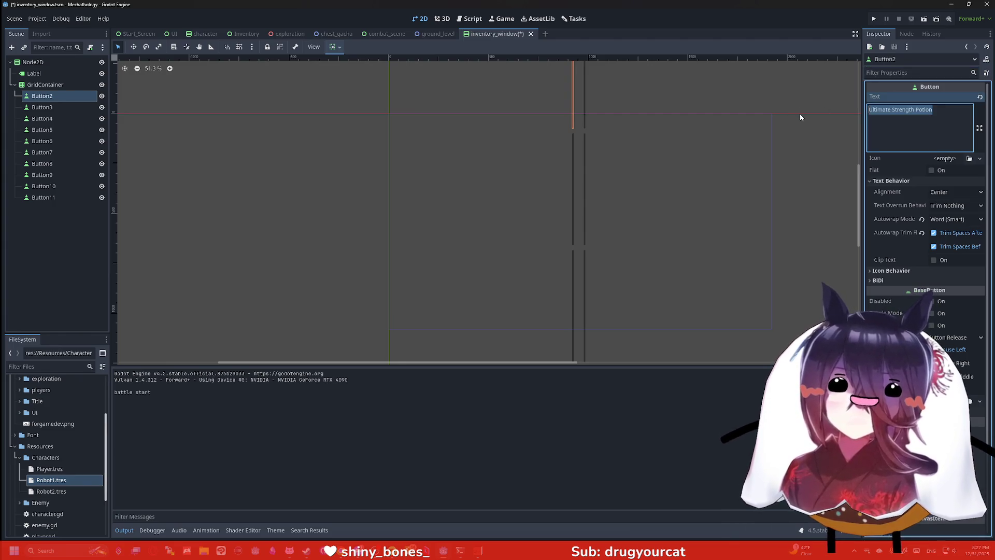
scroll(698, 152, down, 2)
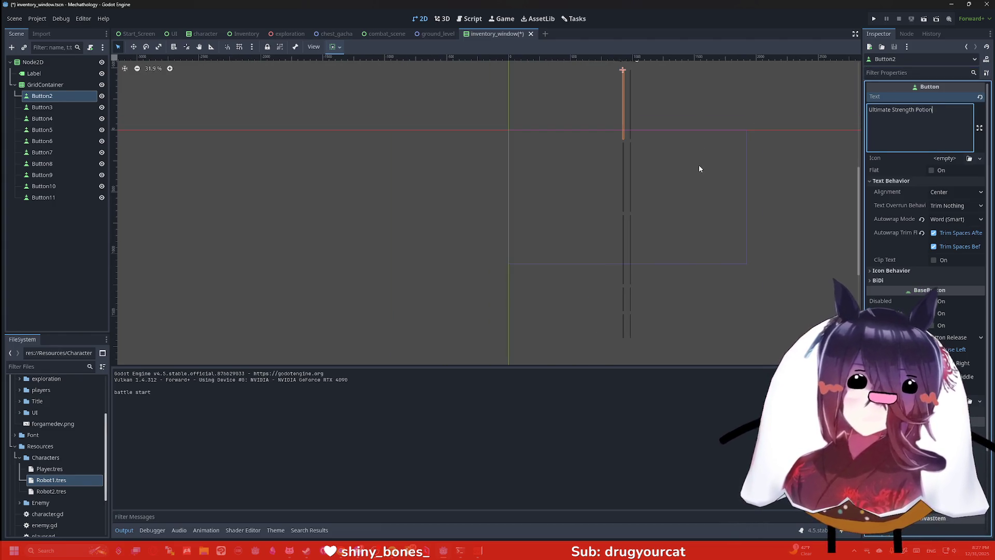
drag(709, 165, 659, 167)
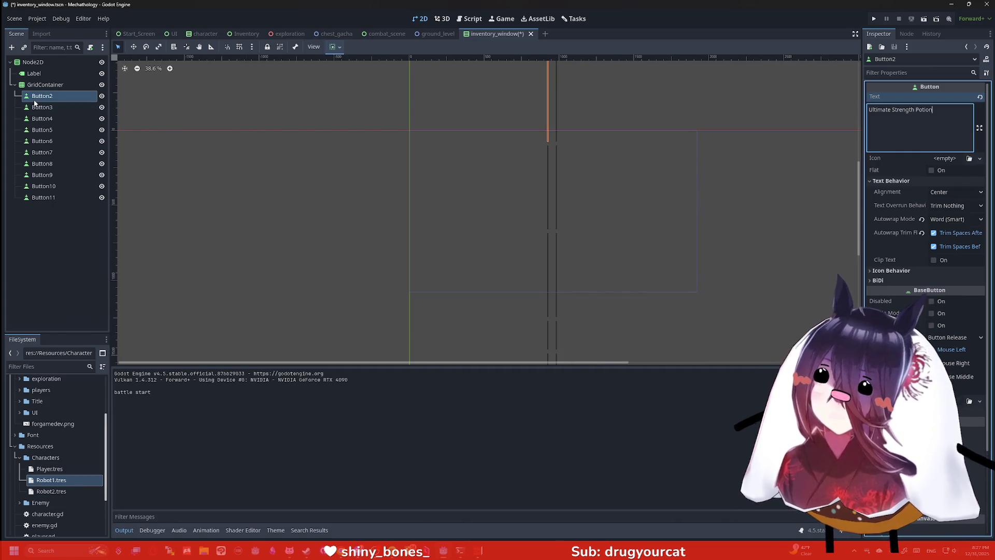
Step: For all ten buttons, filter by 'w' and try autowrap Off and Arbitrary before settling on Word
shift+click(43, 197)
click(933, 72)
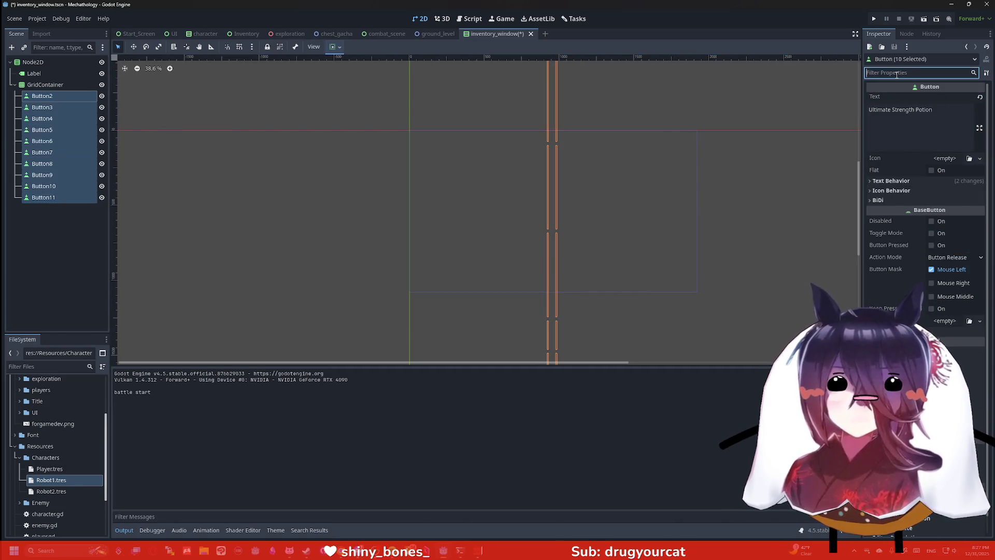
text(w)
click(943, 109)
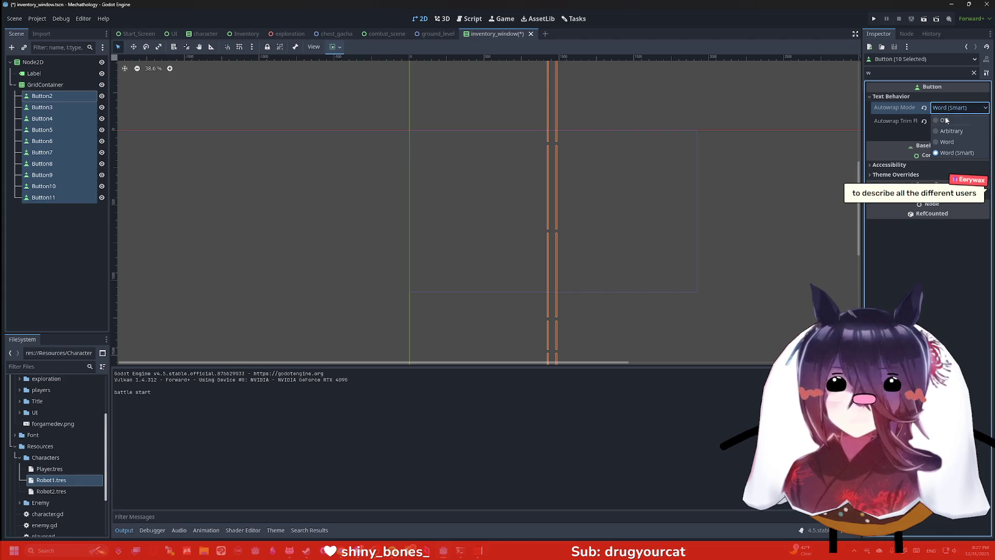
click(947, 120)
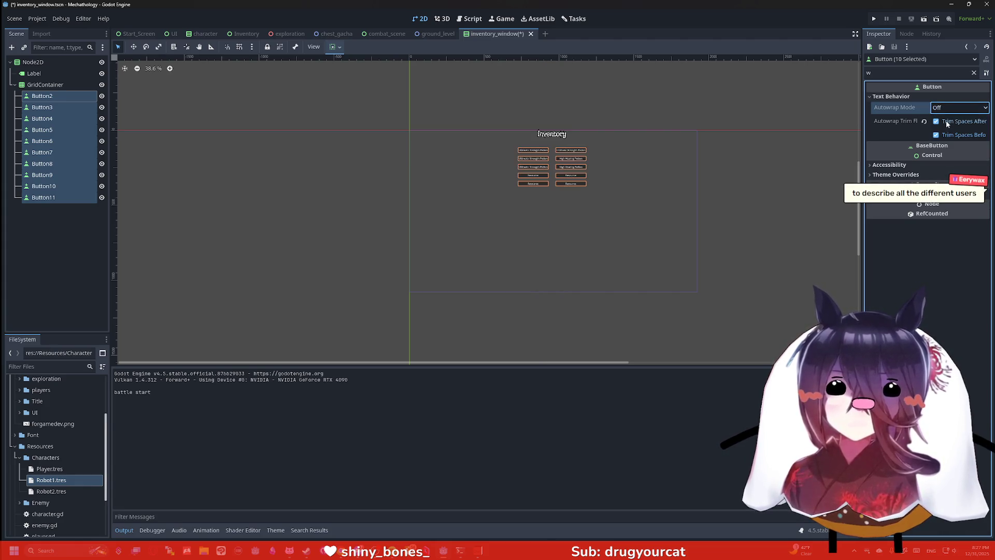
click(950, 109)
click(949, 132)
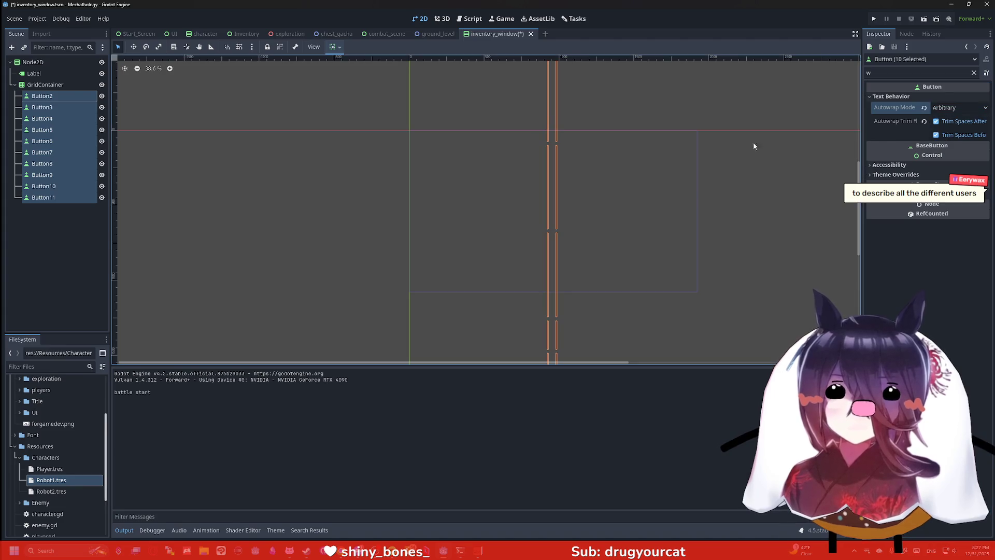
click(956, 108)
click(953, 138)
scroll(630, 157, up, 17)
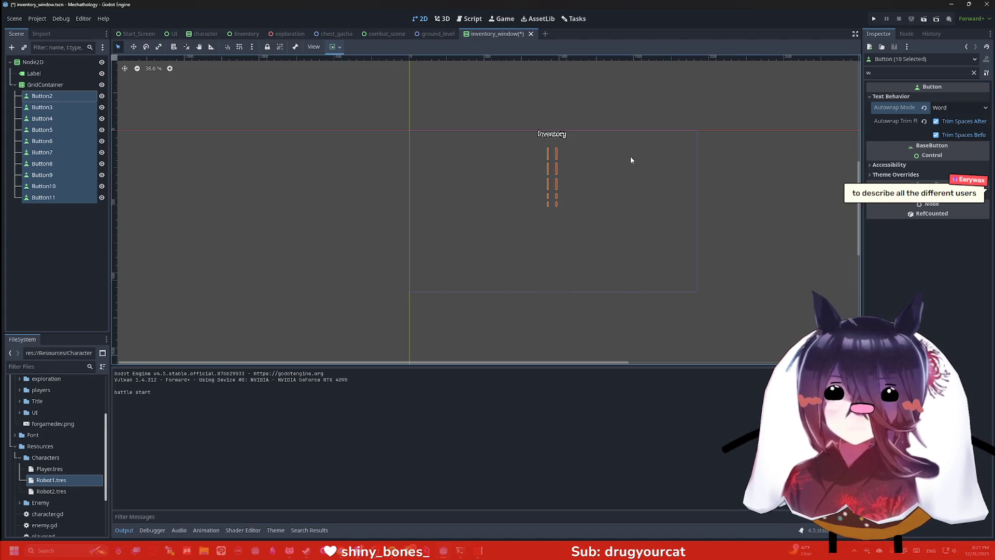
scroll(561, 162, up, 1)
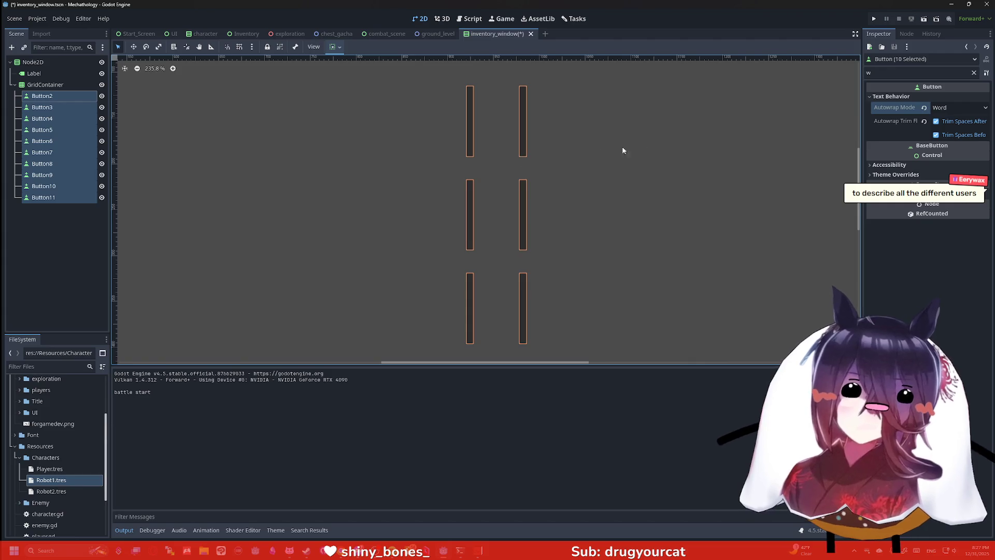
Step: Set the ten buttons' Autowrap Mode back to Word (Smart)
mouse_move(880, 110)
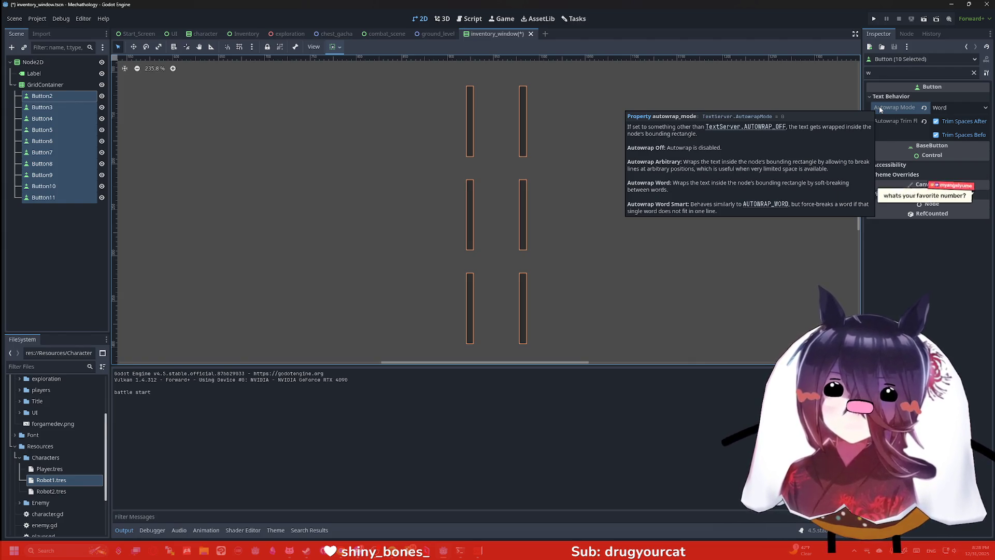
click(946, 108)
click(954, 153)
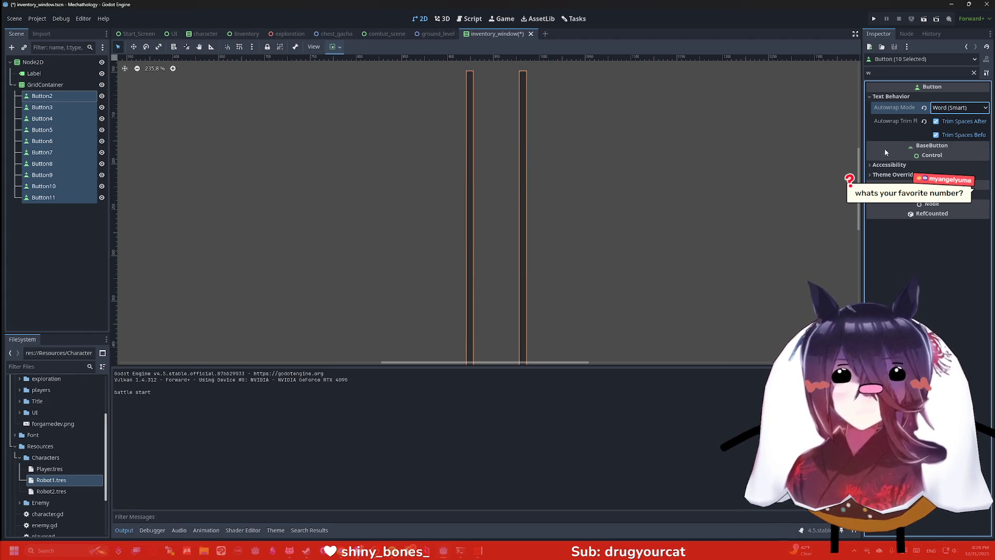
scroll(608, 139, down, 10)
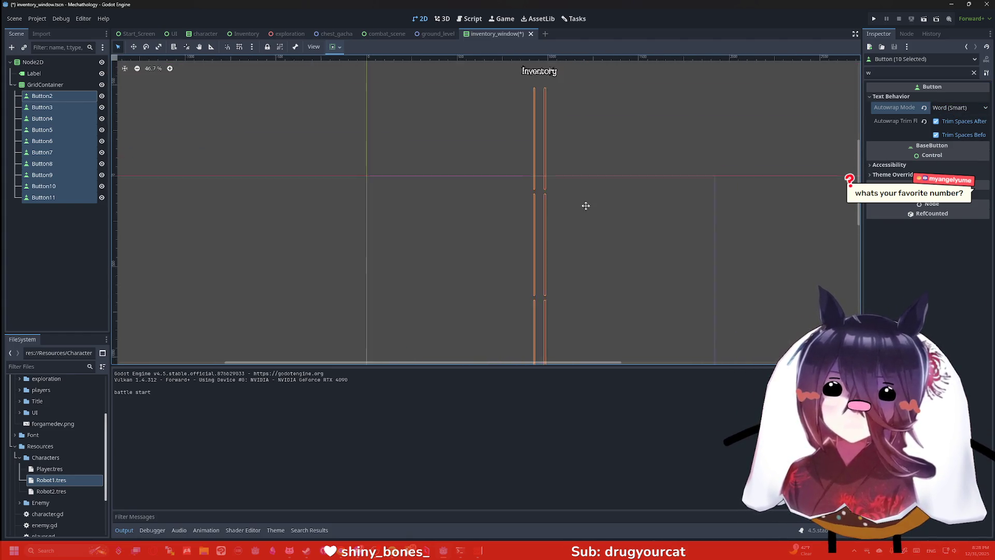
scroll(592, 207, up, 1)
Step: Select Button2, clear the property filter and change its Text to 'Test'
click(79, 95)
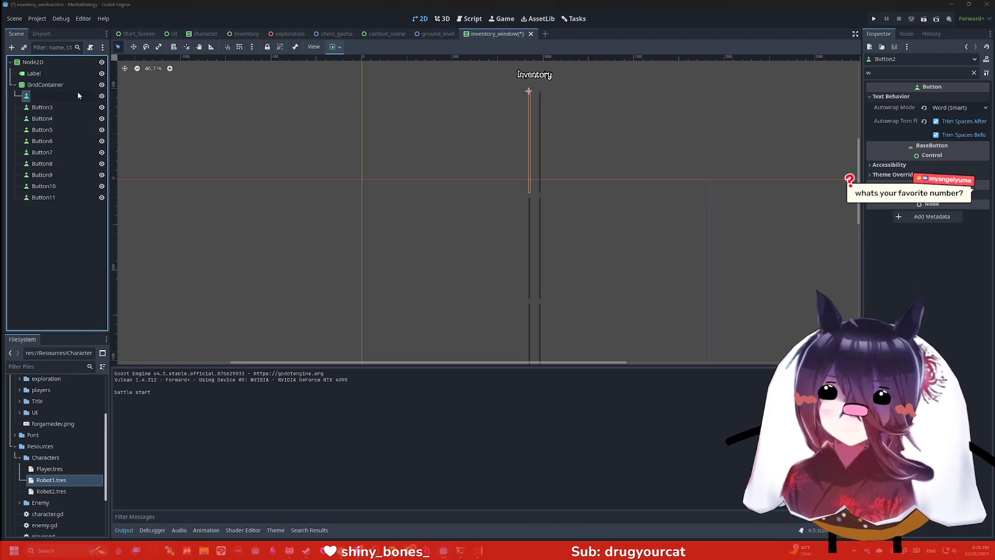
click(77, 93)
key(Escape)
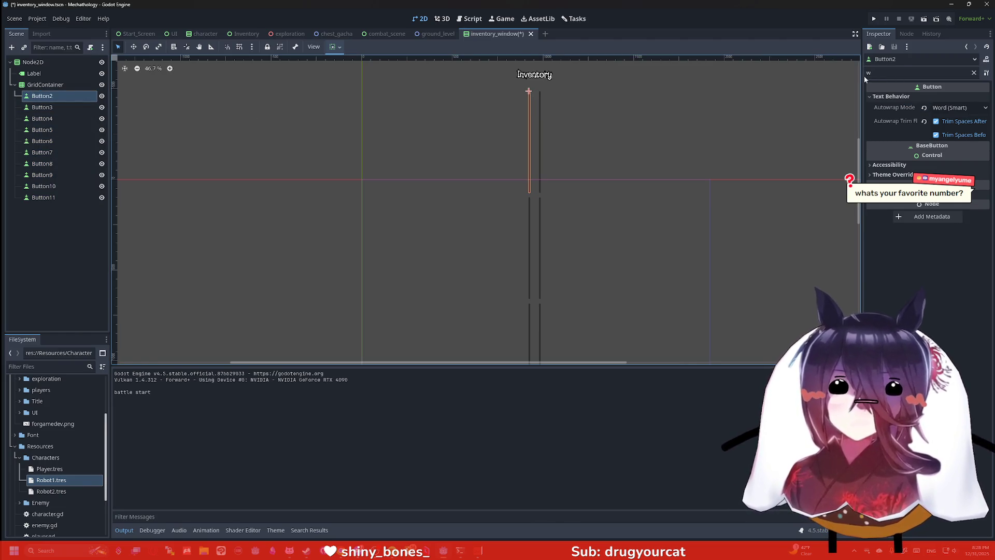
click(888, 73)
key(BackSpace)
click(941, 109)
key(BackSpace)
key(BackSpace)
key(BackSpace)
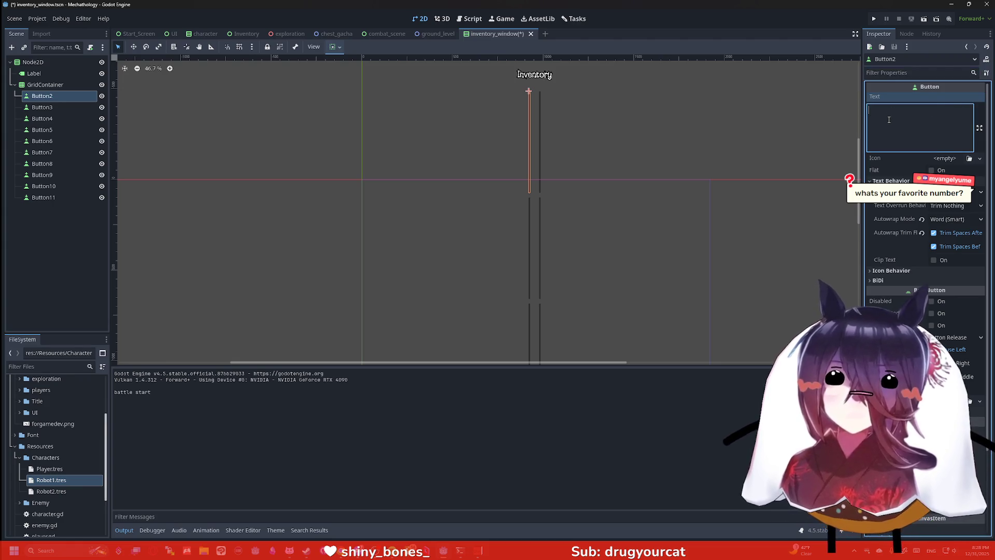
text(YrTest)
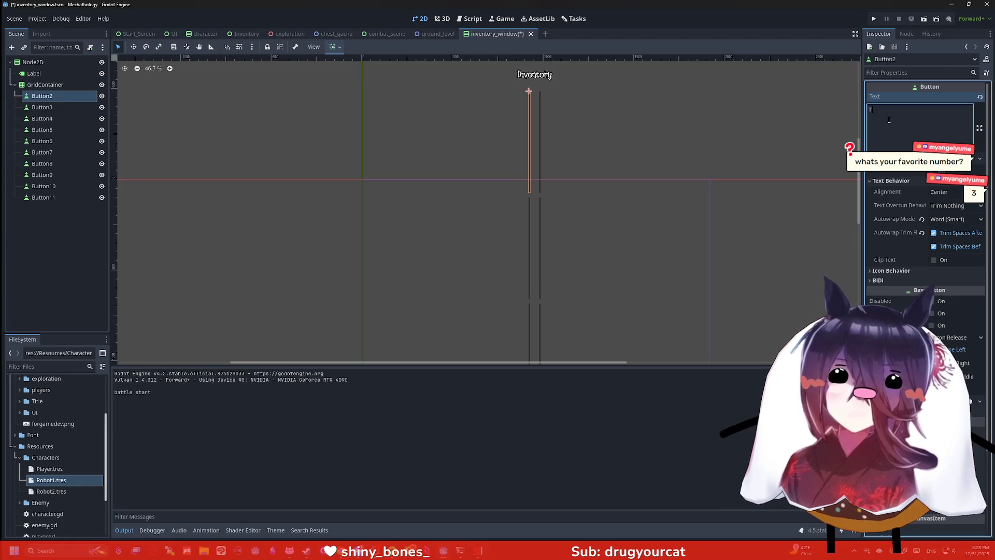
key(Return)
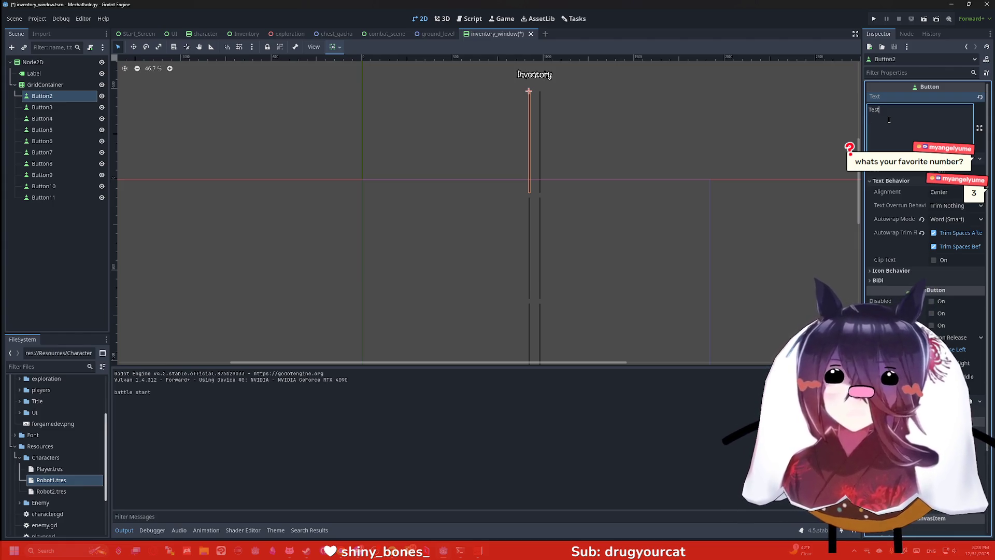
Step: Check the Button2 and Button3 labels, then reselect all ten buttons Button2–Button11
click(64, 107)
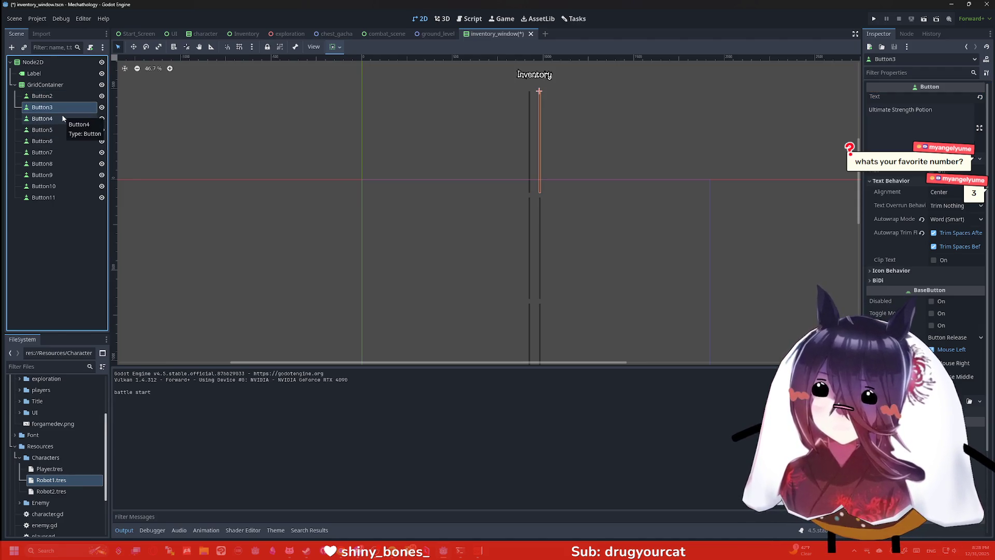
click(55, 97)
click(51, 89)
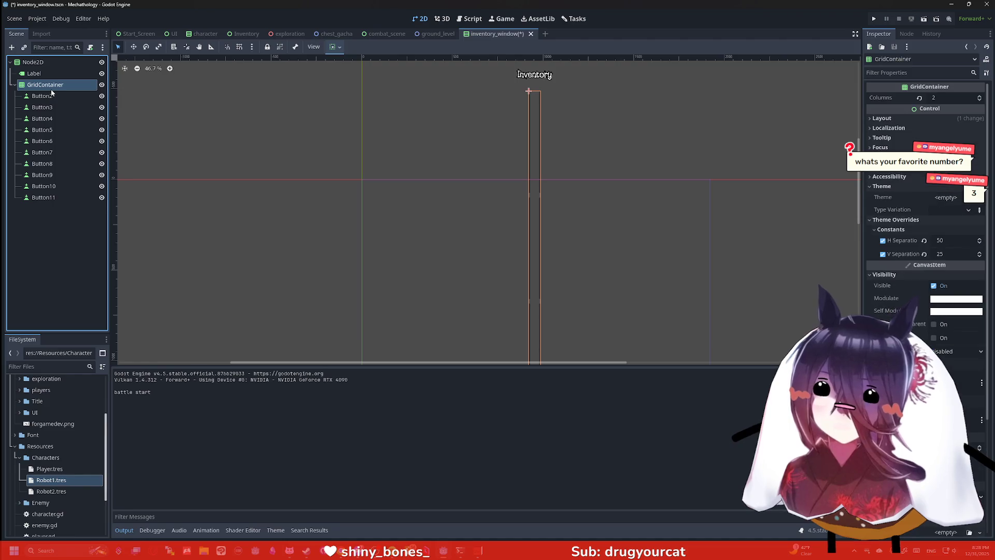
click(52, 96)
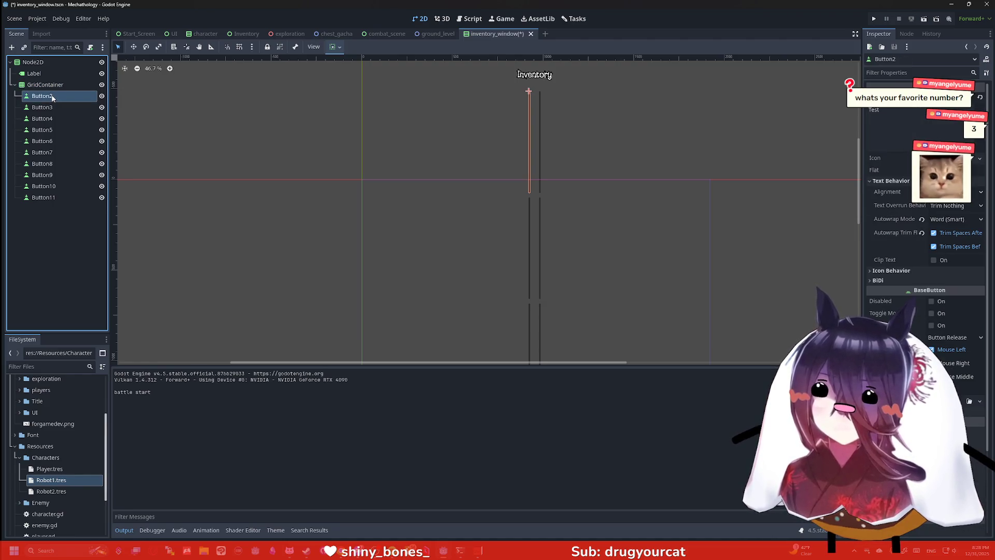
scroll(509, 202, down, 3)
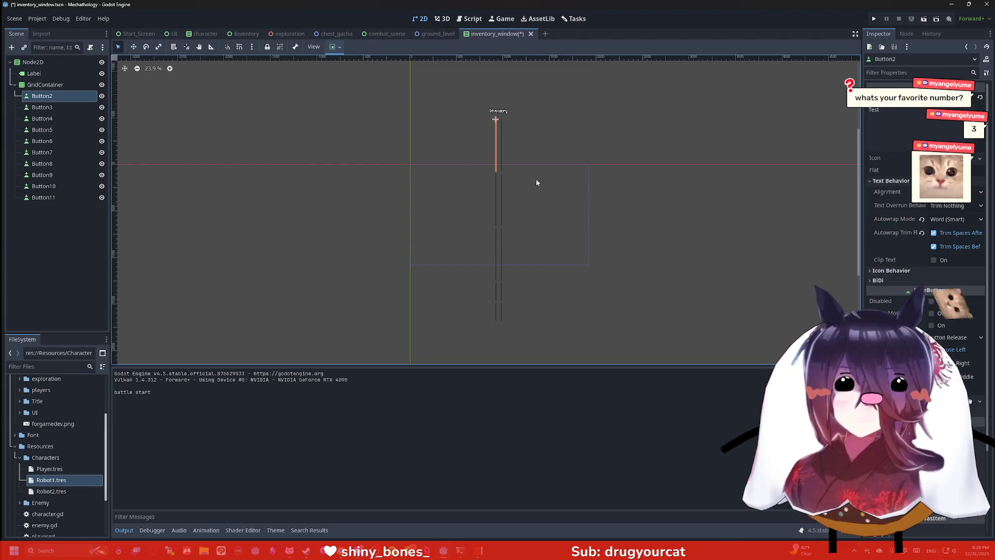
scroll(485, 141, up, 12)
scroll(518, 144, down, 7)
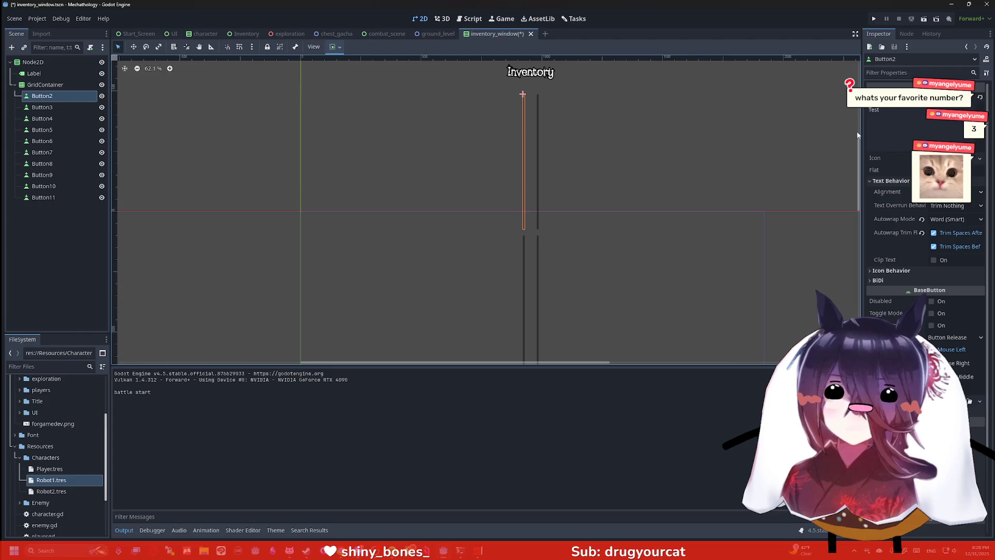
shift+click(44, 197)
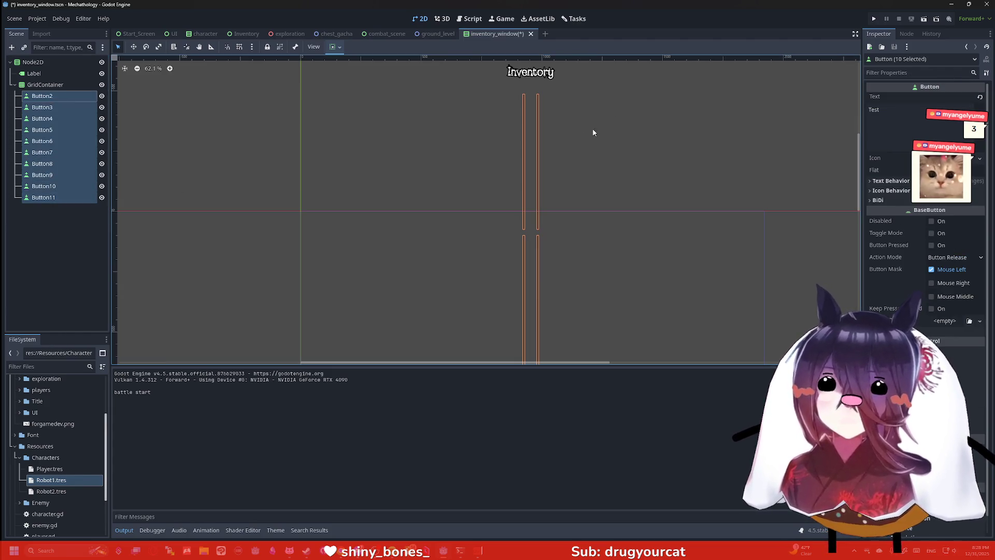
Step: Filter by 'w' and set Autowrap Mode to Off for all ten buttons
click(917, 72)
text(w)
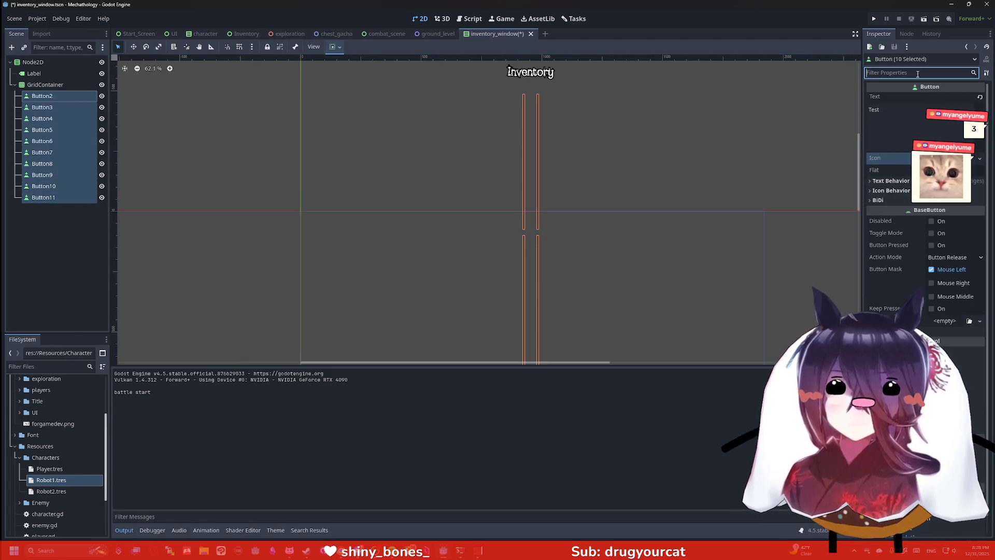
click(891, 97)
click(958, 108)
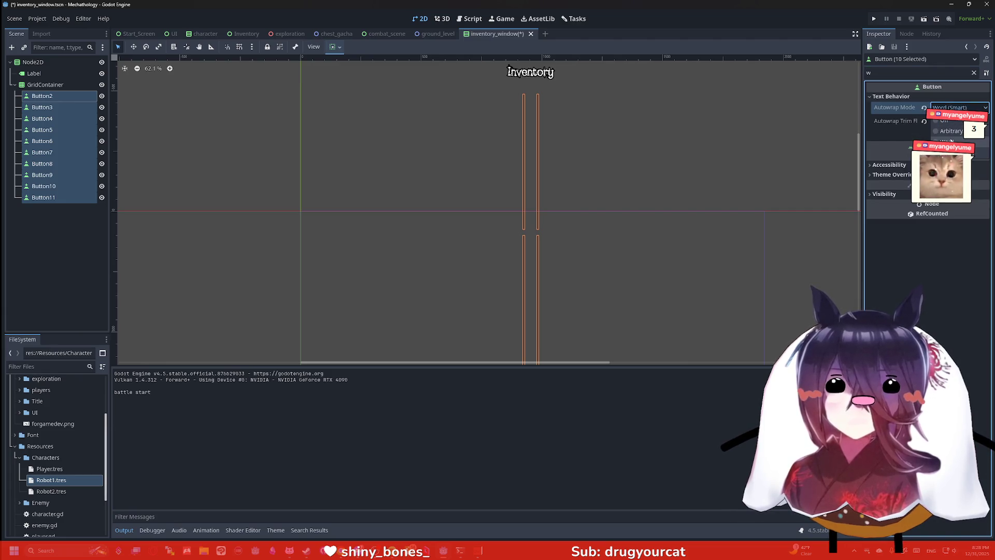
click(956, 139)
click(959, 108)
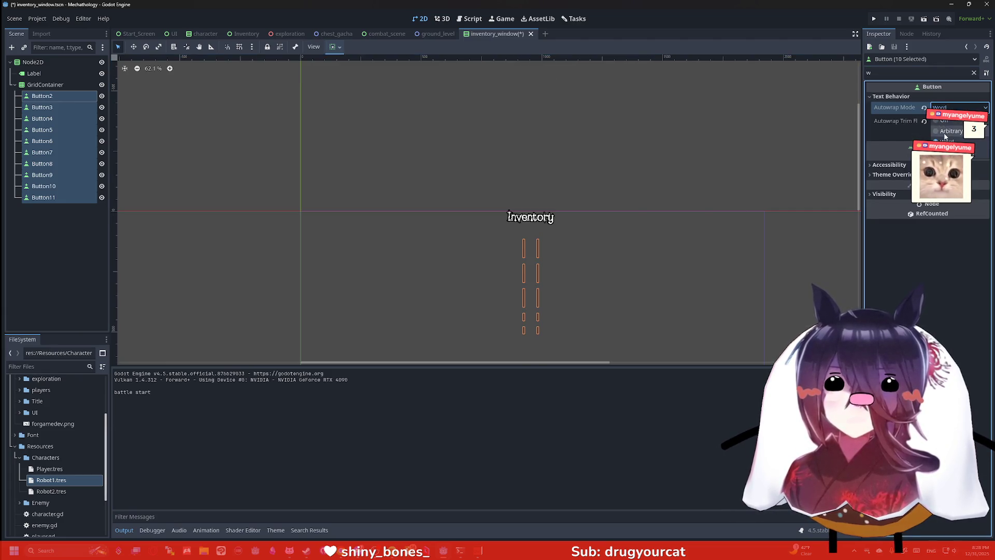
click(954, 121)
Step: Review the two-column grid on the canvas and select only Button4
scroll(598, 268, up, 5)
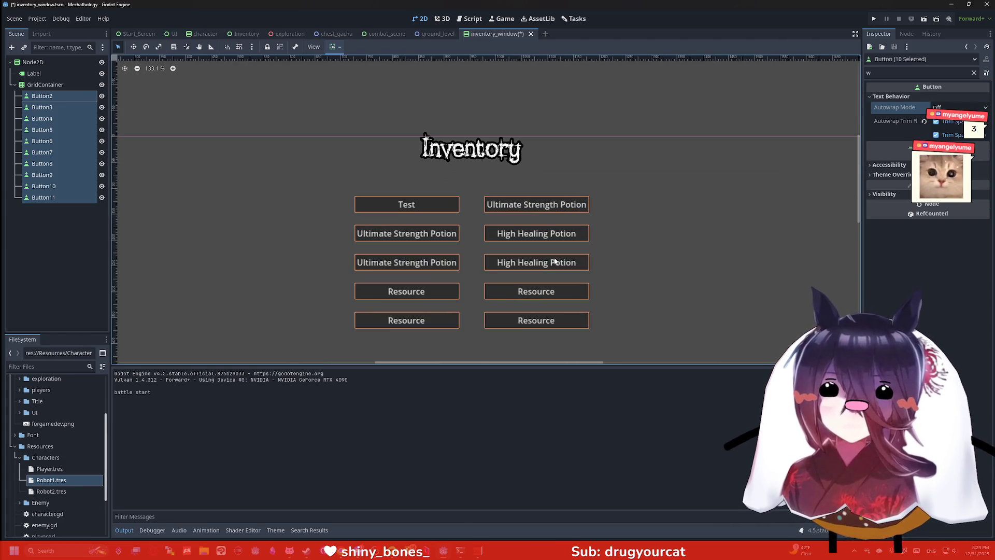
right_click(572, 263)
click(643, 231)
scroll(632, 228, down, 5)
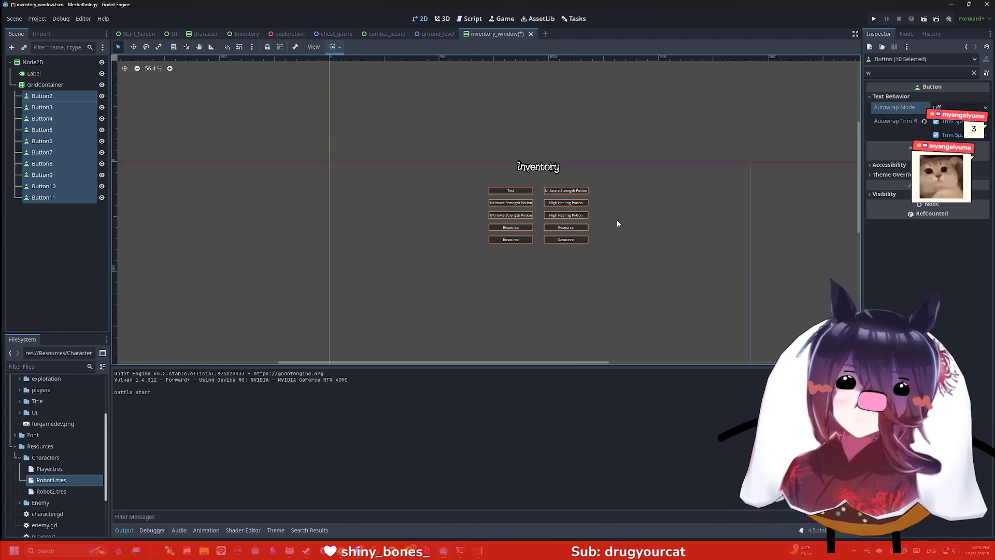
scroll(614, 187, down, 2)
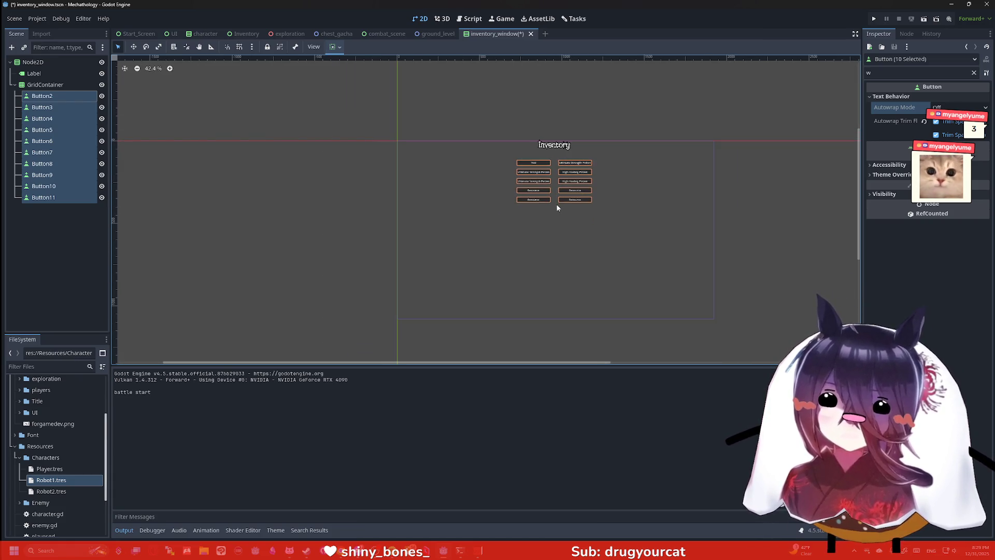
scroll(557, 207, up, 5)
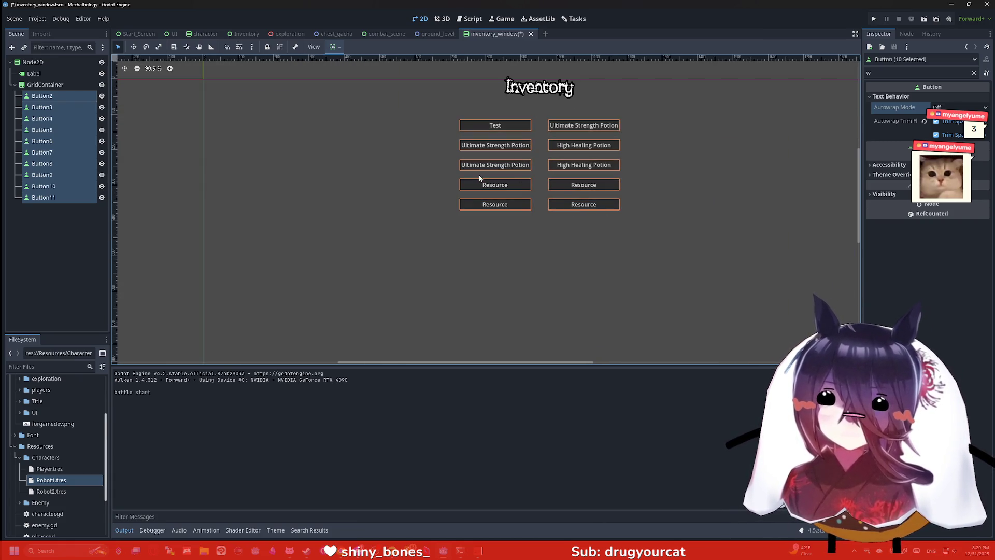
click(73, 118)
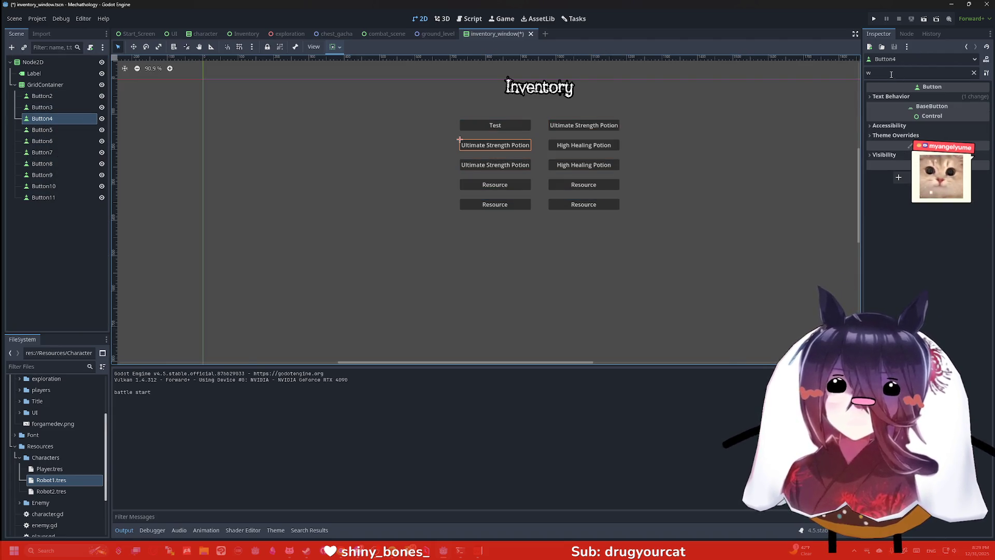
Step: Copy Button4's 'Ultimate Strength Potion' text and paste it over Button2's 'Test' label
key(BackSpace)
click(926, 120)
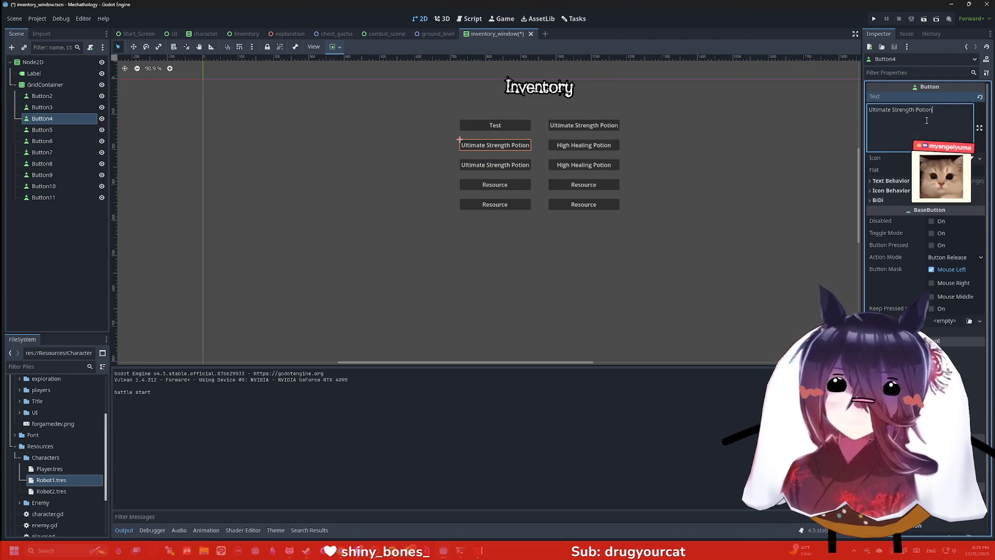
click(42, 107)
click(42, 96)
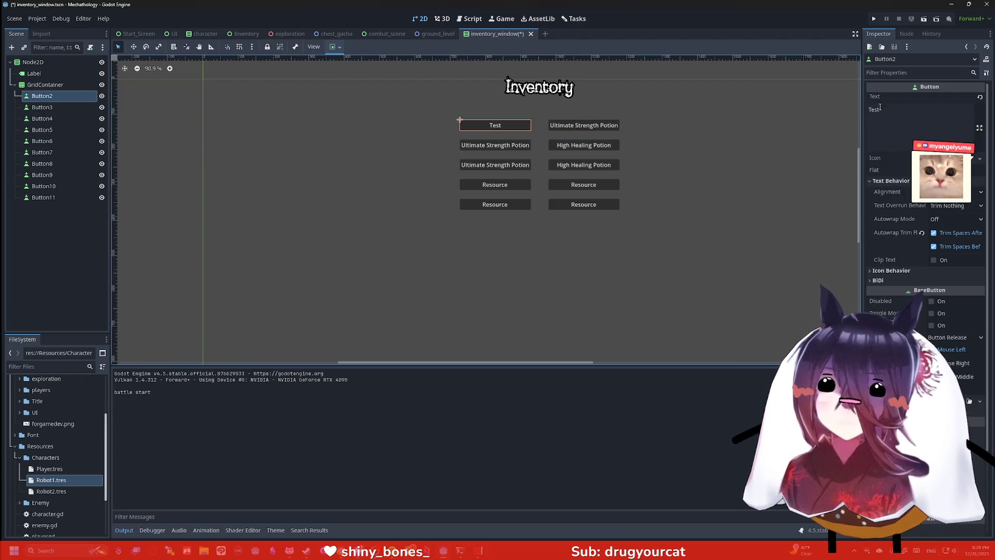
double_click(880, 108)
text(Ultimate Strength Potion)
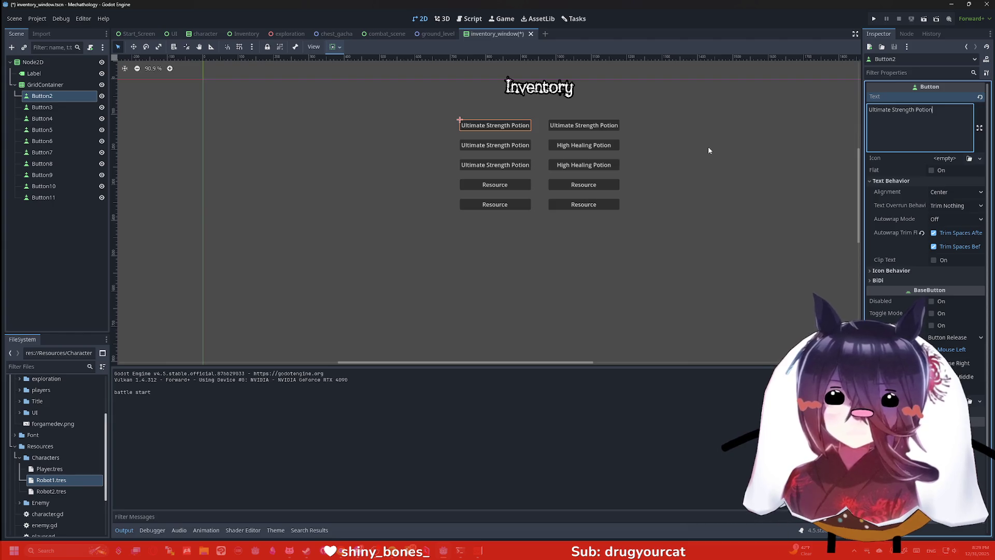
click(893, 73)
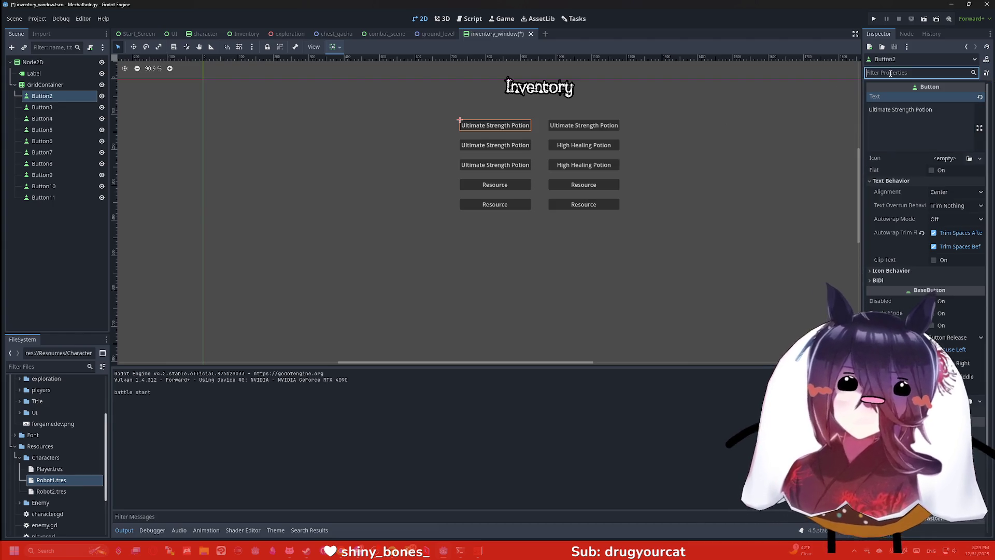
Step: Filter the Inspector for 'wrap' and turn off both Autowrap Trim Spaces flags
text(worto)
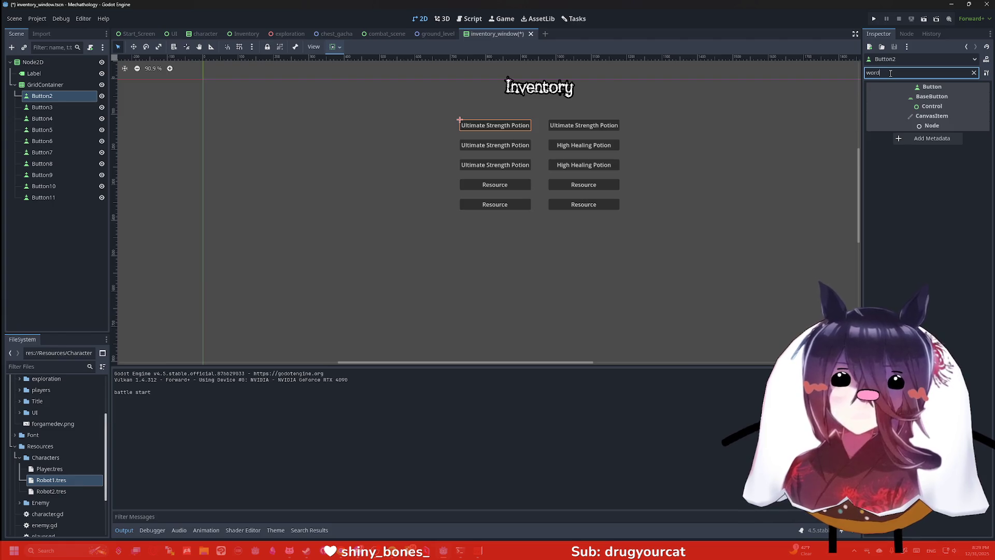
key(BackSpace)
key(BackSpace)
key(BackSpace)
text(rap)
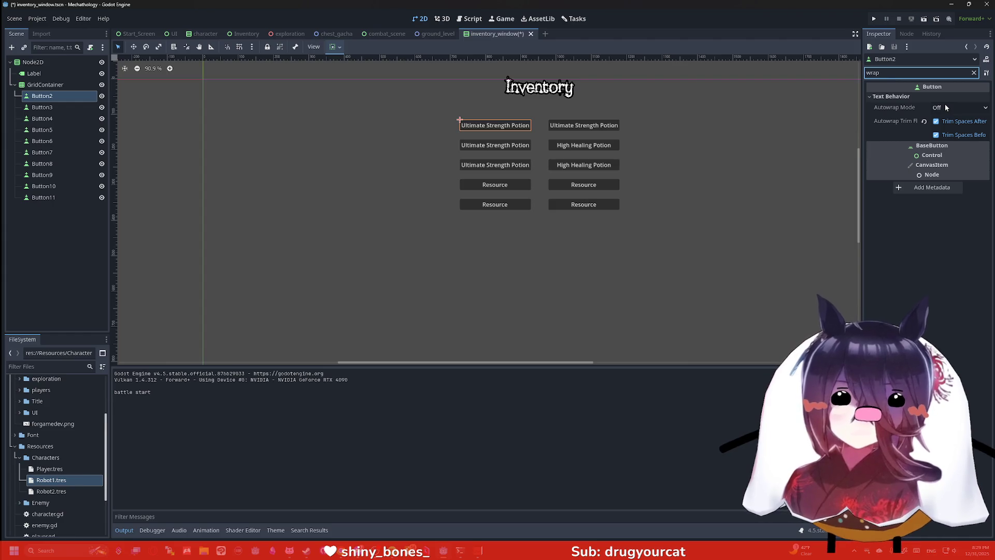
mouse_move(896, 108)
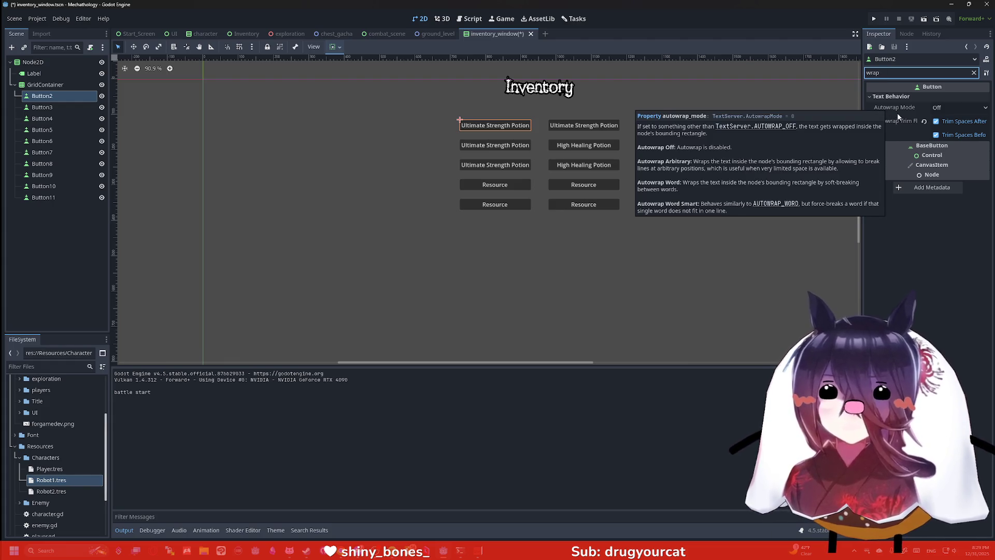
click(939, 139)
click(940, 124)
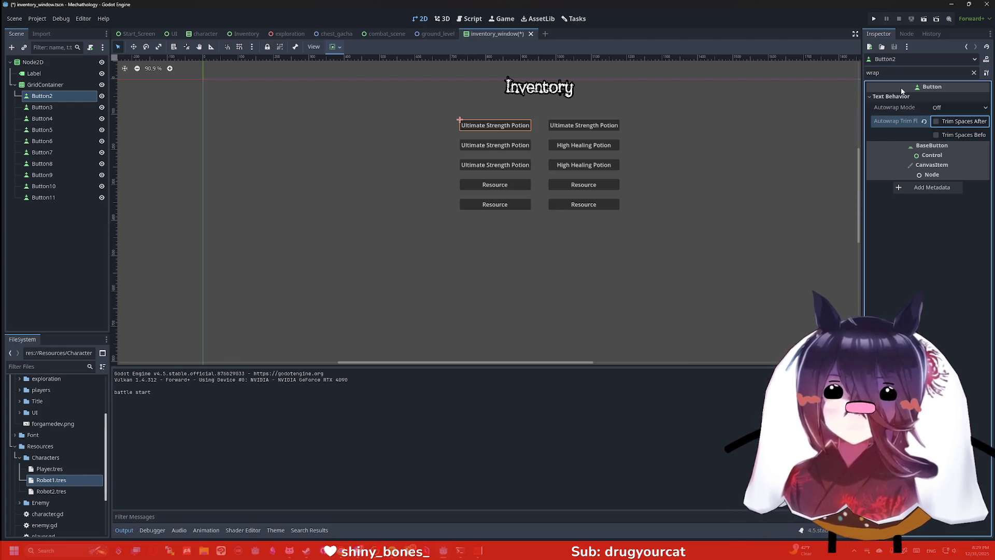
Step: Set Autowrap Mode to Word (Smart), then apply it to all ten selected buttons
click(959, 107)
click(955, 139)
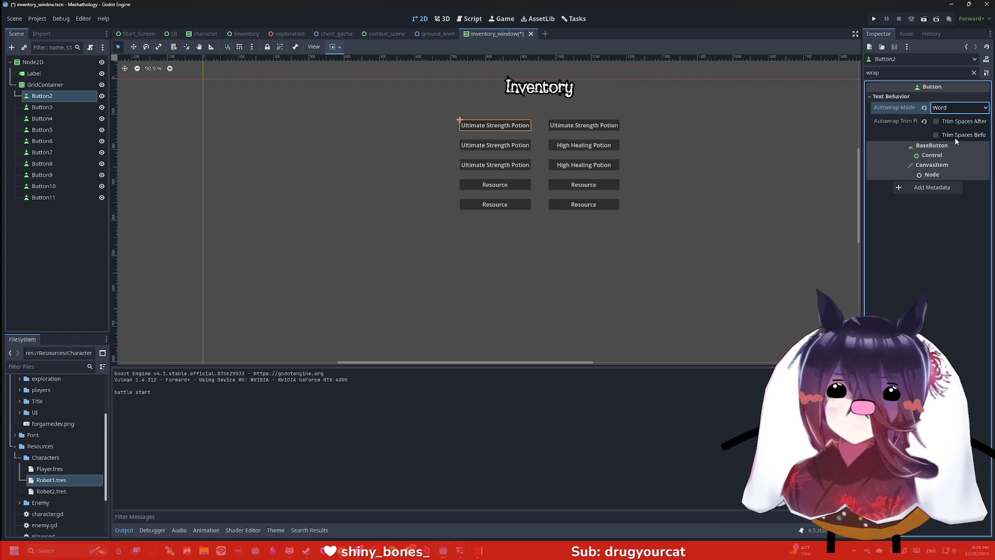
click(959, 107)
click(953, 149)
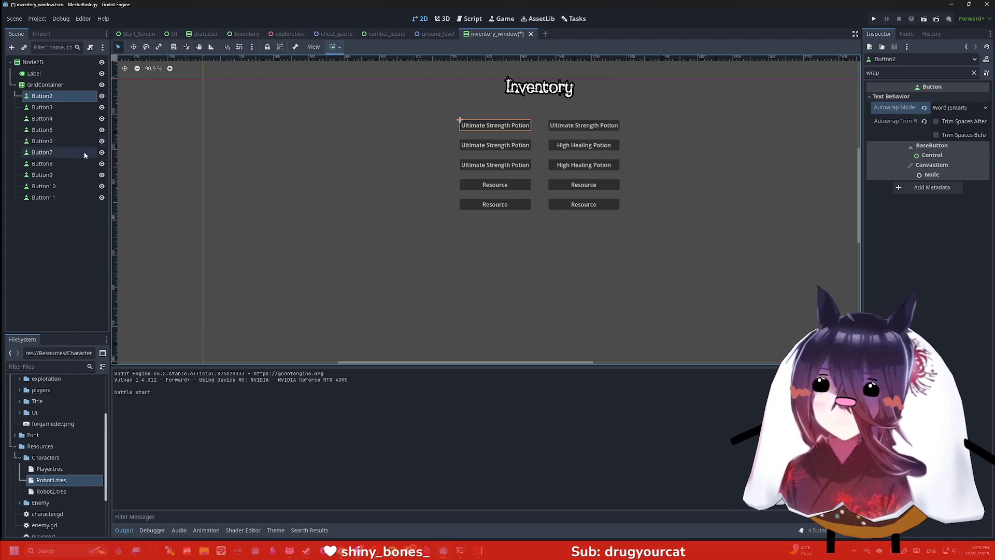
shift+click(69, 195)
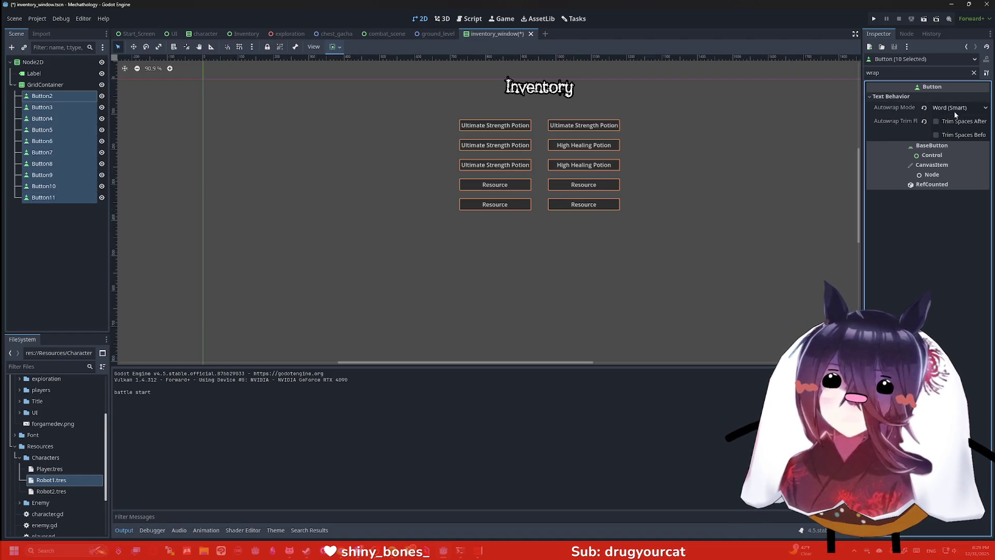
click(955, 109)
click(949, 151)
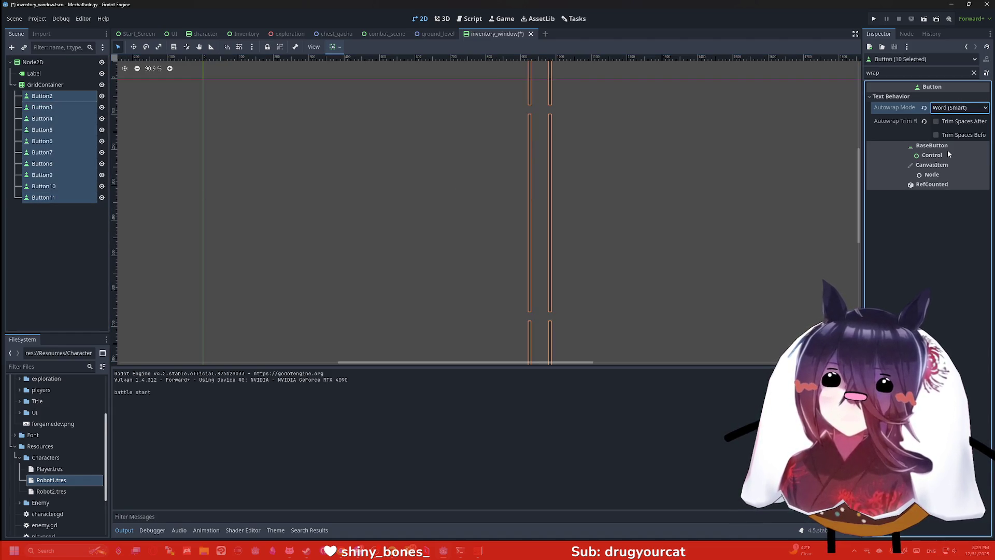
Step: Switch the buttons' Autowrap Mode from Arbitrary to plain Word
scroll(757, 156, down, 3)
right_click(764, 154)
click(960, 109)
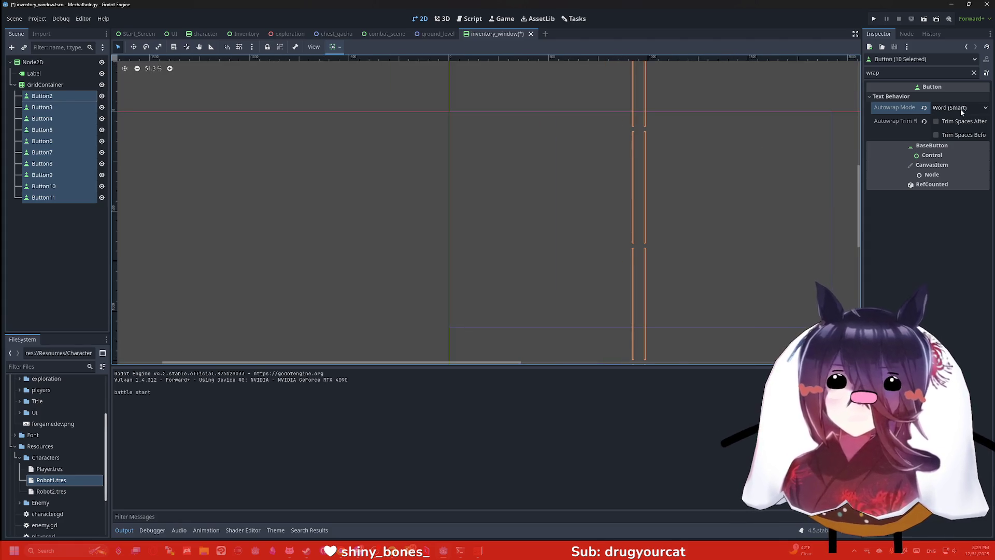
click(960, 109)
click(954, 133)
click(951, 110)
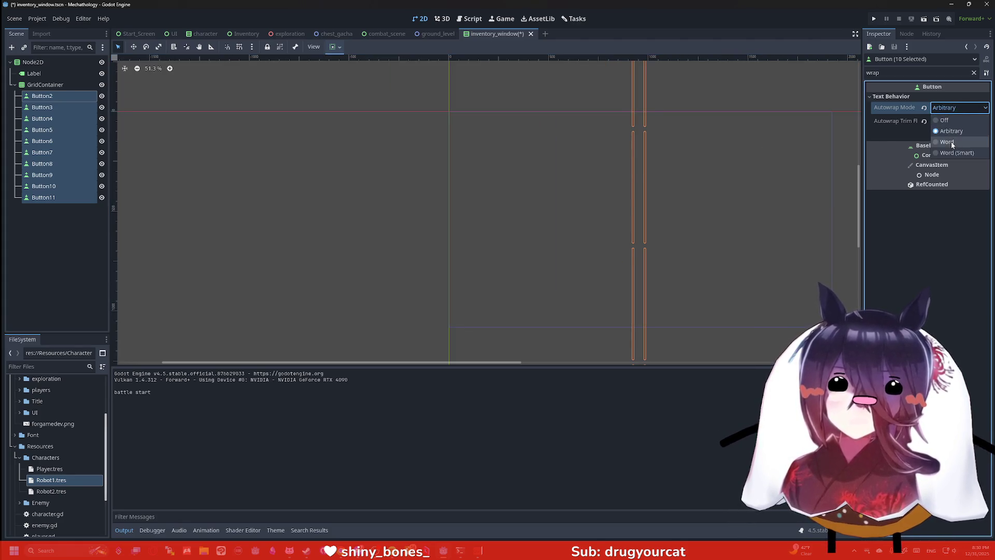
click(949, 141)
scroll(626, 126, up, 5)
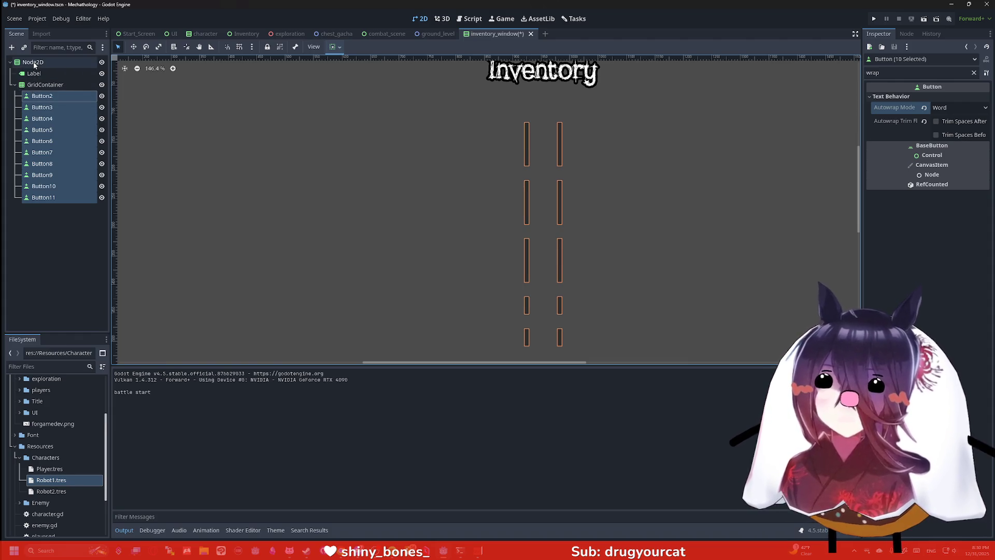
Step: Select the GridContainer, then a grid button, and open Button6's node options
click(44, 85)
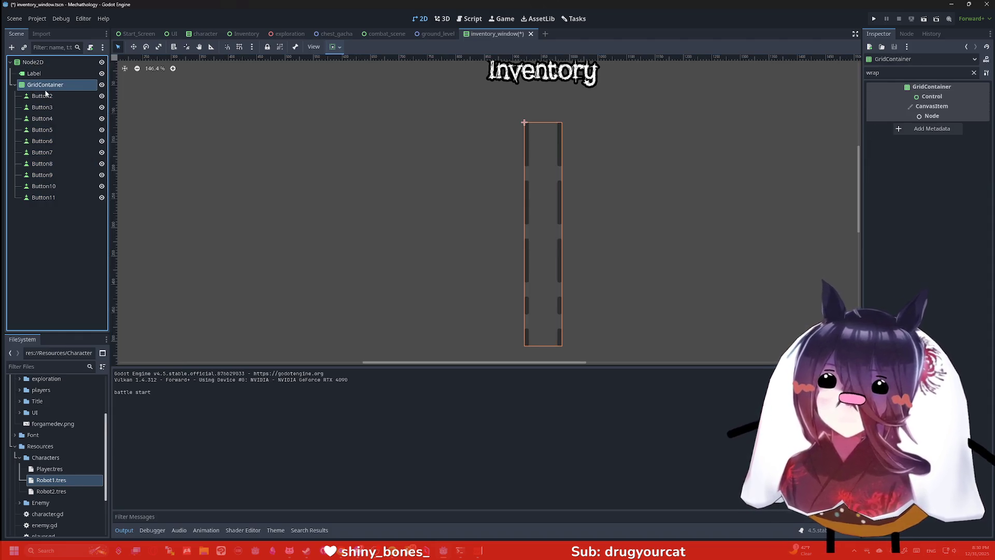
click(42, 108)
right_click(42, 141)
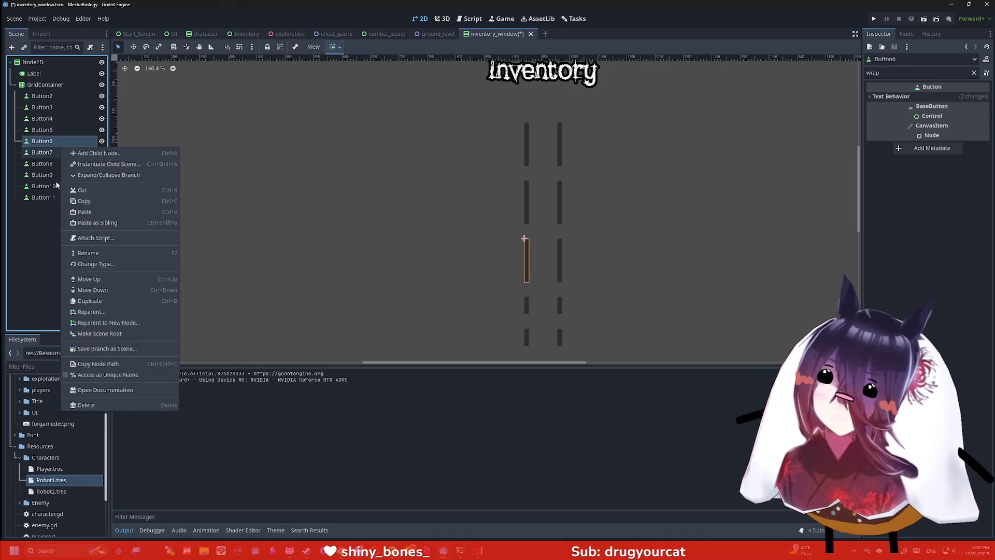
click(52, 197)
drag(52, 197, 34, 63)
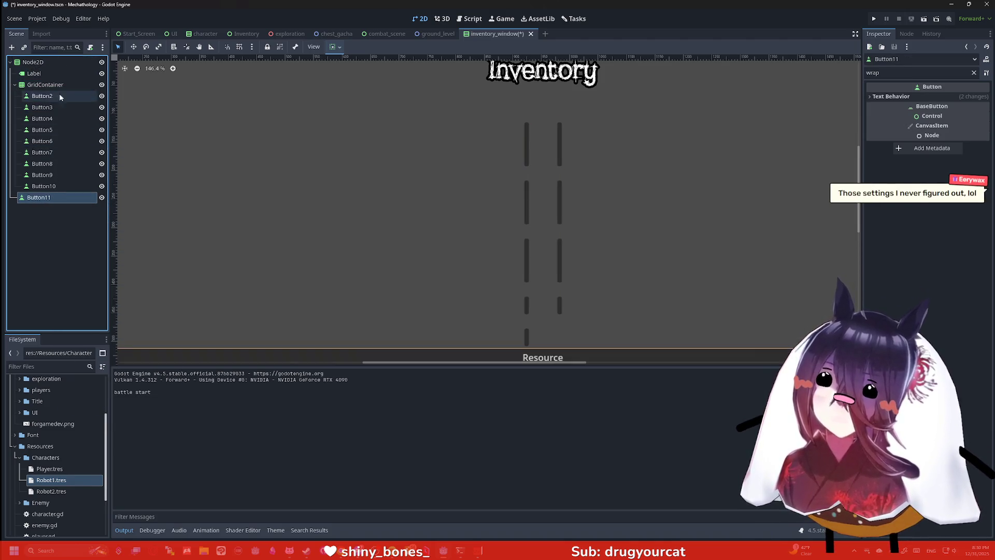
scroll(533, 197, down, 4)
scroll(534, 200, down, 2)
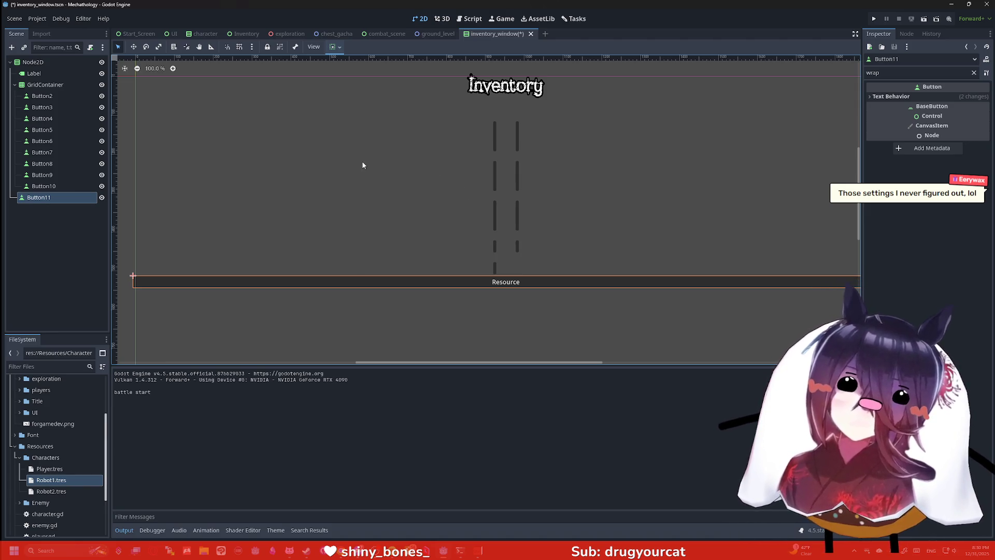
click(35, 202)
drag(35, 199, 55, 85)
click(46, 84)
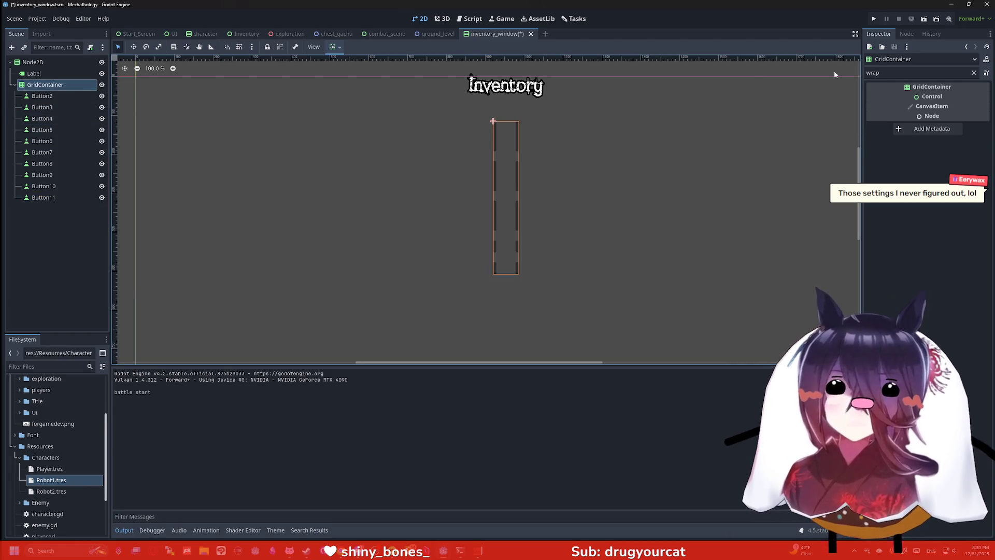
click(974, 73)
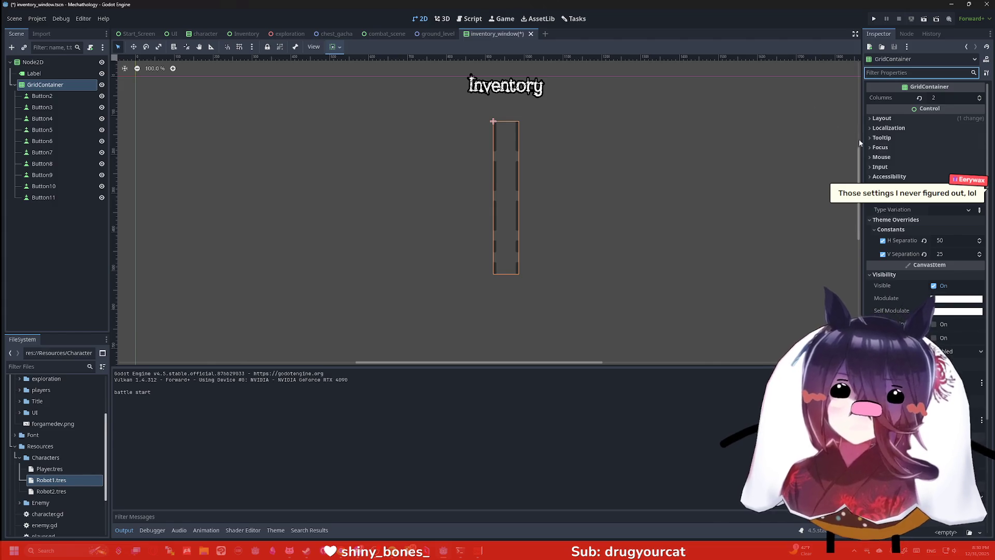
text(wrap)
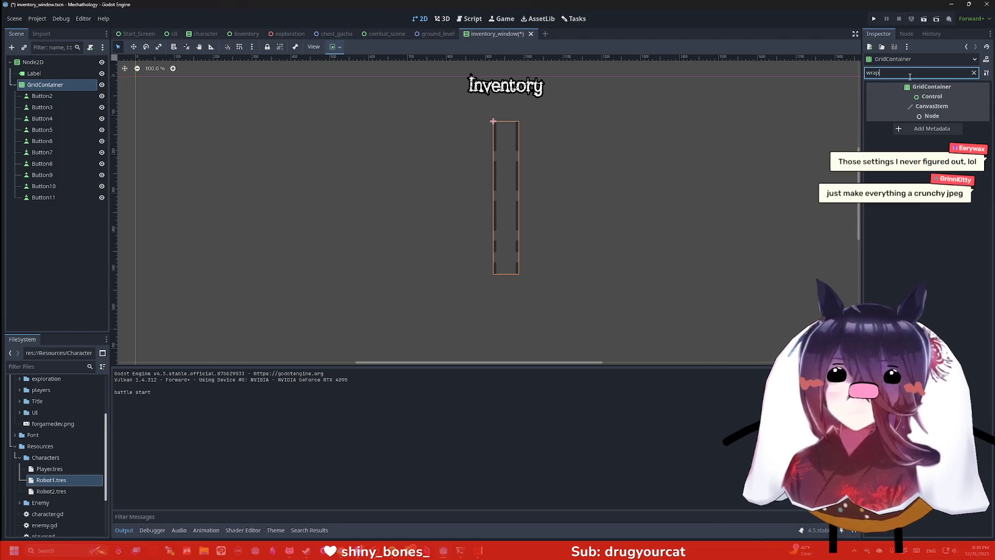
key(BackSpace)
key(BackSpace)
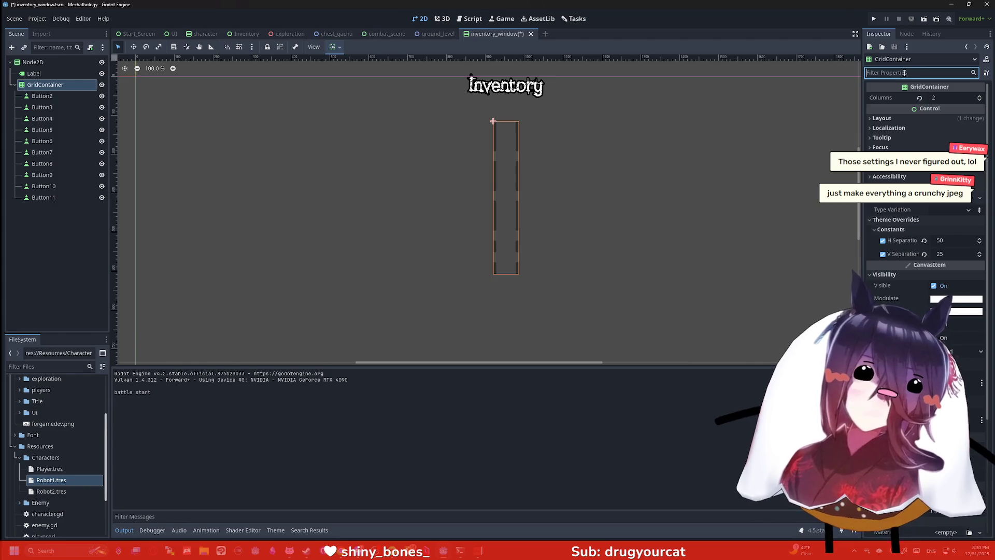
scroll(777, 90, down, 1)
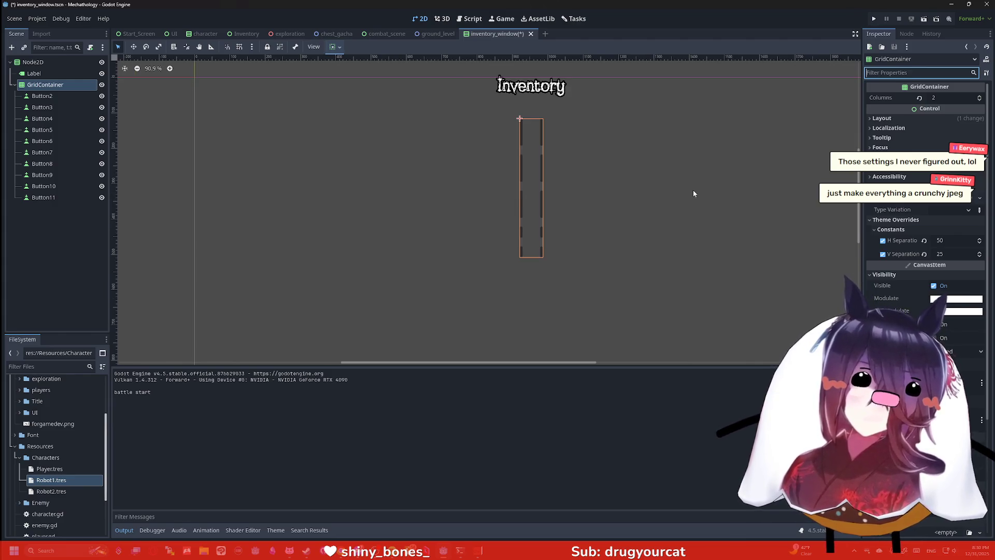
scroll(627, 162, up, 2)
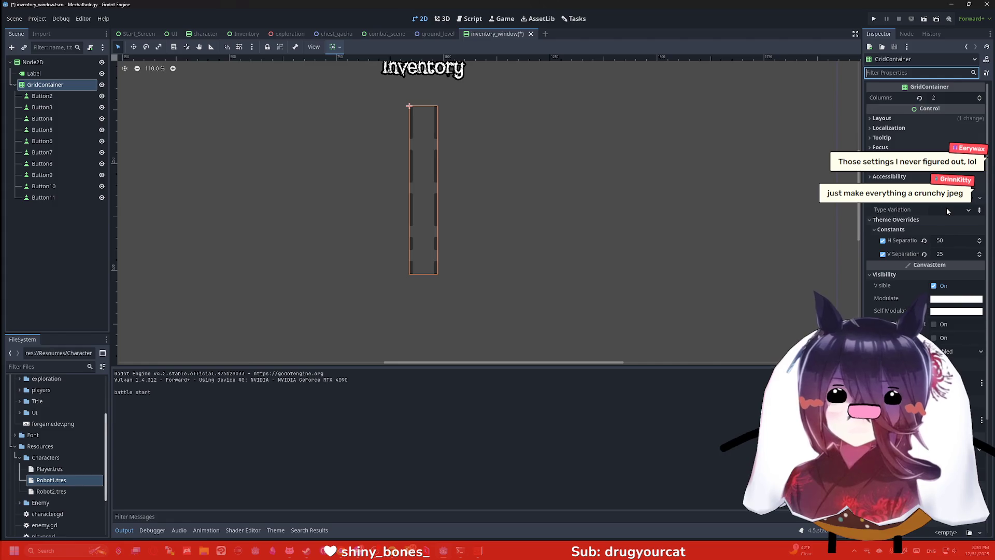
scroll(947, 260, down, 2)
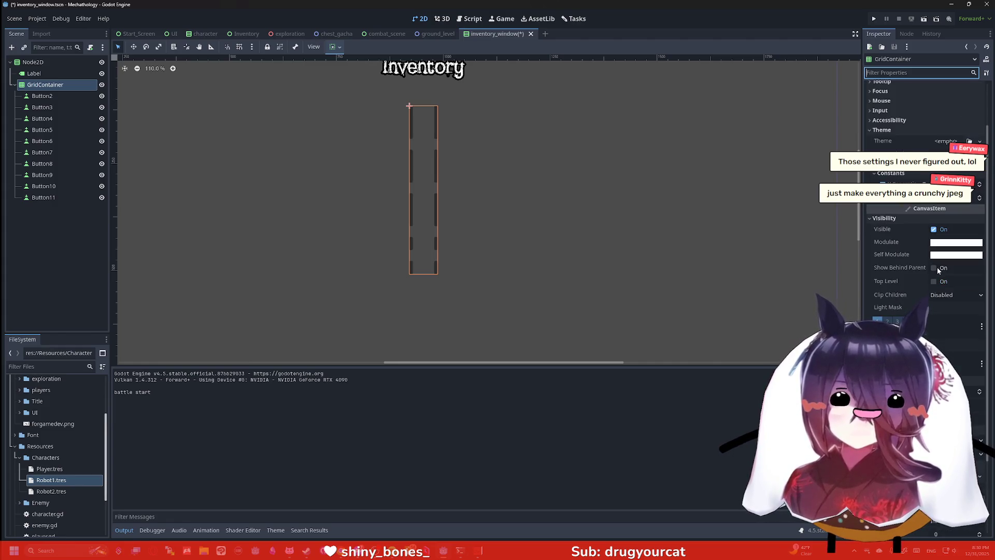
scroll(929, 266, down, 2)
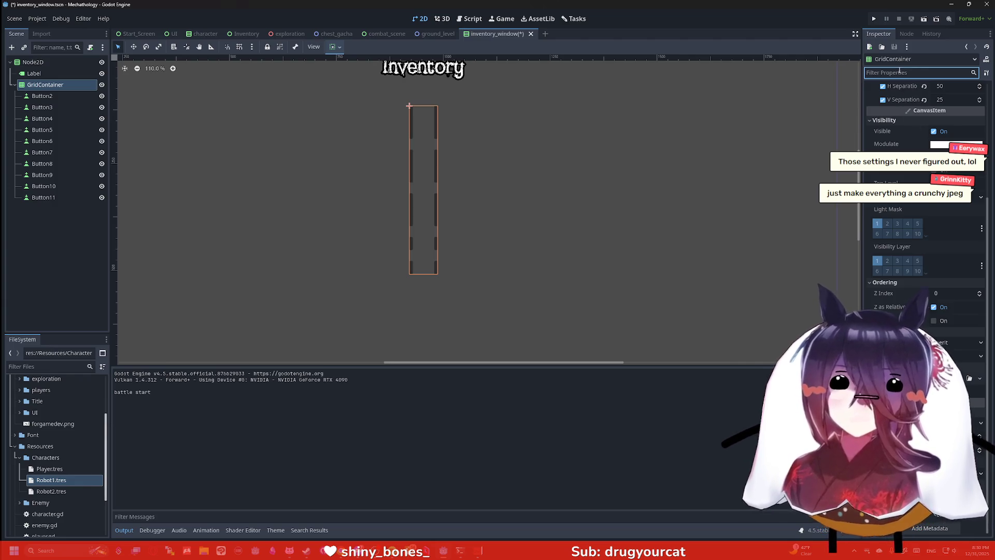
text(size)
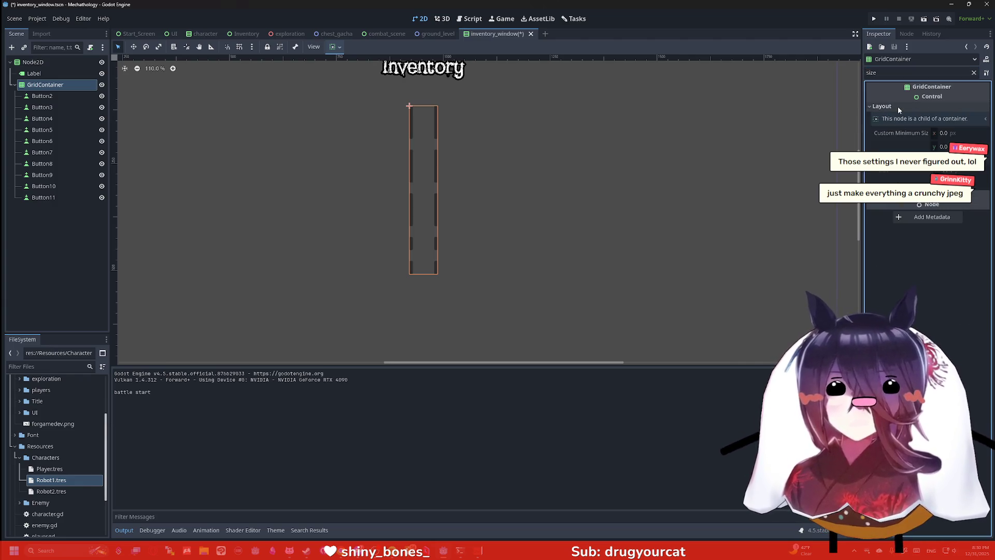
click(897, 107)
click(952, 133)
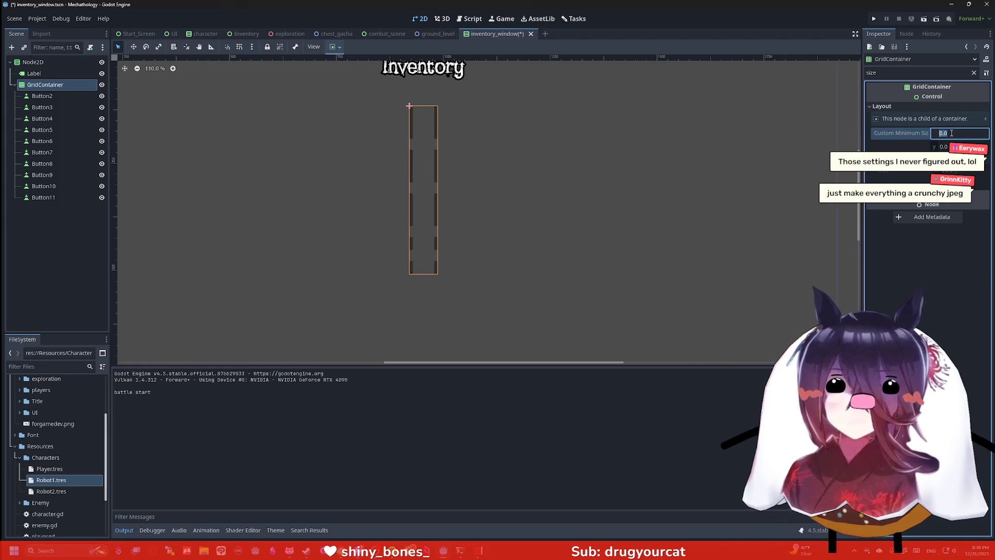
text(250)
key(Return)
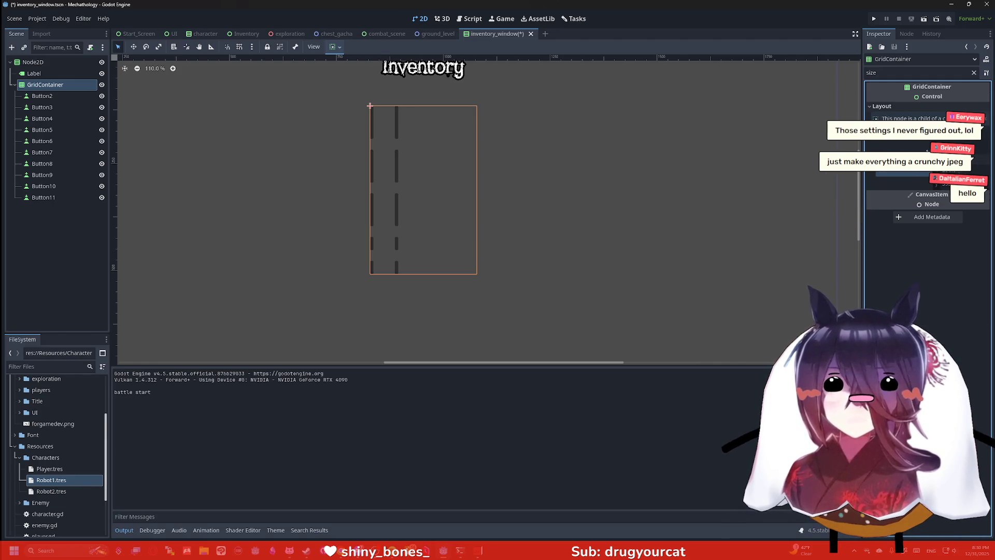
click(959, 133)
text(15)
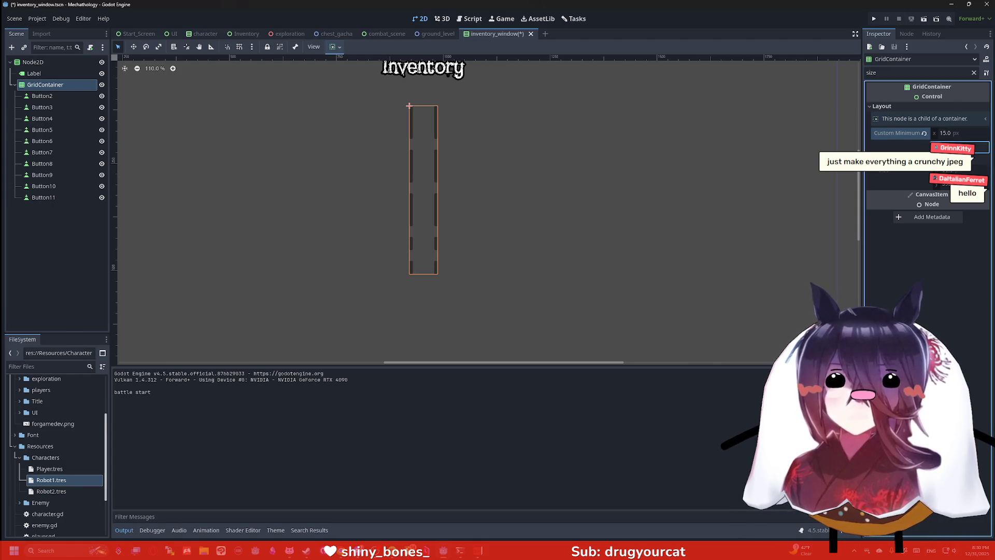
key(Return)
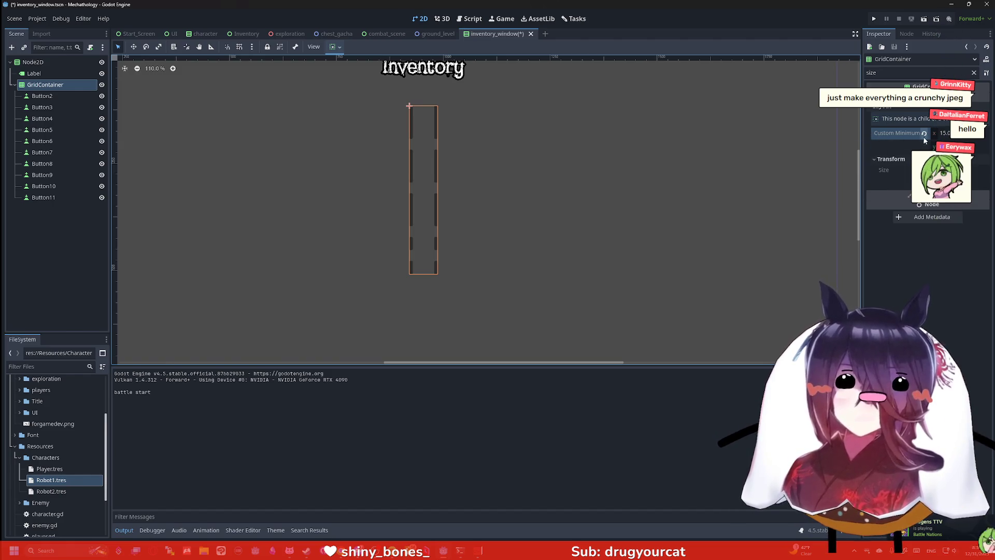
click(924, 134)
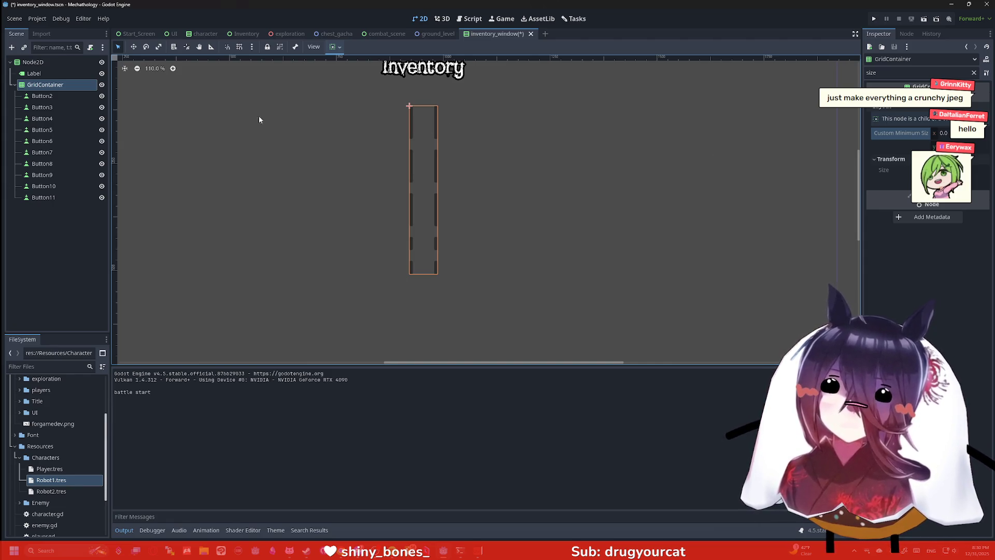
click(73, 96)
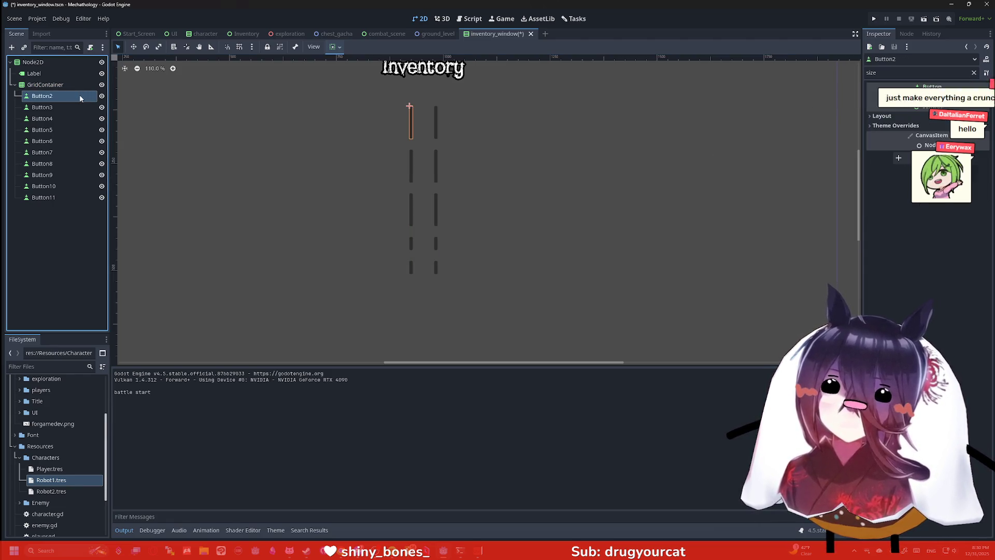
Step: Expand Button2's layout, transform size, theme constant and font size override properties
click(881, 115)
click(888, 169)
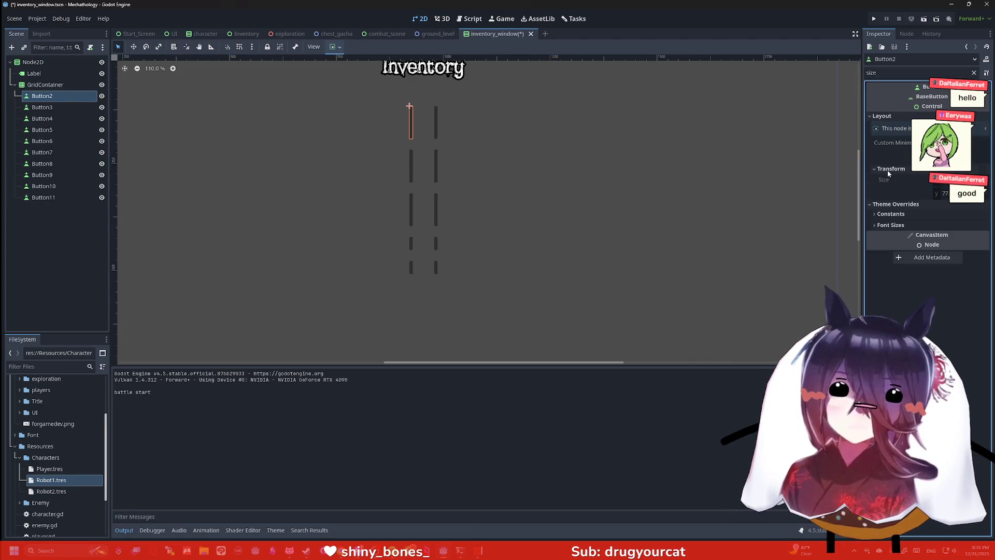
click(886, 214)
click(884, 237)
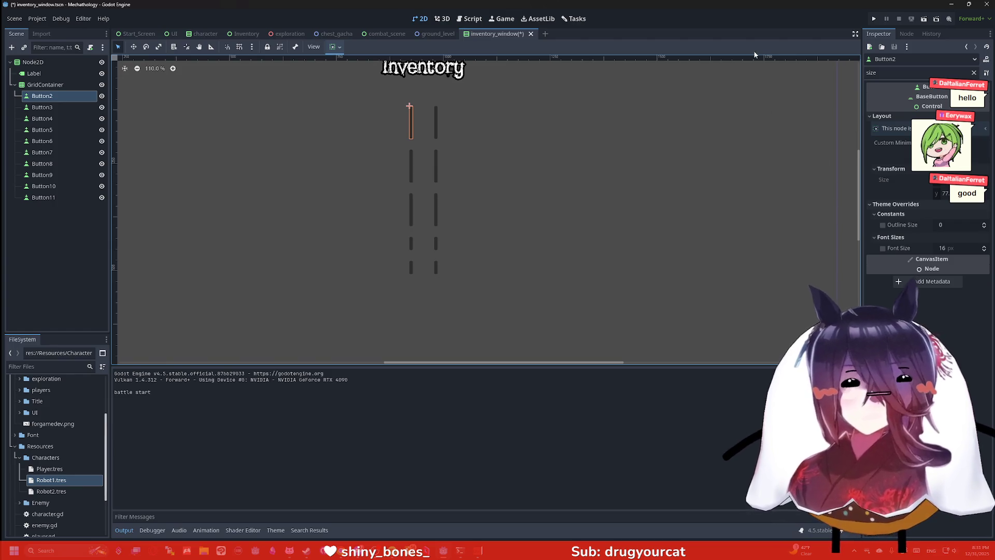
Step: Clear the property filter and multi-select Button3 through Button11
click(974, 73)
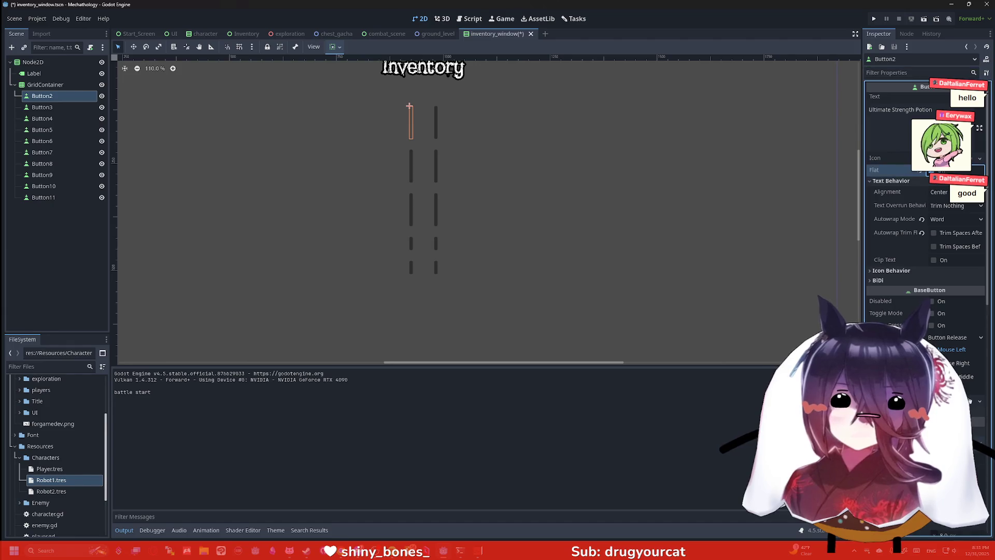
click(55, 109)
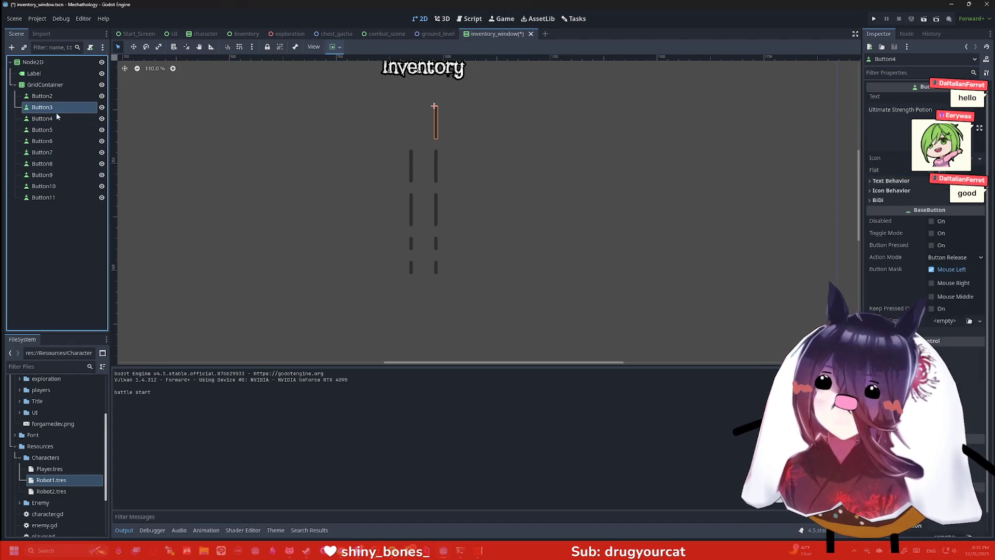
shift+click(62, 197)
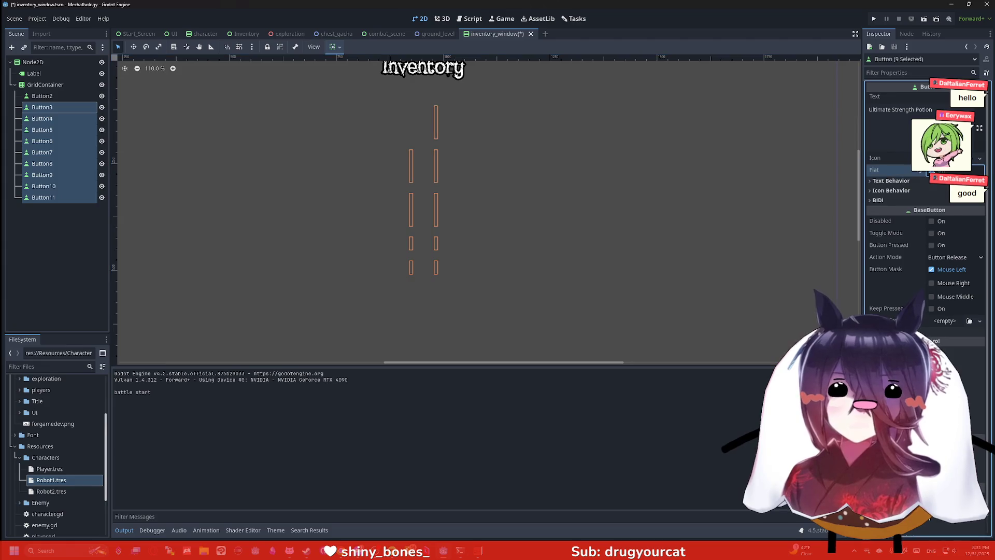
Step: Set the buttons' Autowrap Mode to Off and tick both Autowrap Trim Flags
click(902, 73)
text(word)
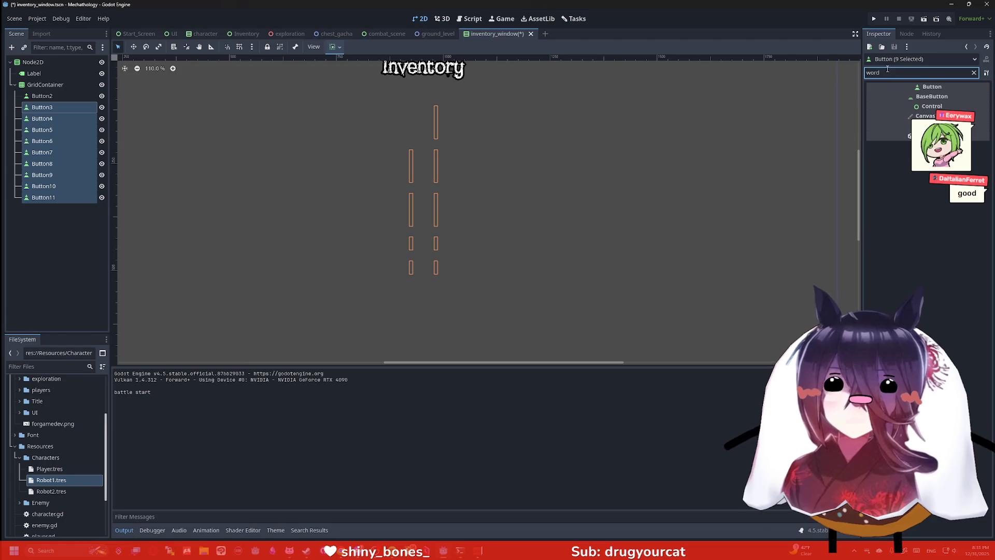
key(BackSpace)
key(BackSpace)
key(BackSpace)
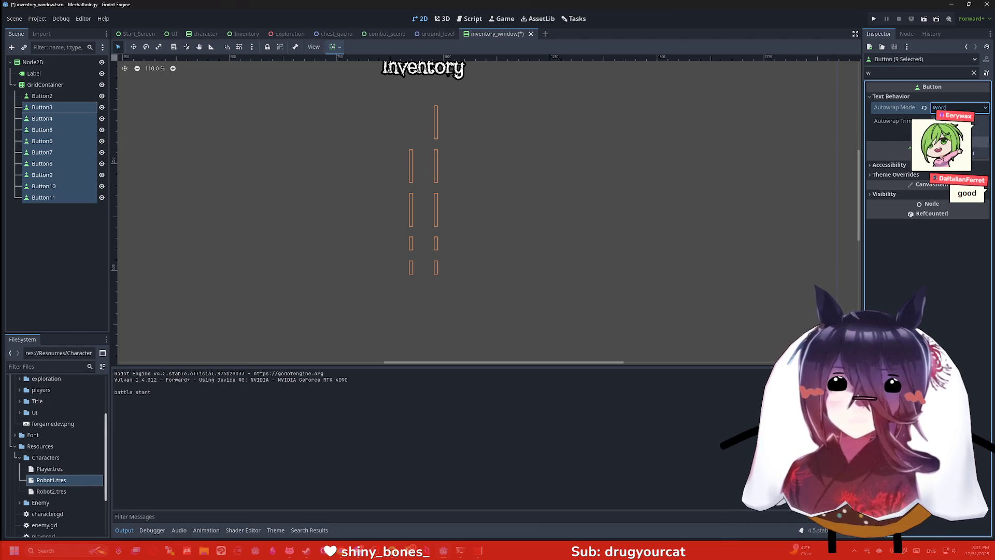
click(923, 108)
click(946, 122)
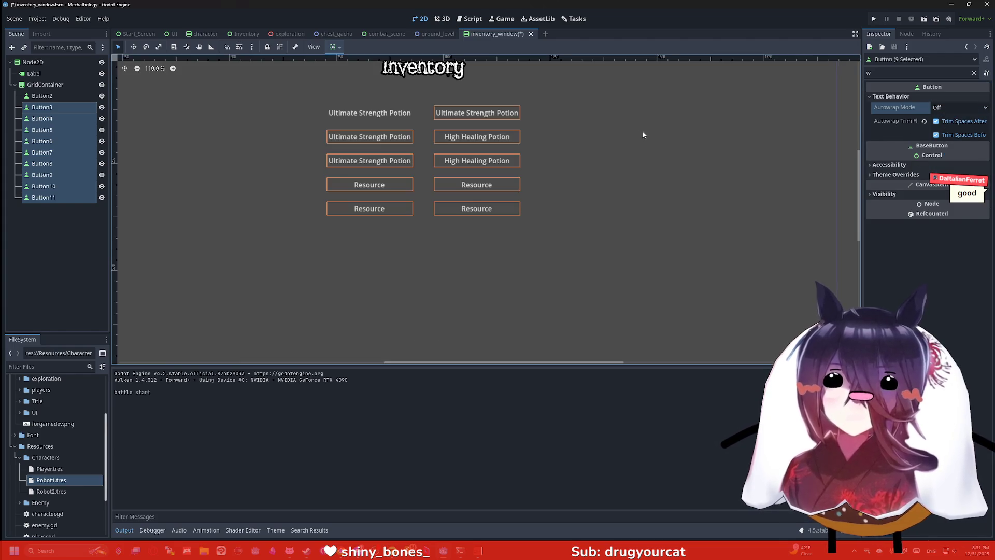
scroll(590, 120, down, 2)
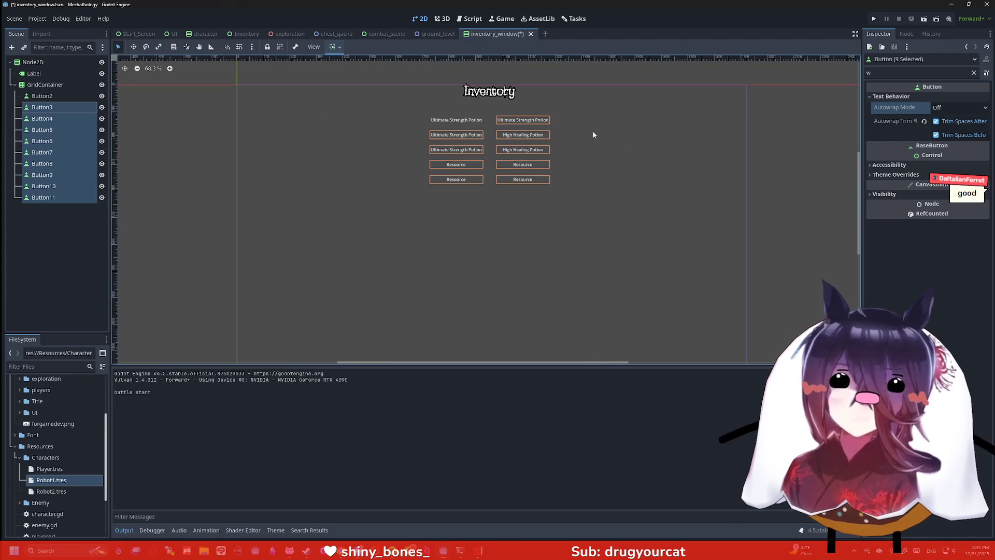
scroll(589, 169, up, 2)
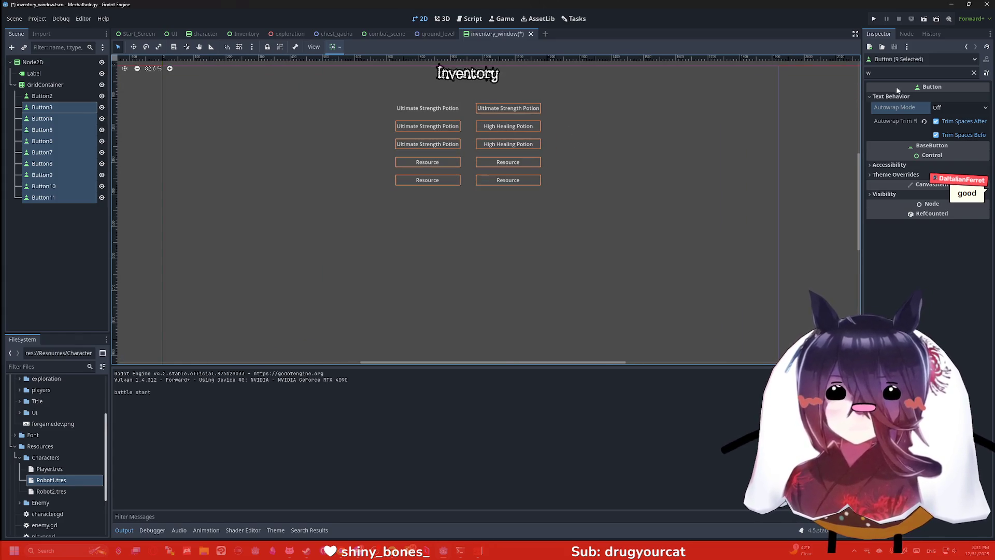
Step: Select the GridContainer and clear the Inspector property search
click(45, 84)
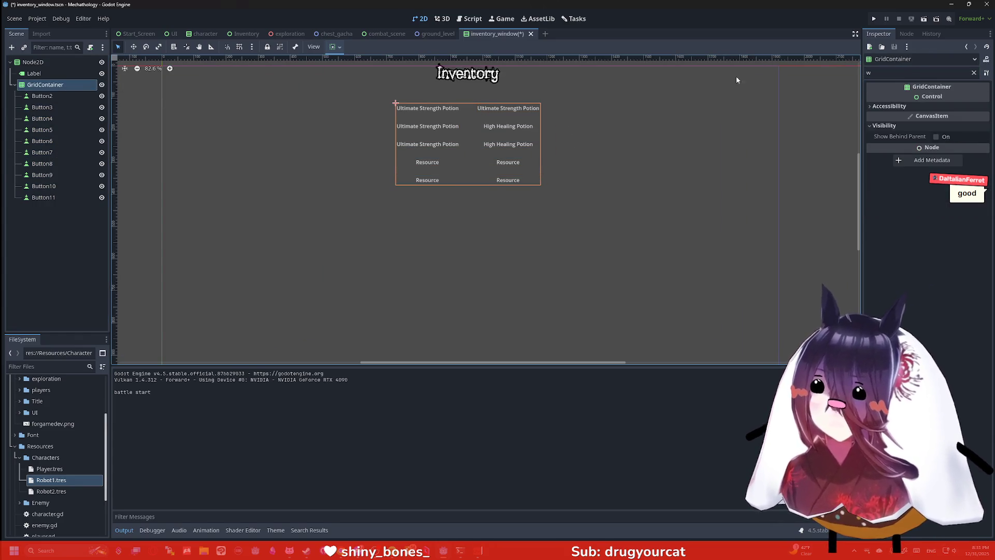
click(902, 75)
key(BackSpace)
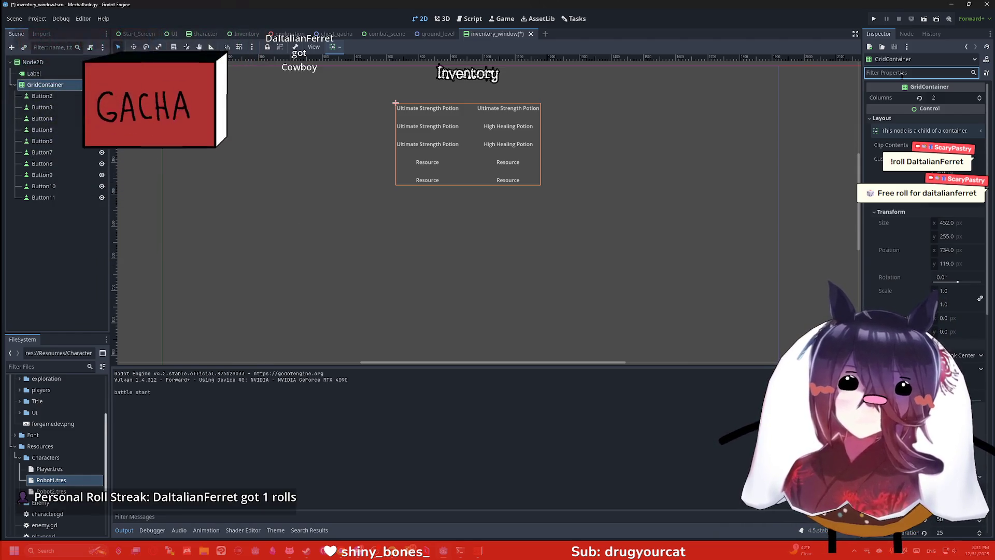
Step: Set the GridContainer's H Separation theme constant to 25
text(sep)
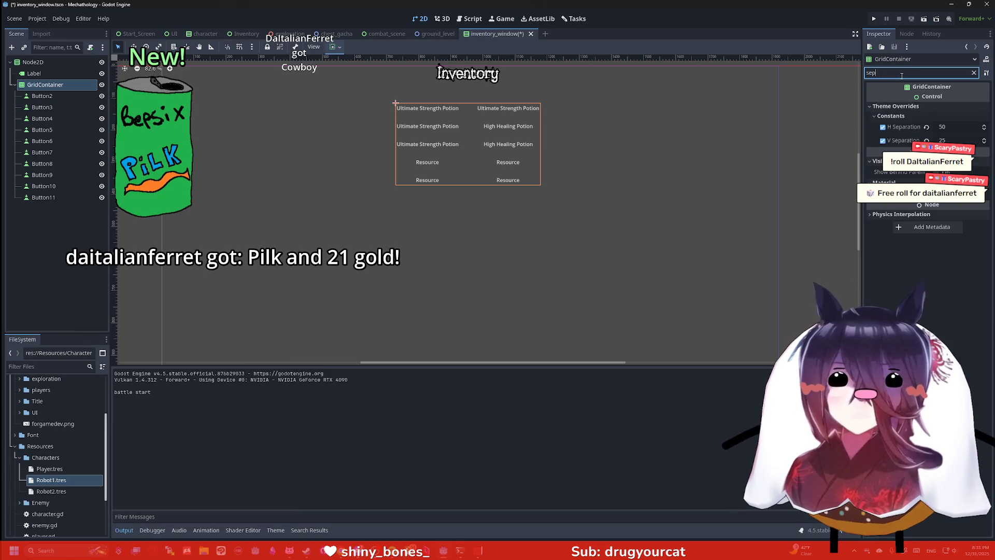
click(942, 126)
text(25)
key(Return)
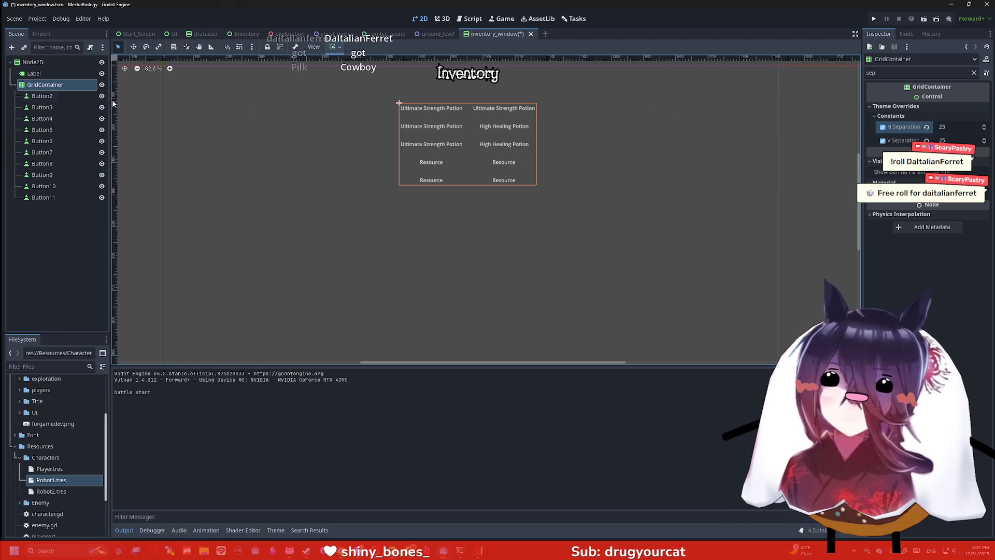
Step: Select Button2–Button11, clear the search, select the root Node2D, and save and run the game
click(43, 96)
shift+click(43, 197)
click(902, 72)
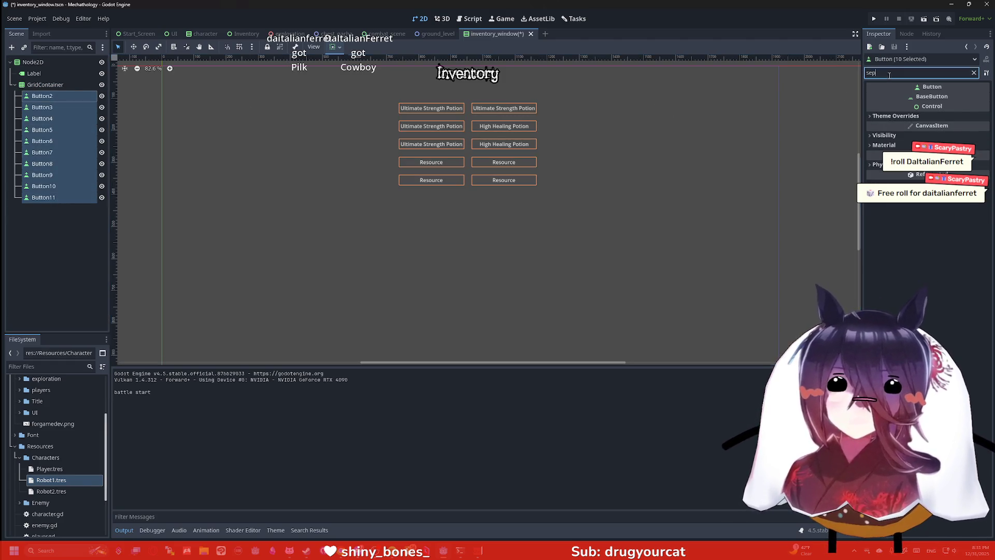
key(BackSpace)
key(BackSpace)
key(BackSpace)
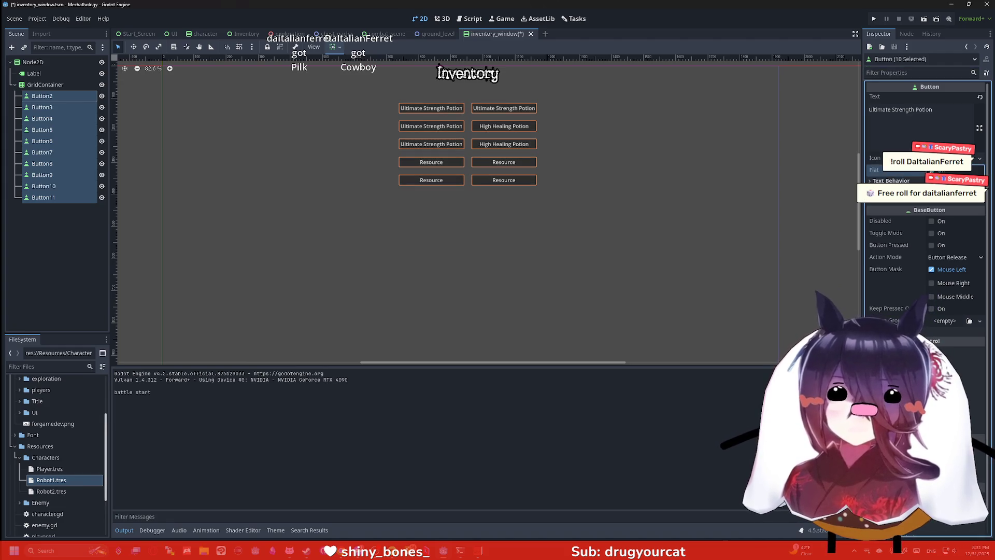
click(598, 163)
scroll(545, 142, up, 1)
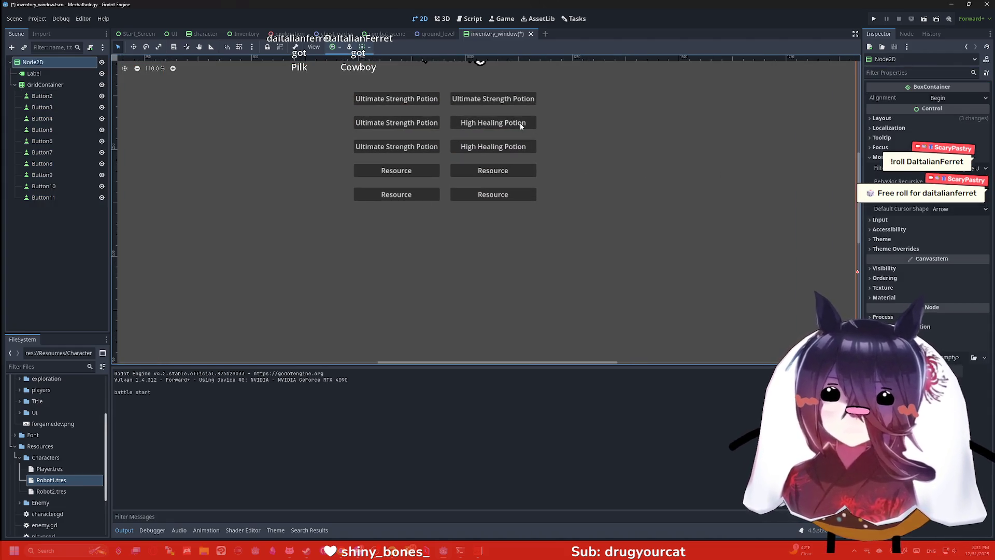
click(874, 19)
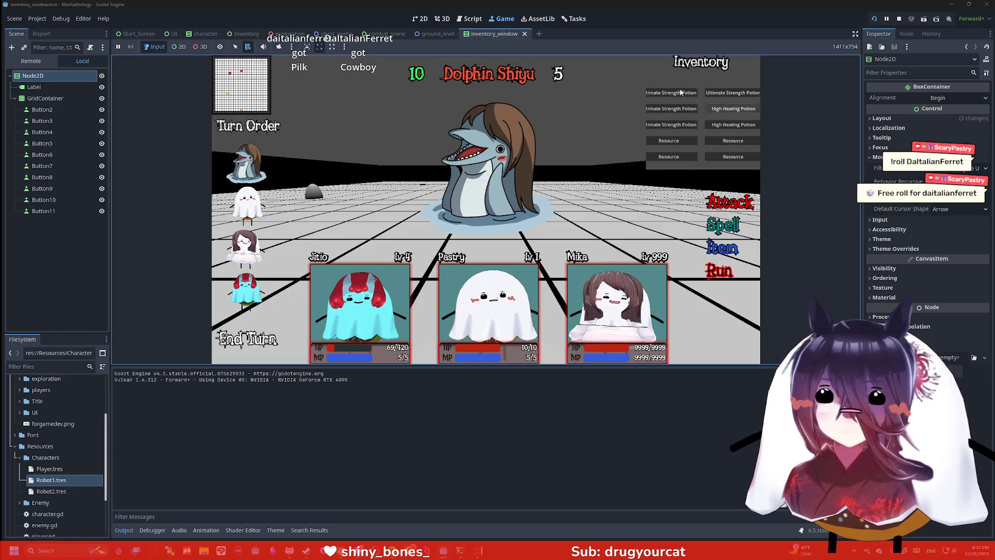
Step: Inspect the running game's GridContainer: 2 columns, 427 × 255 px at 746, 119
click(54, 98)
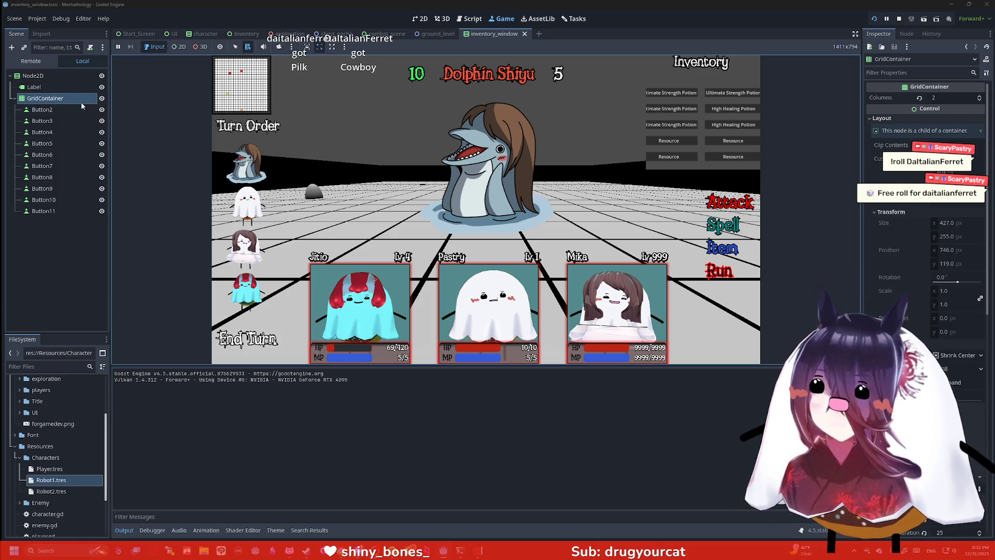
Step: In combat_scene, set the inventory SubViewport's Size x to 500
click(384, 34)
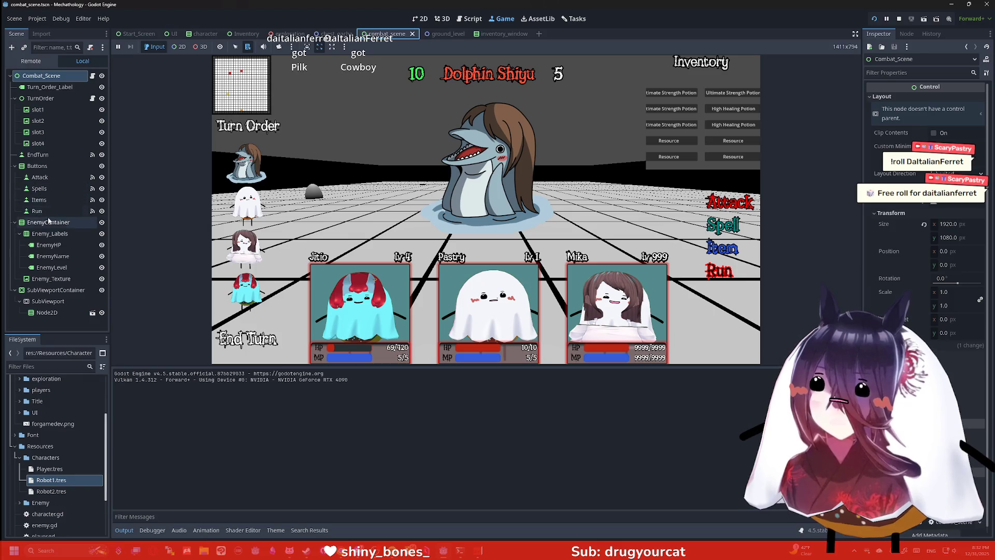
click(55, 290)
click(48, 302)
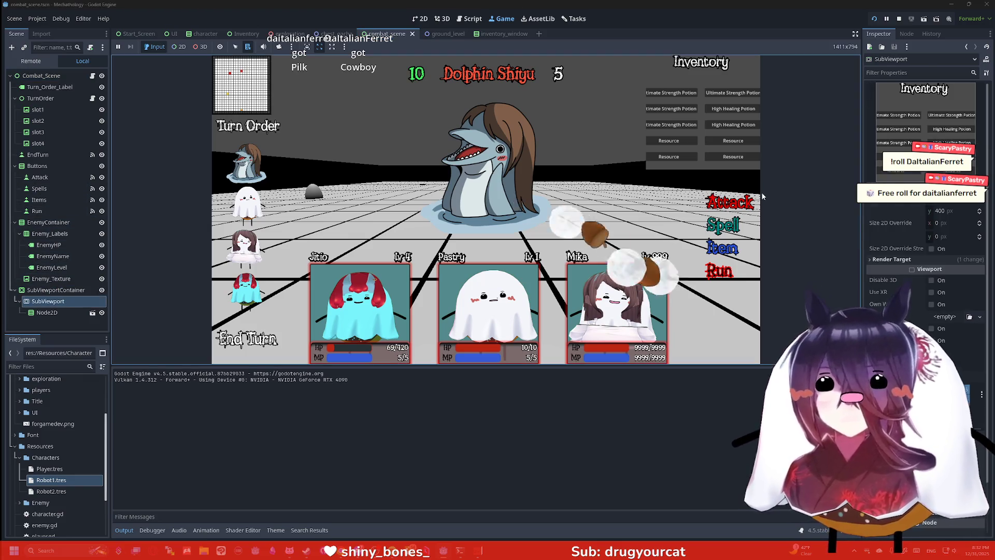
click(962, 197)
text(500)
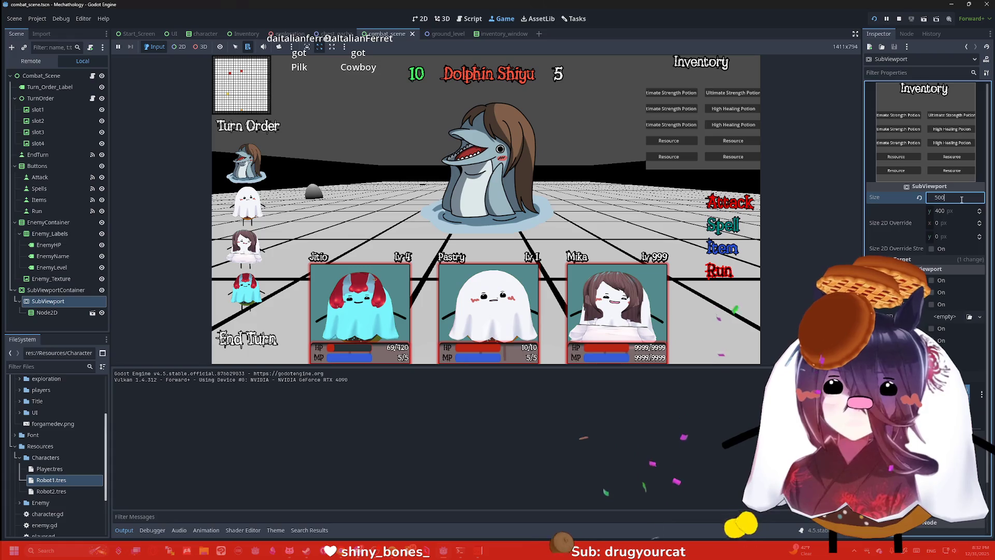
key(Return)
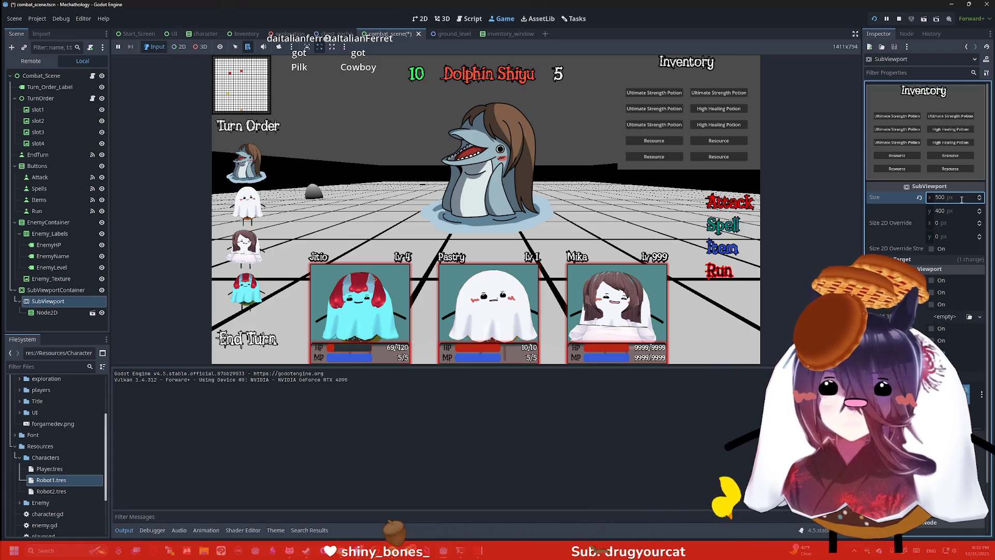
Step: Return to the running game and briefly check the GridContainer documentation
mouse_move(905, 200)
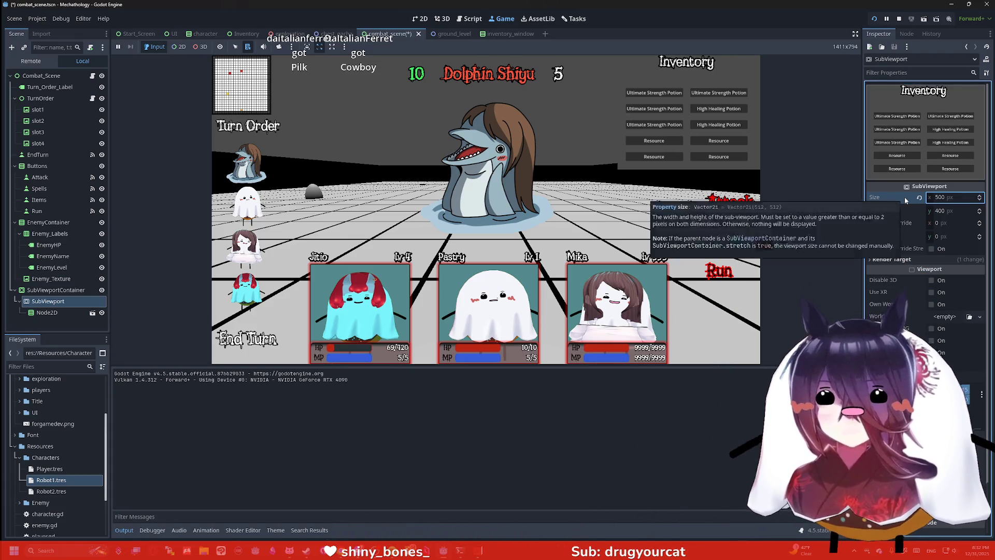
click(811, 164)
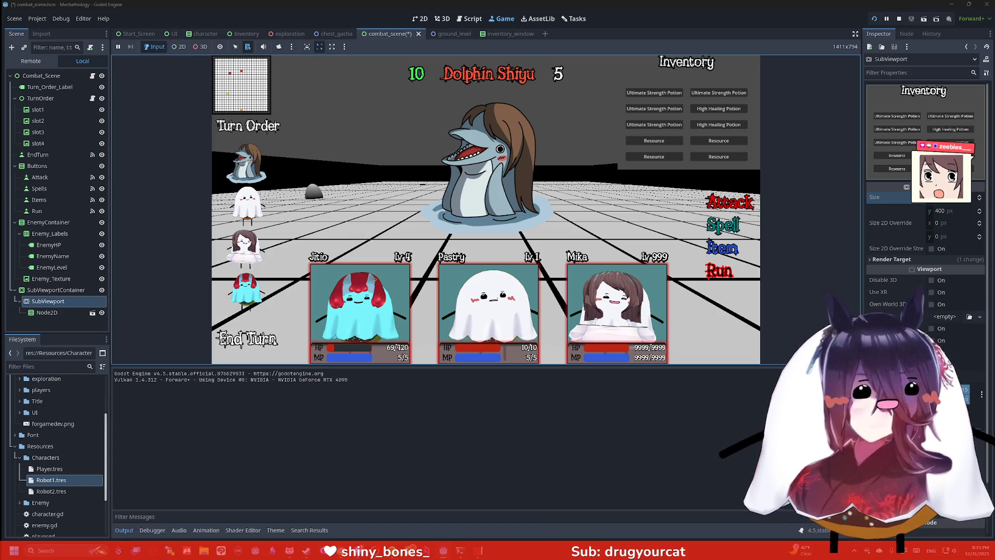
key(alt+Tab)
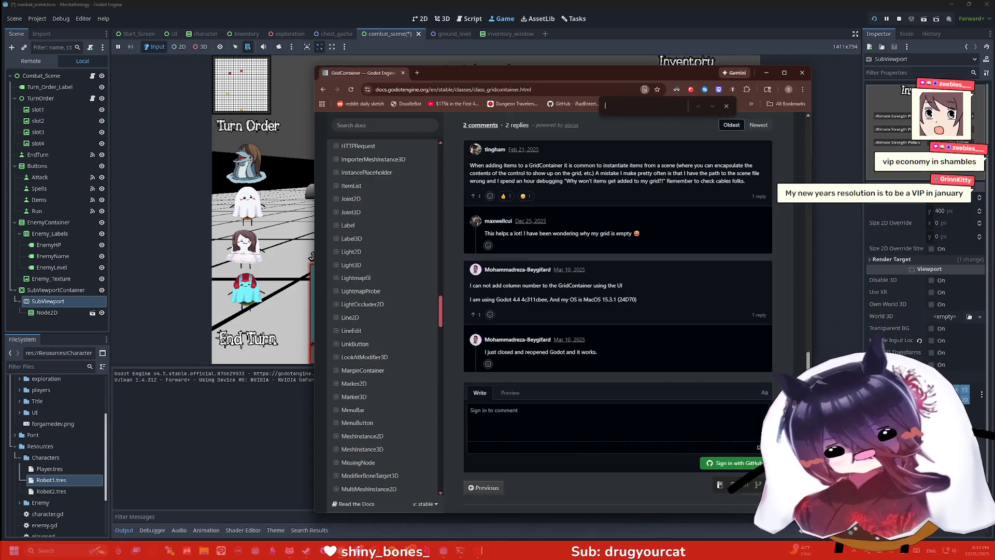
key(alt+Tab)
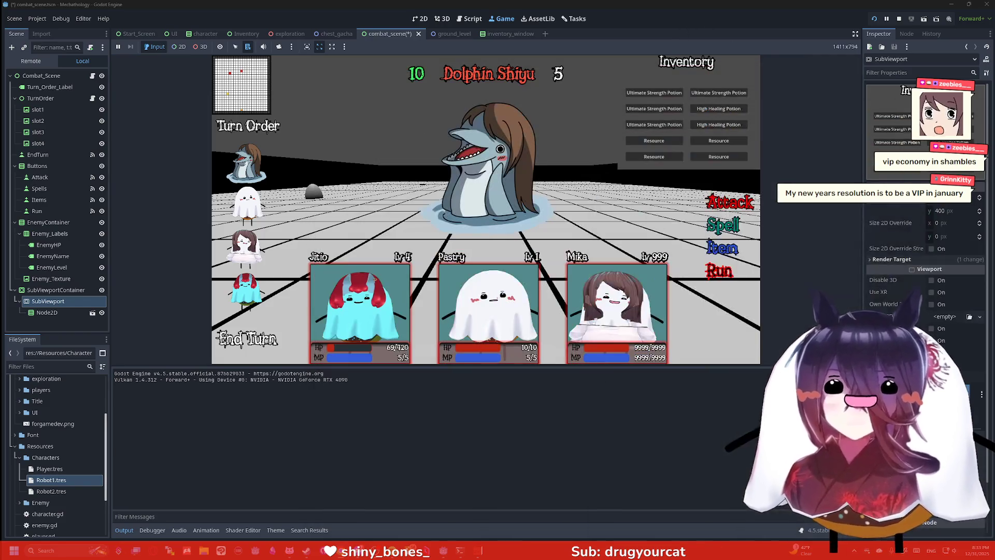
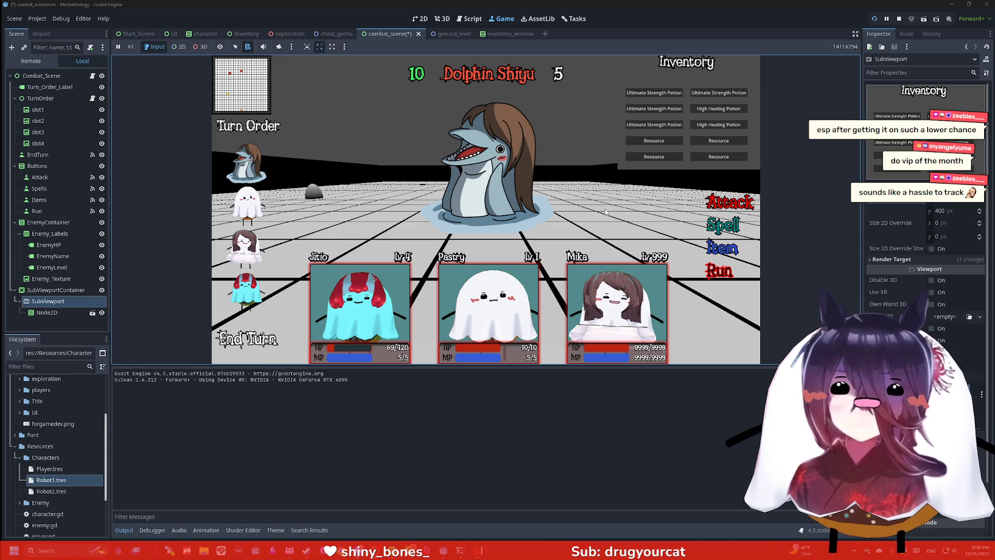
Step: In a file browser, look through the gacha logs folder and the September 2025 roll logs
click(204, 551)
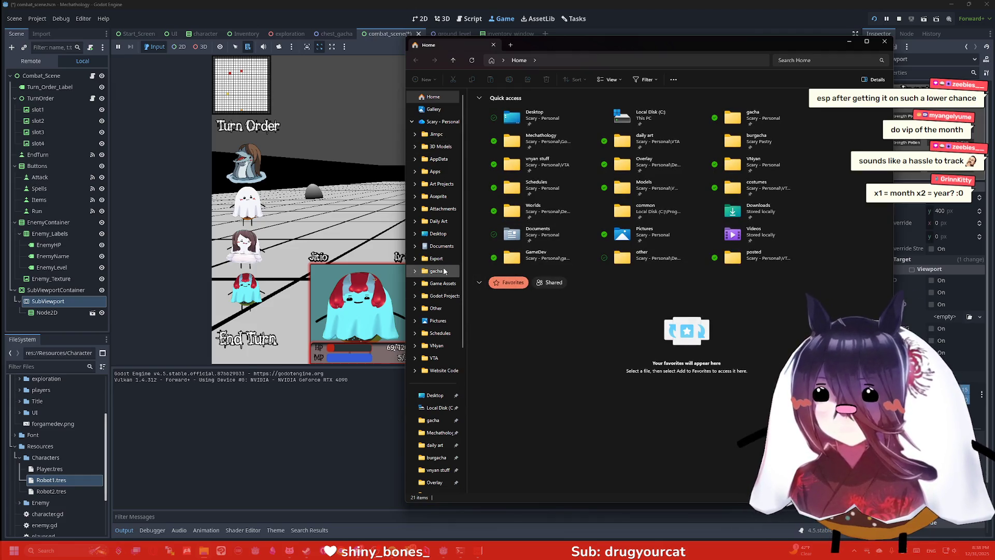
click(444, 270)
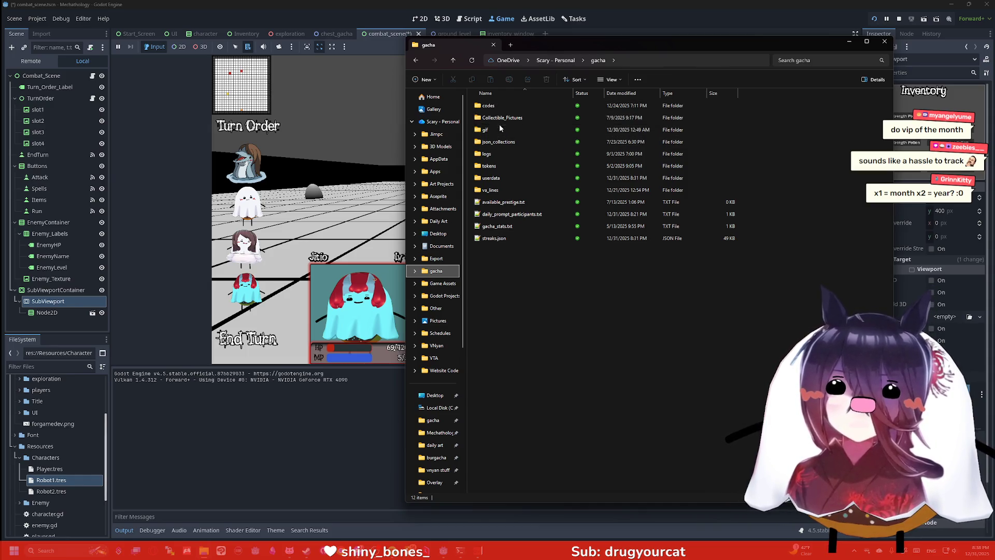
click(495, 155)
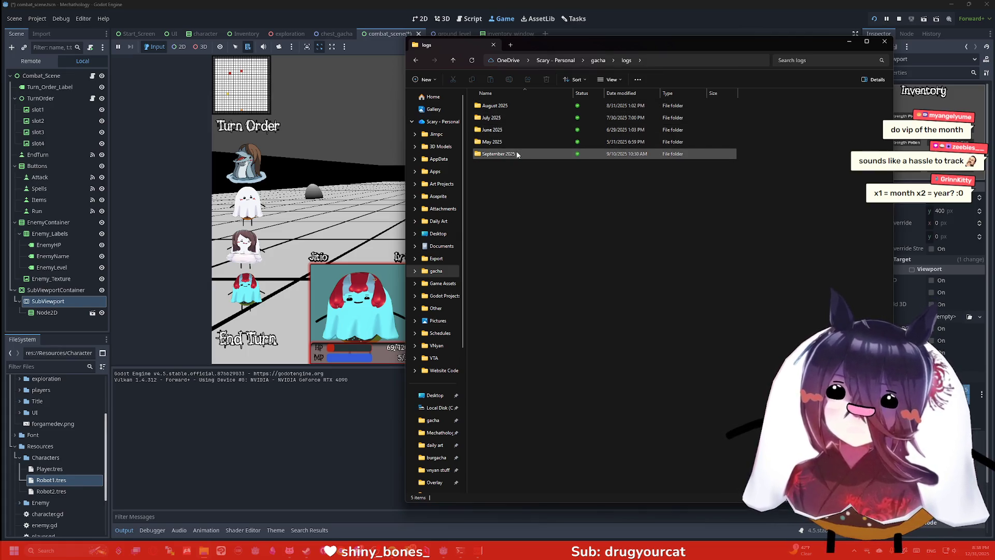
double_click(517, 154)
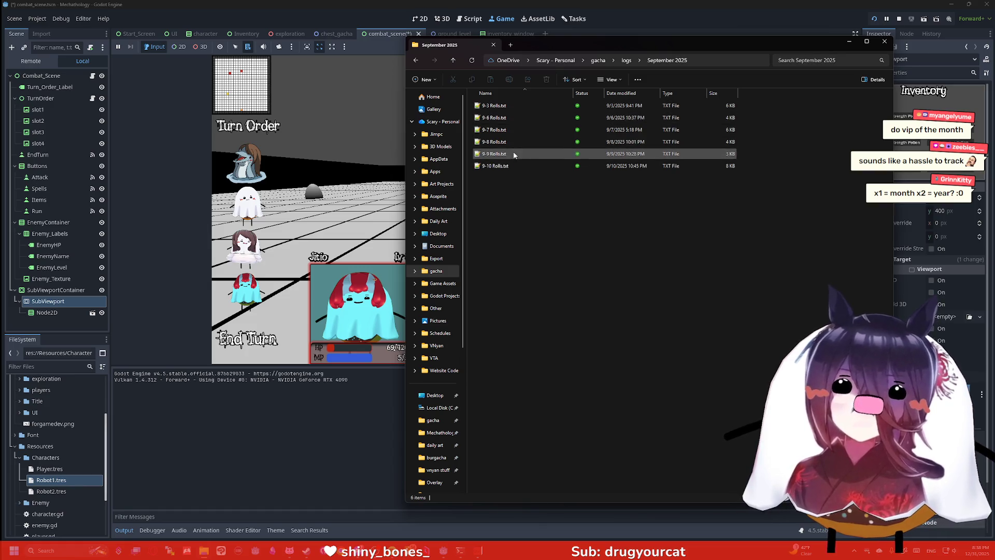
click(417, 60)
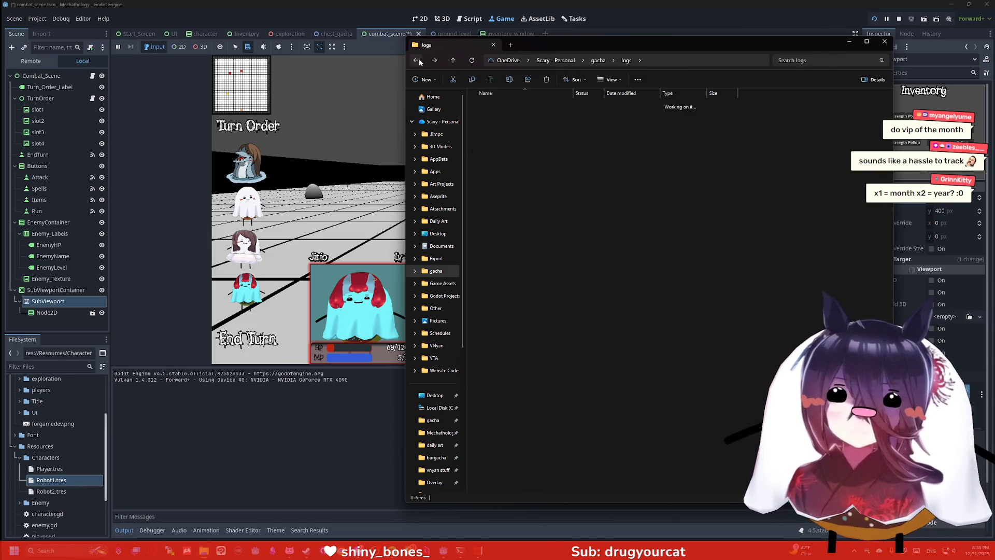
click(416, 61)
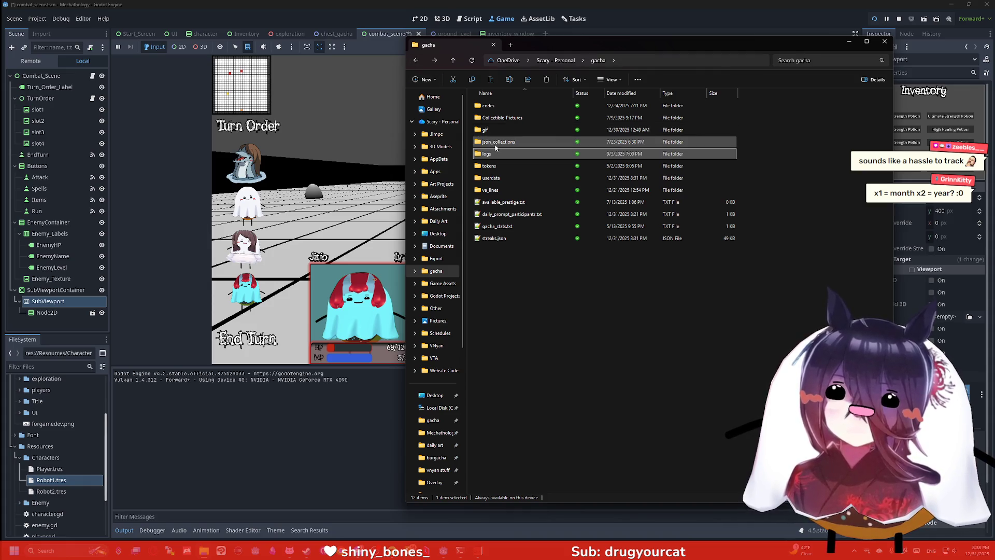
Step: Check the userdata folder and the September and May 2025 logs, then close the file browser
double_click(504, 179)
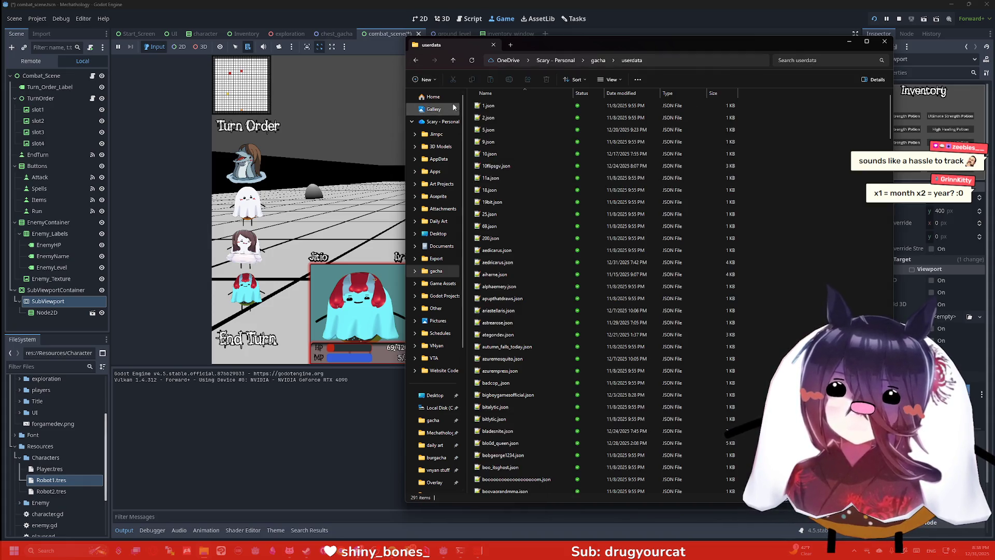
click(416, 60)
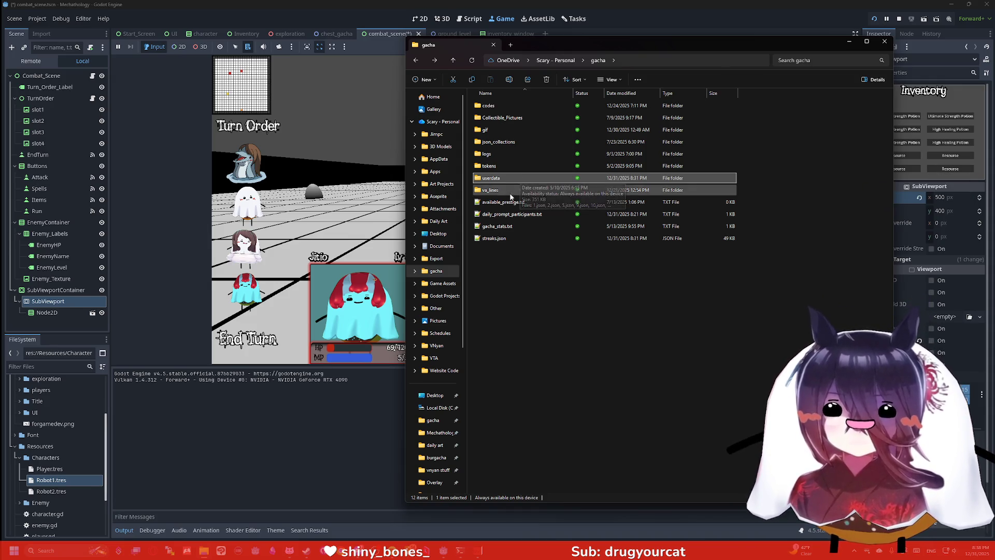
double_click(502, 153)
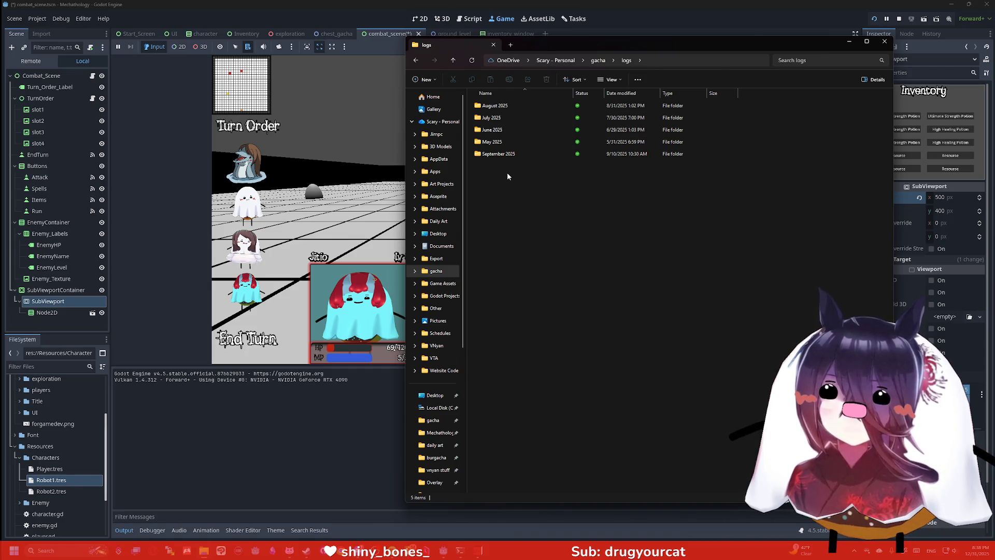
double_click(497, 154)
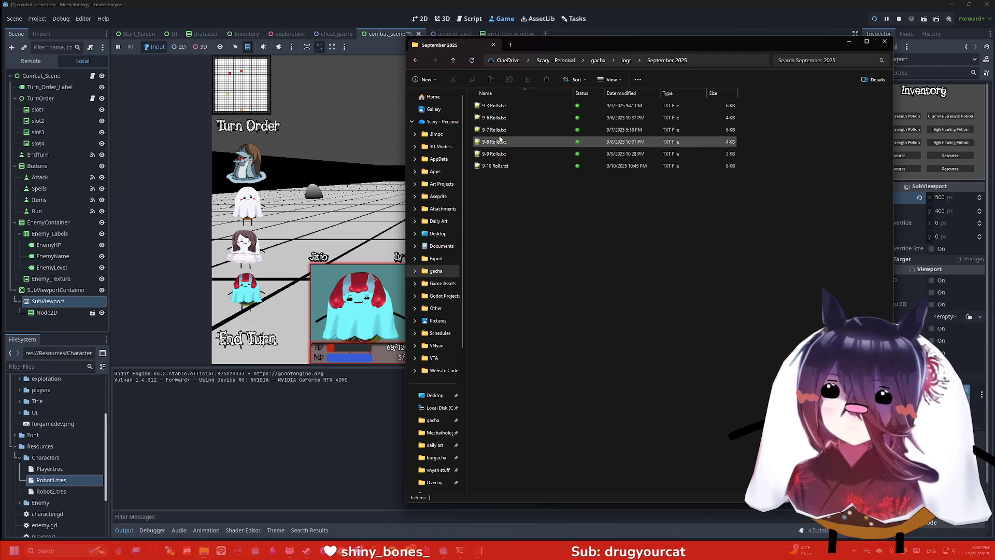
key(alt+Left)
double_click(516, 142)
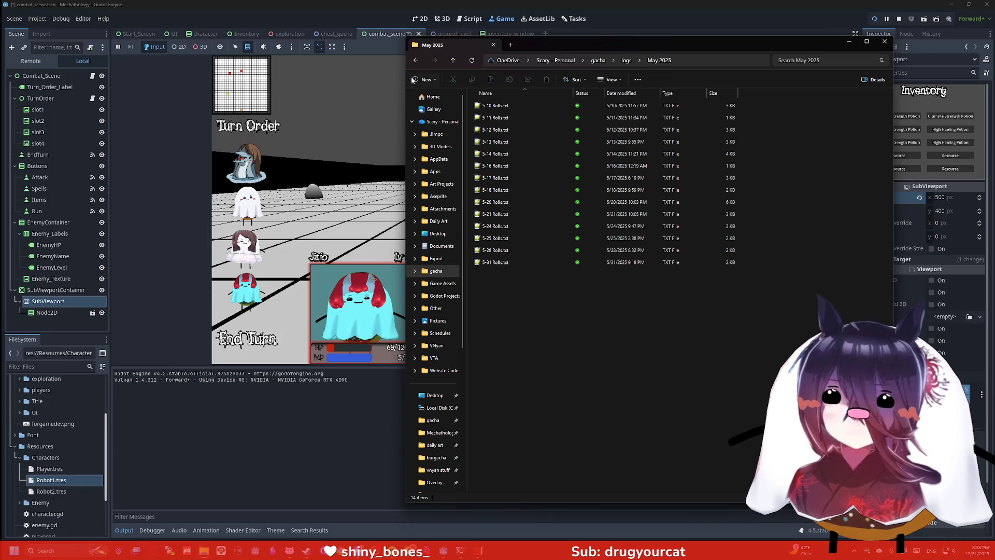
click(416, 60)
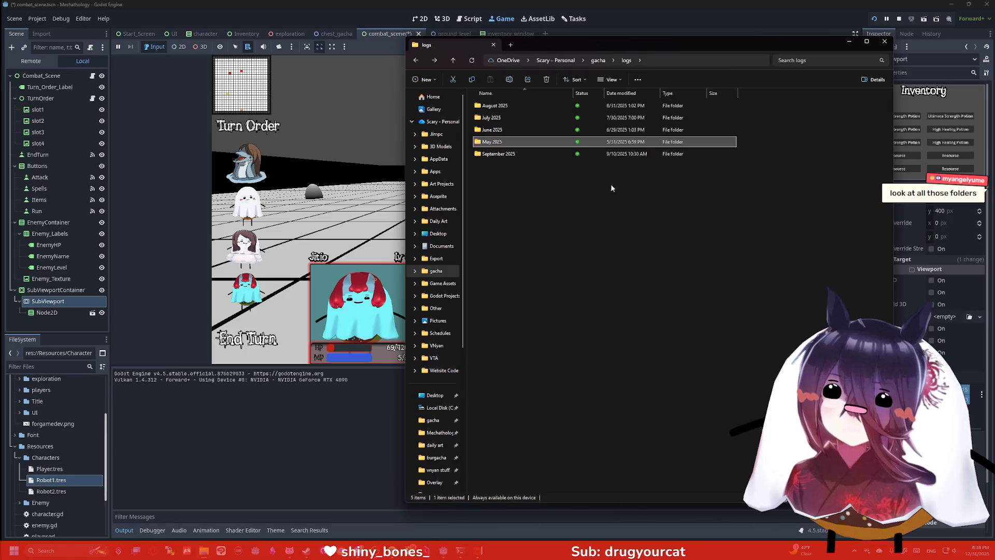
click(416, 60)
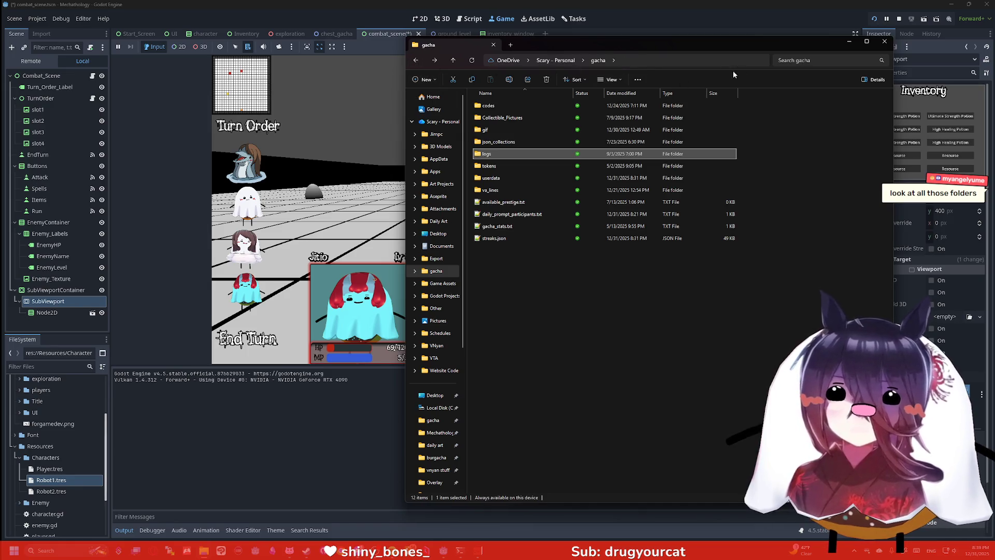
click(885, 41)
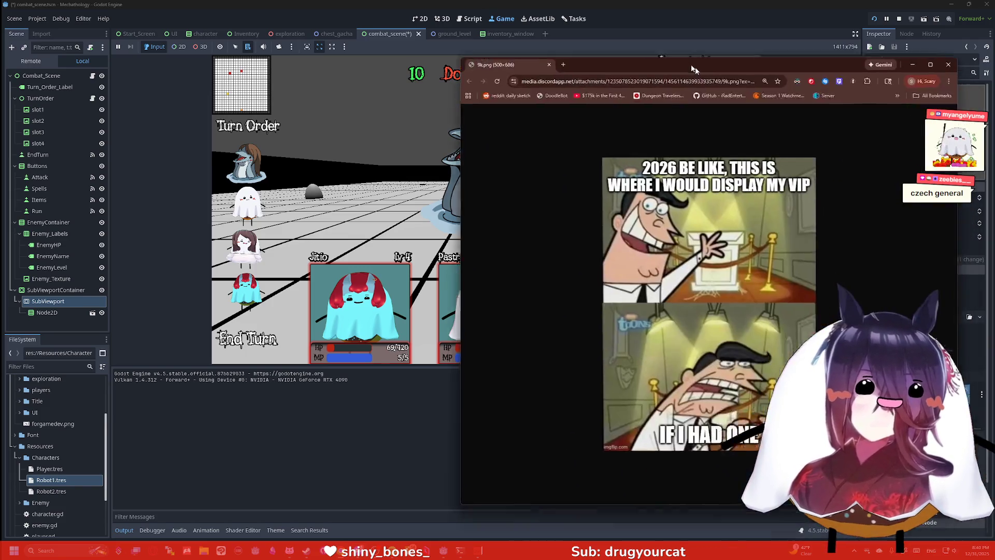
Step: Move the meme image window aside, bring it to the front, and close it
drag(695, 67, 552, 41)
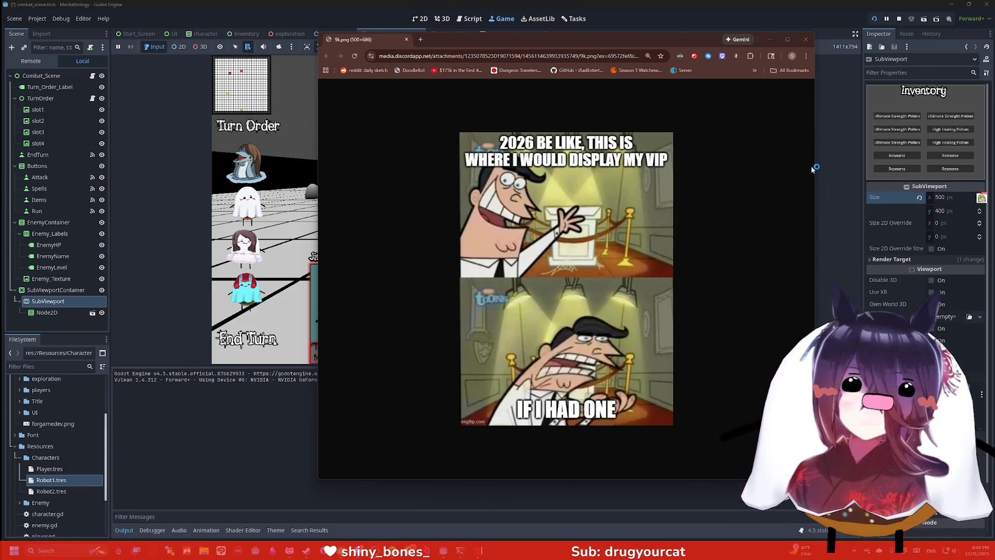
click(731, 176)
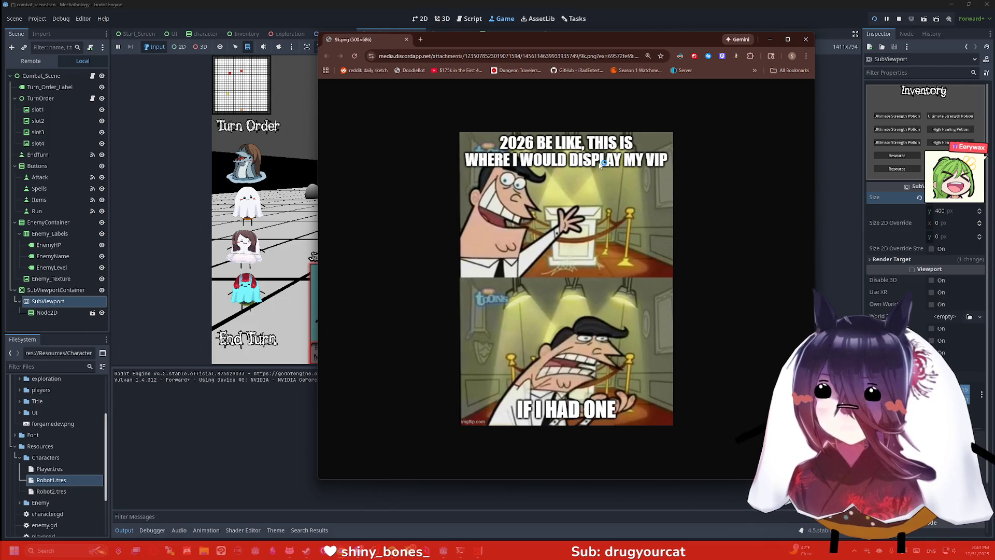
click(804, 41)
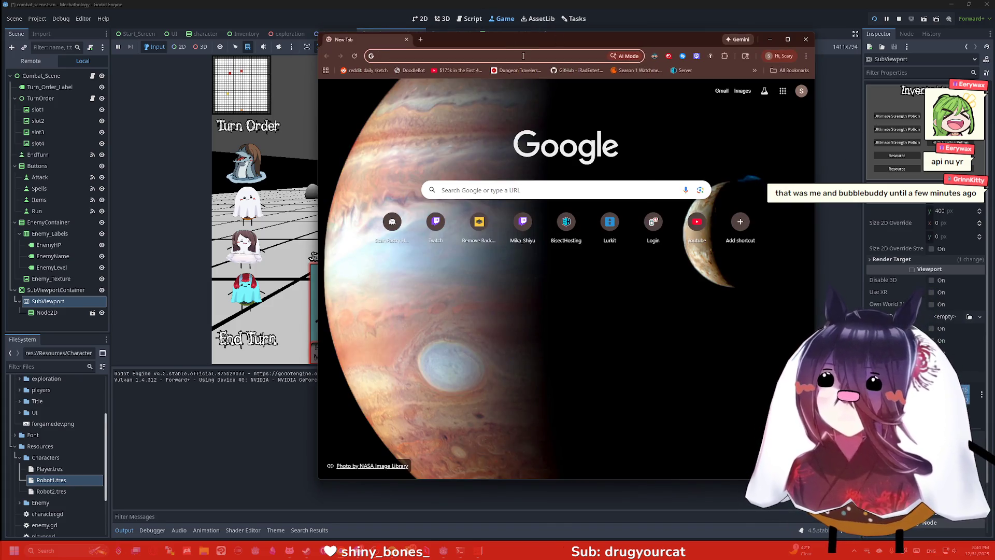
click(523, 56)
text(scary)
key(Return)
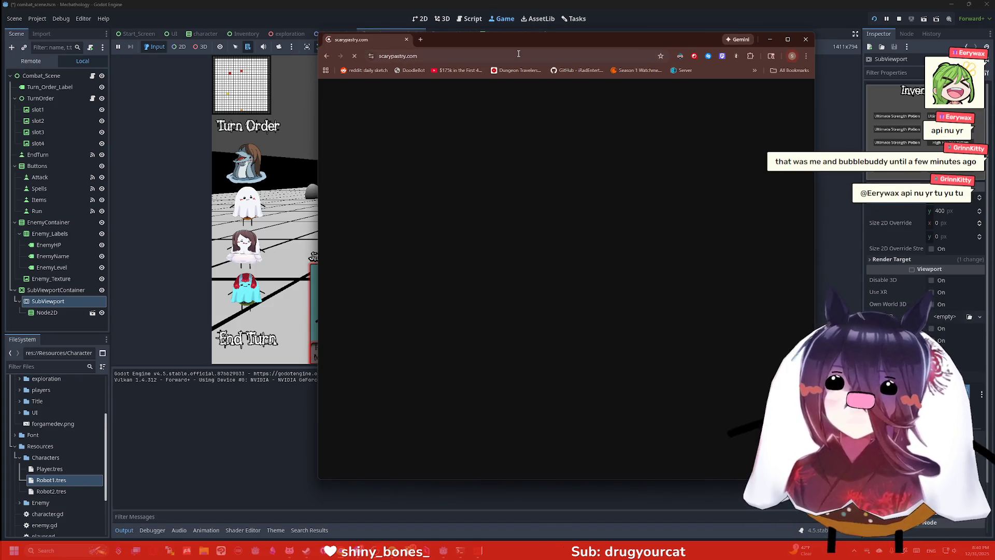
click(542, 204)
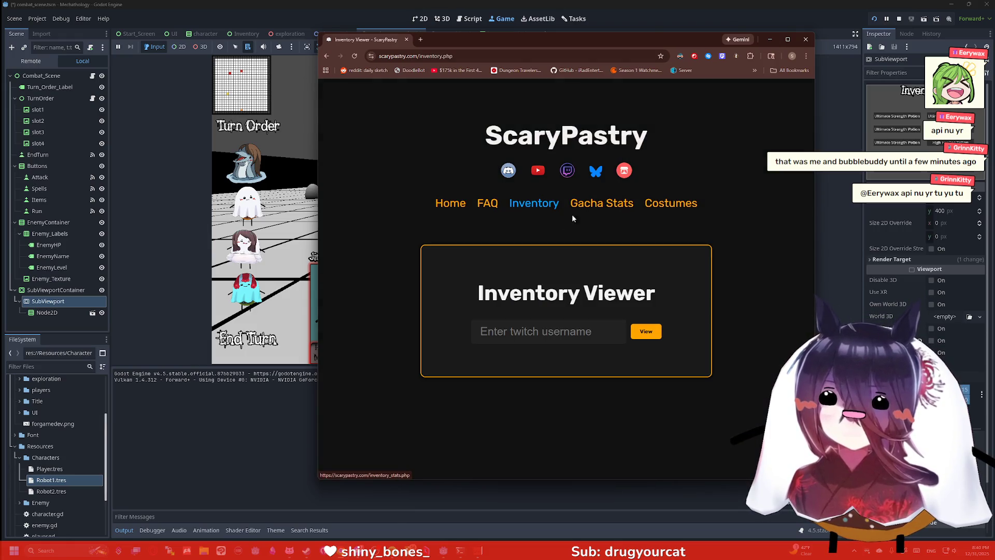
click(549, 330)
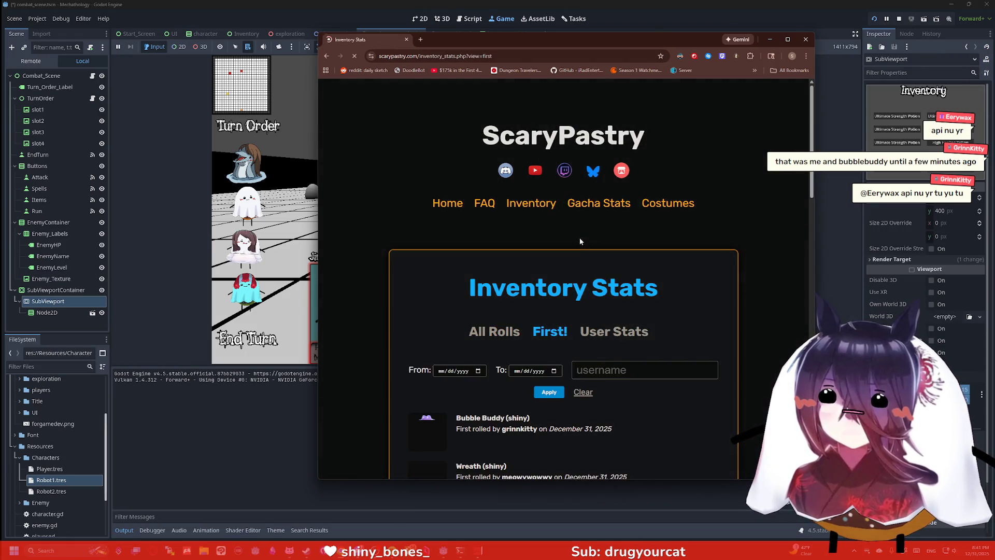
scroll(474, 321, down, 2)
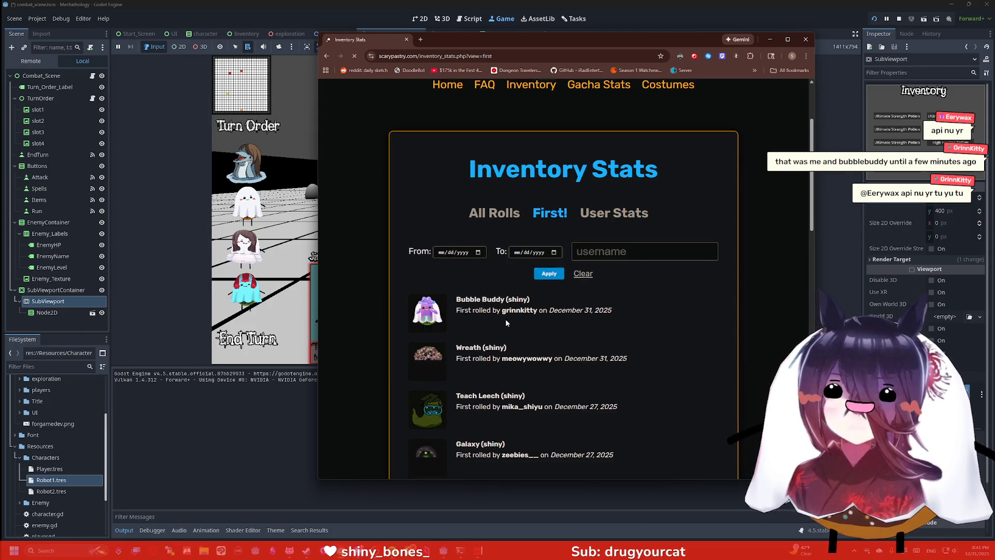
scroll(505, 319, down, 1)
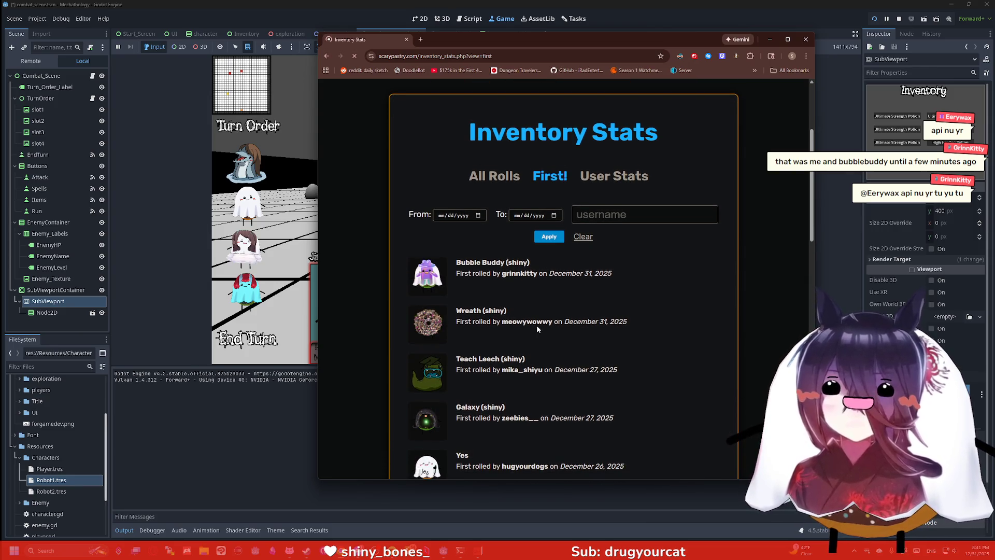
scroll(531, 318, down, 1)
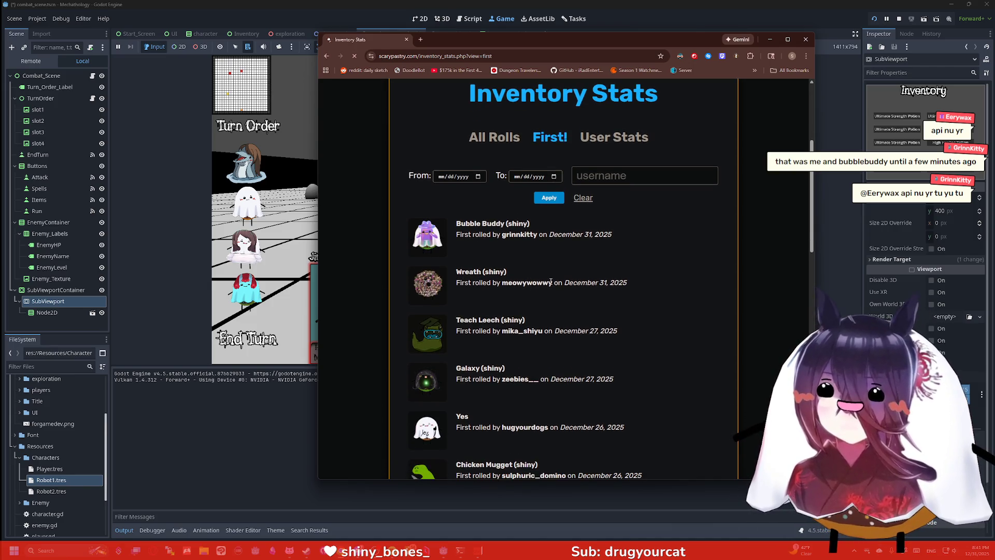
scroll(550, 282, down, 1)
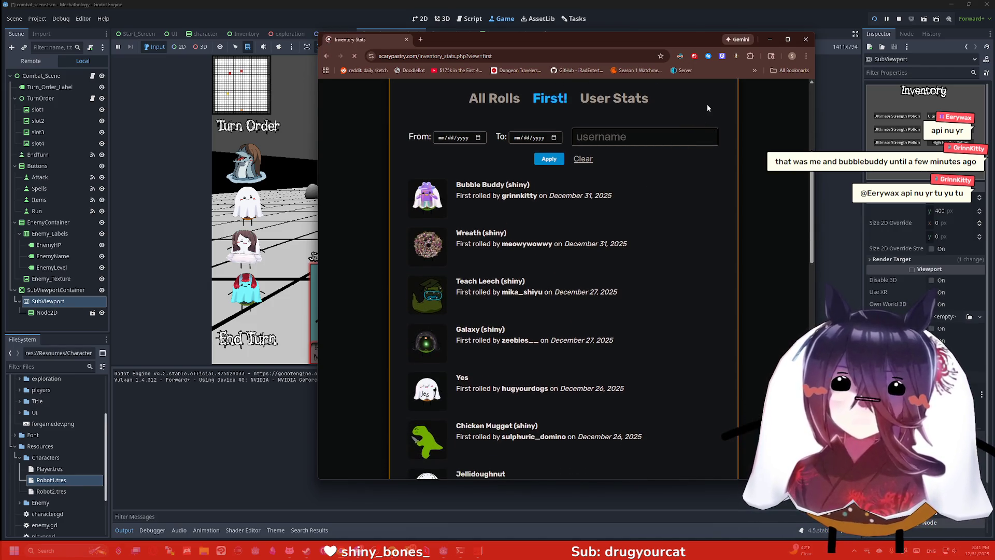
click(801, 42)
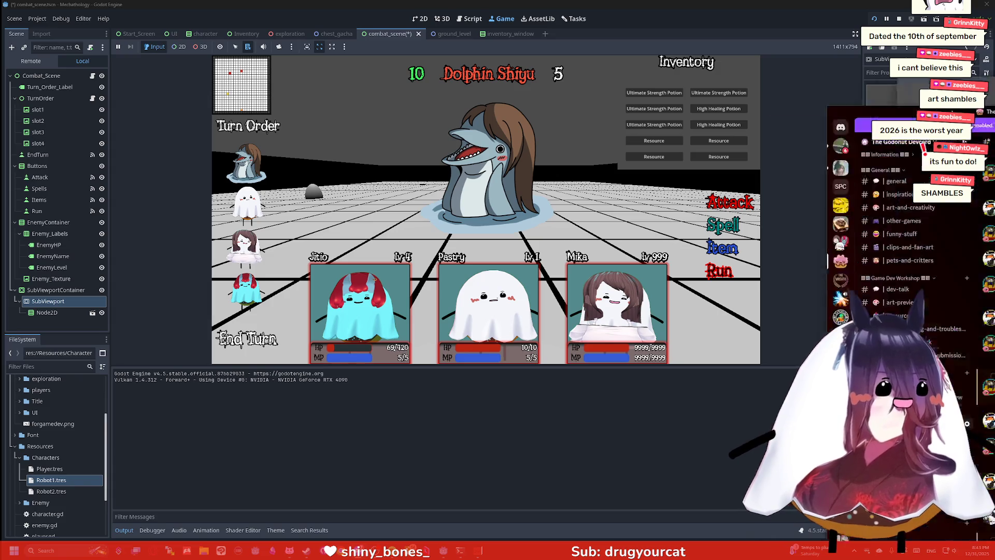
Step: Switch to Discord and scroll #daily-art-challenge back through the late-September posts
key(alt+Tab)
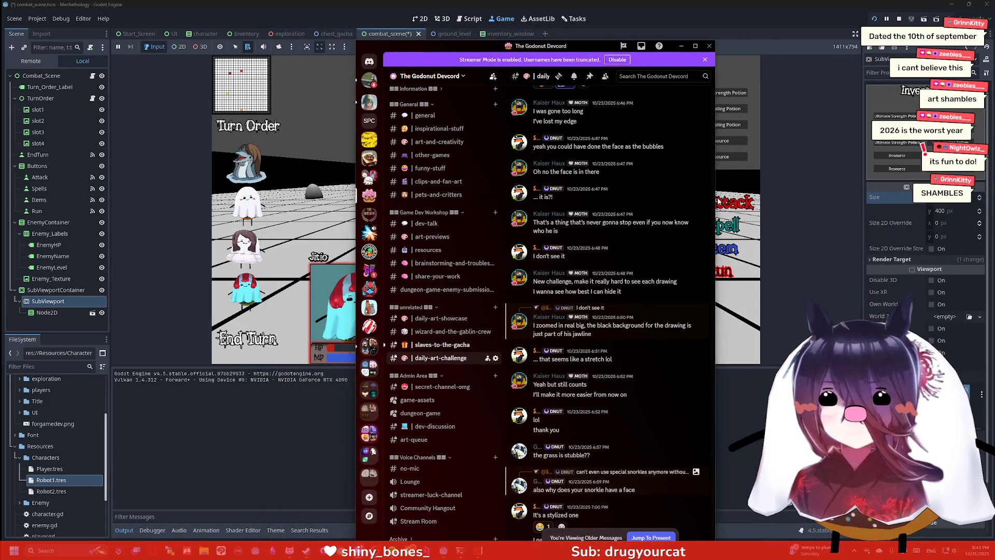
mouse_move(713, 212)
mouse_down()
mouse_move(713, 88)
mouse_move(708, 310)
mouse_move(713, 89)
mouse_up()
mouse_move(734, 40)
mouse_down()
mouse_move(699, 181)
mouse_move(705, 233)
mouse_move(727, 65)
mouse_move(711, 121)
mouse_move(711, 315)
mouse_move(712, 96)
mouse_up()
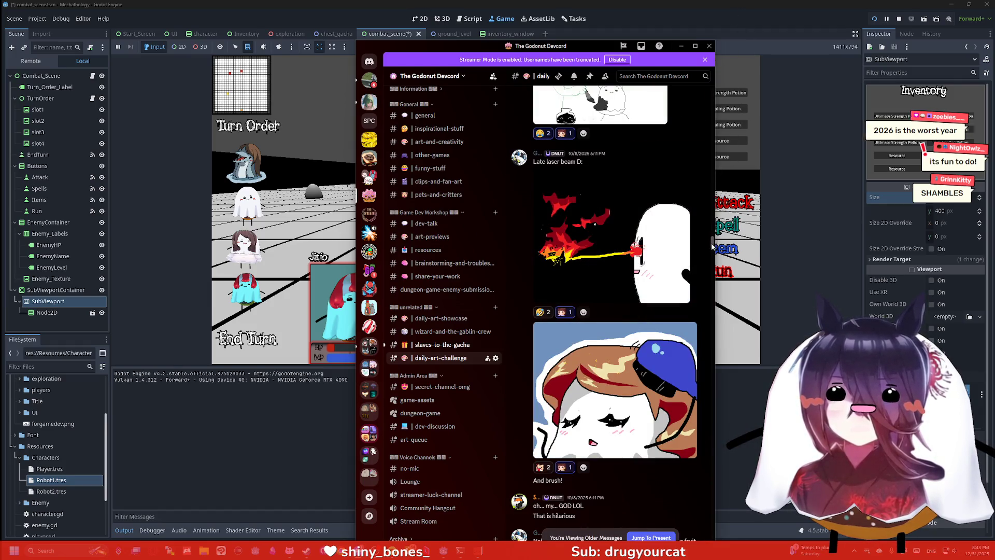
drag(715, 241, 710, 106)
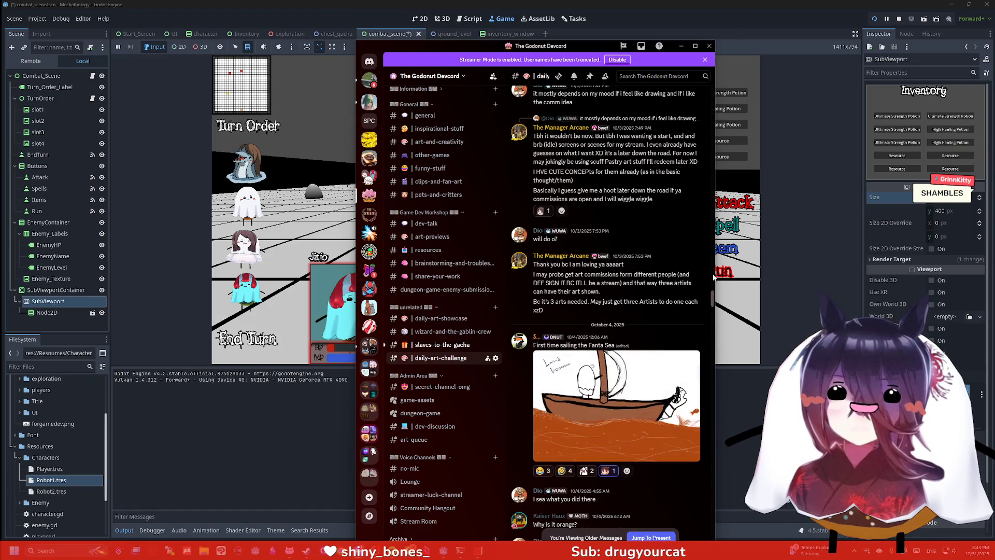
drag(713, 298, 740, 4)
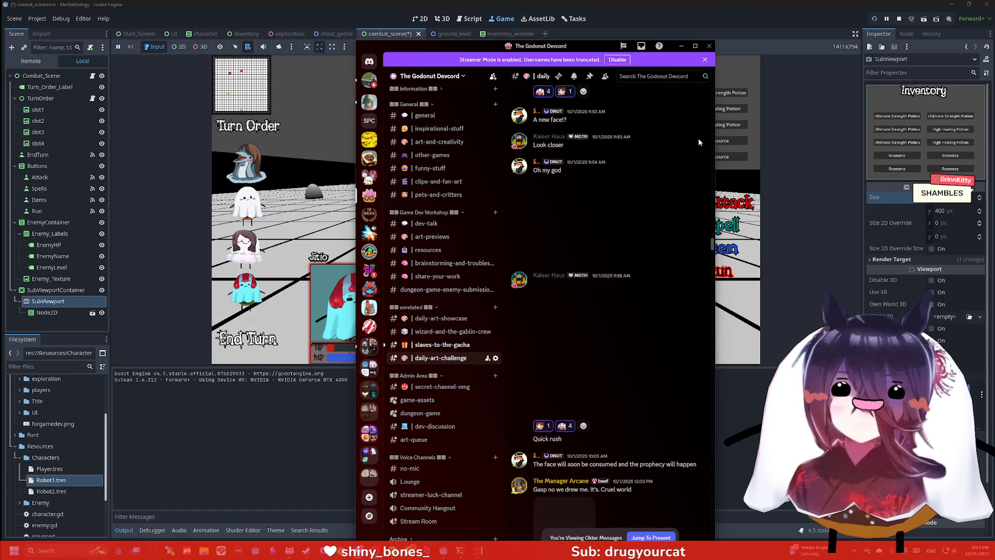
scroll(713, 224, up, 5)
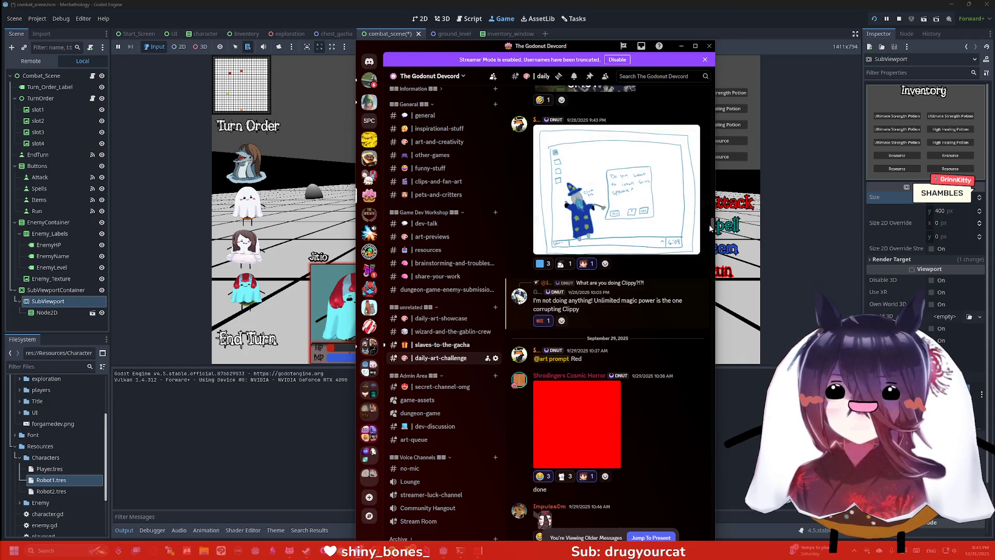
scroll(711, 218, up, 5)
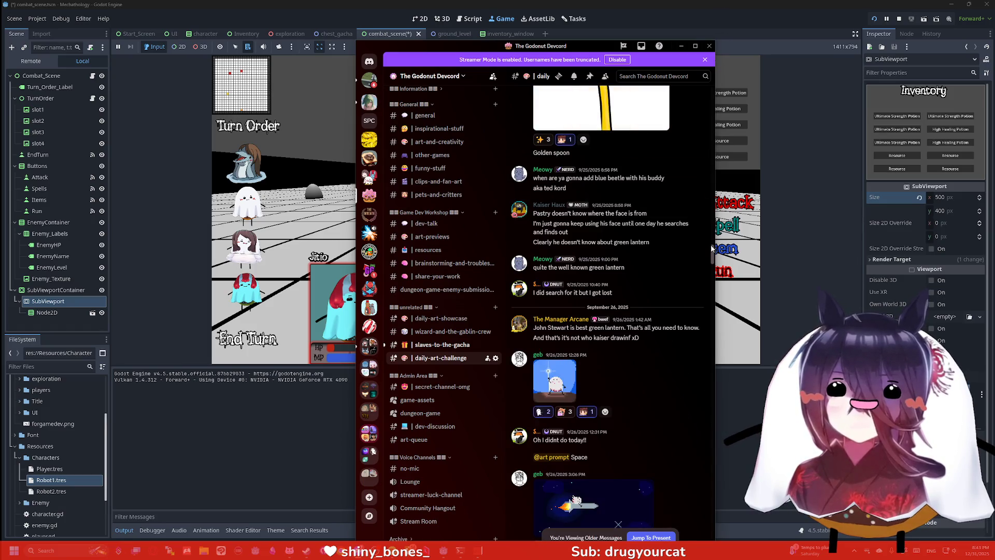
scroll(713, 104, up, 5)
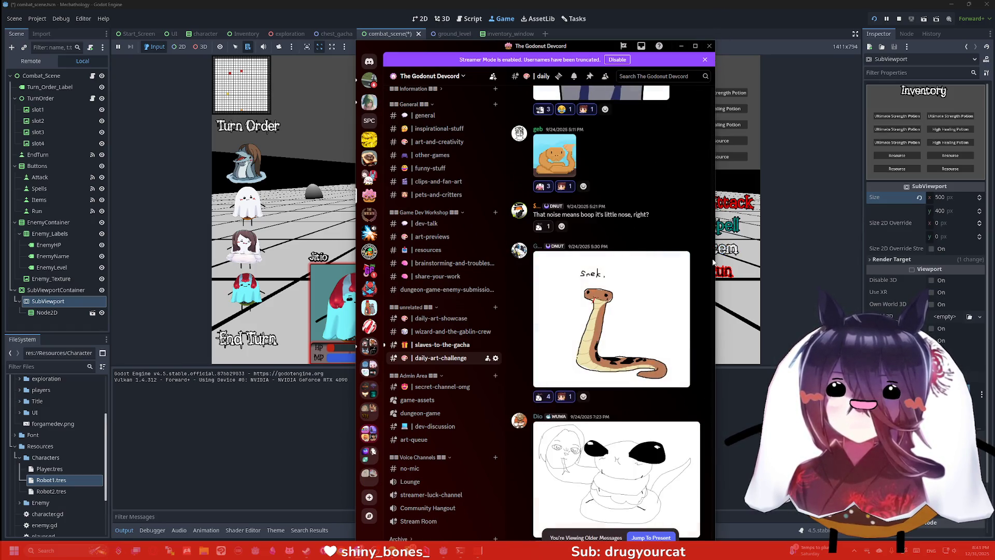
drag(713, 258, 728, 11)
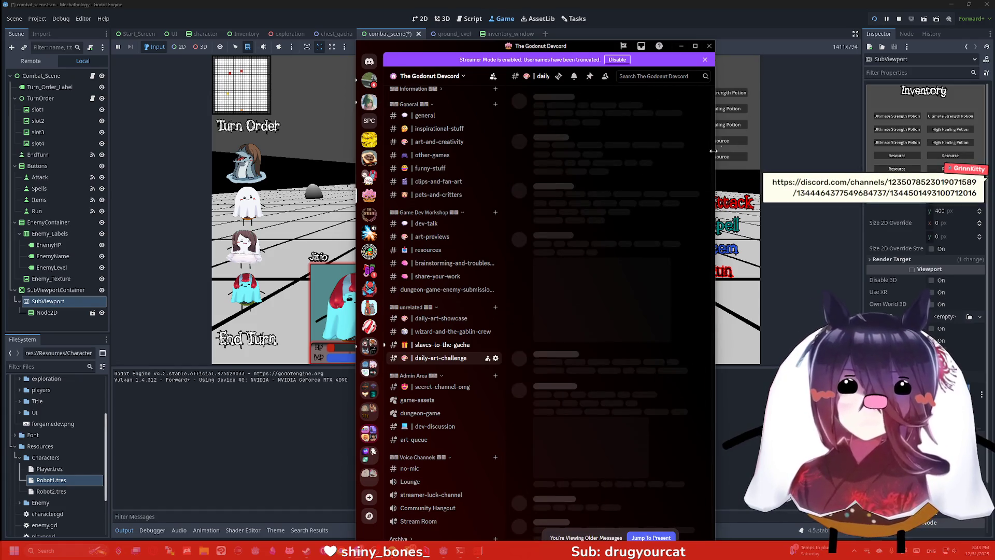
mouse_move(715, 242)
mouse_down()
mouse_move(726, 42)
mouse_move(708, 156)
mouse_move(712, 224)
mouse_move(732, 15)
mouse_move(717, 63)
mouse_up()
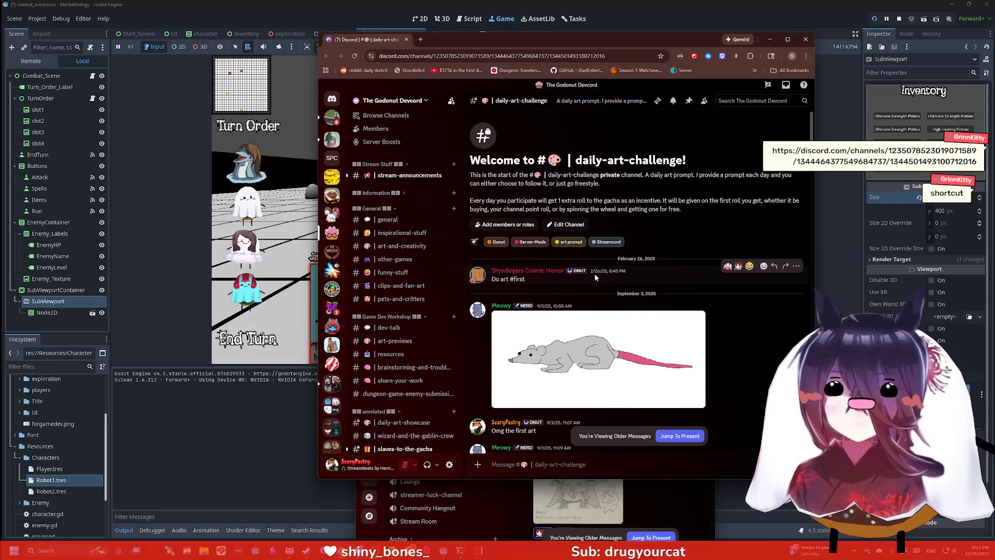
Step: Read #daily-art-challenge from the welcome message down to the teacup posts, then close Chrome
scroll(612, 271, down, 3)
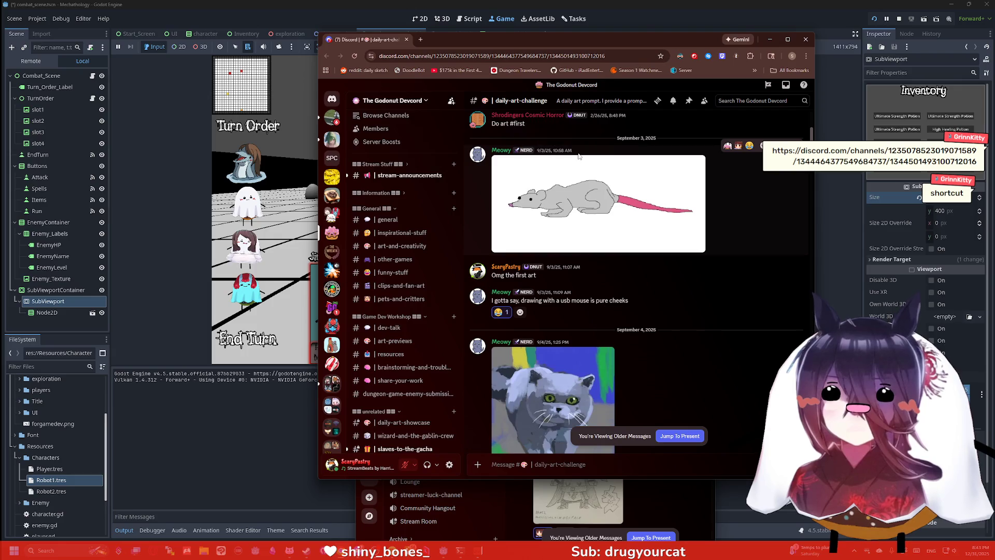
scroll(550, 155, up, 1)
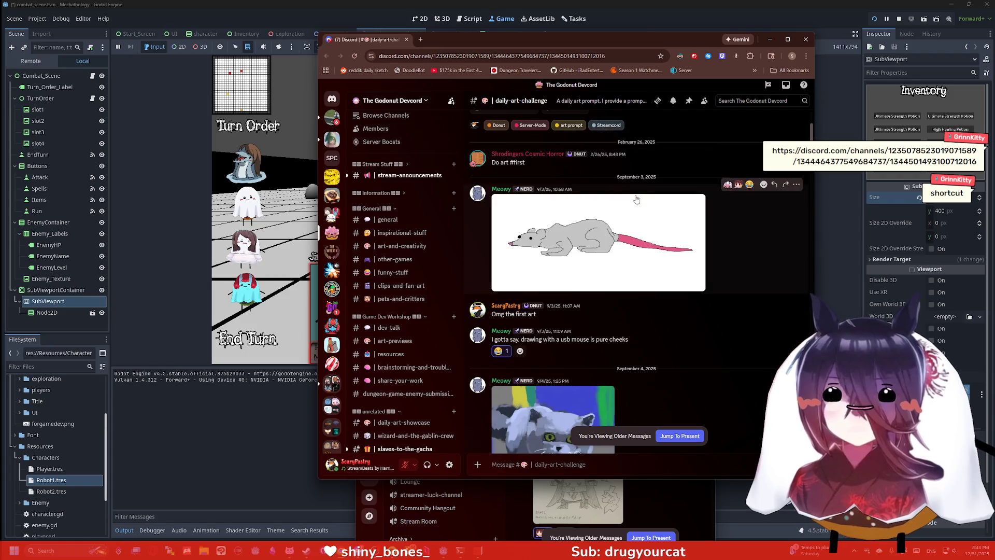
scroll(593, 159, down, 2)
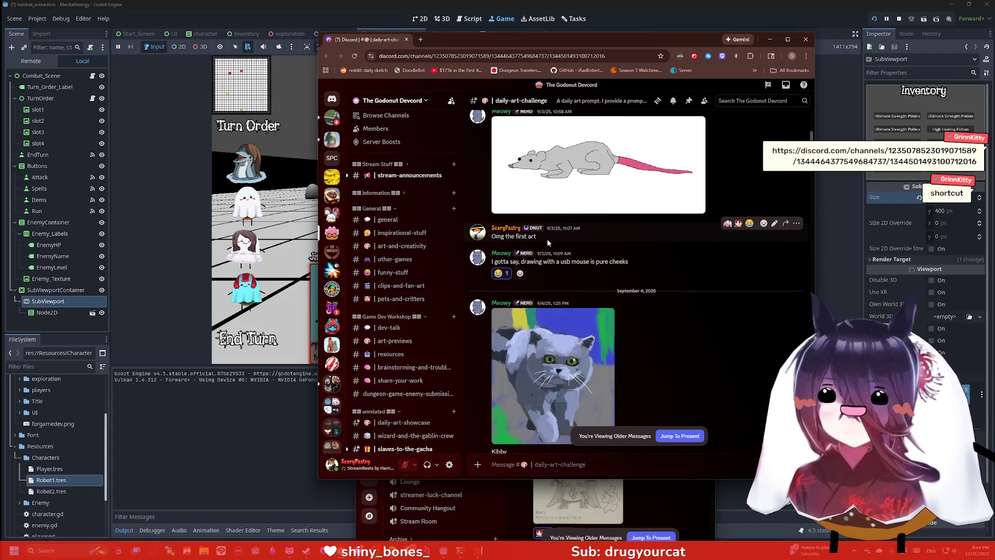
scroll(558, 232, up, 1)
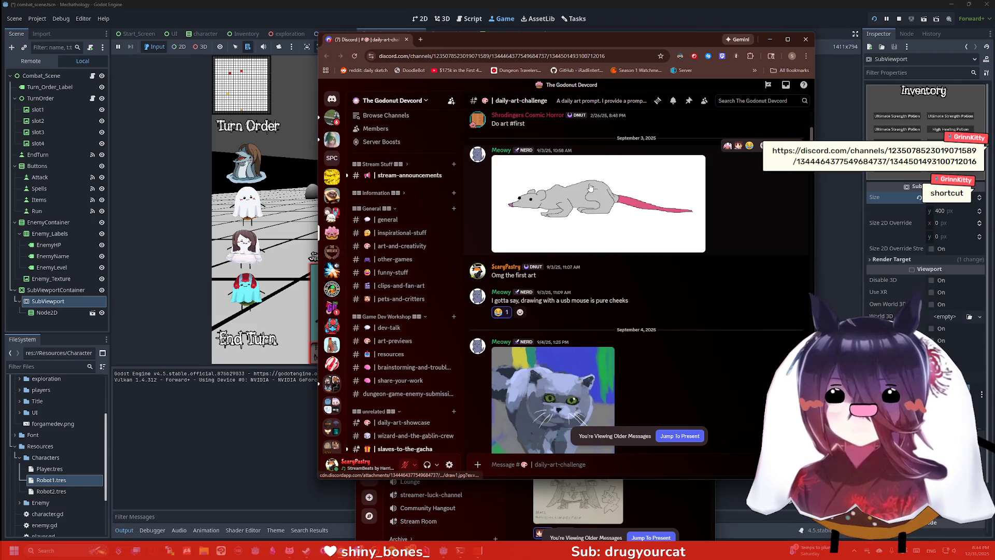
scroll(666, 187, down, 1)
scroll(668, 189, down, 5)
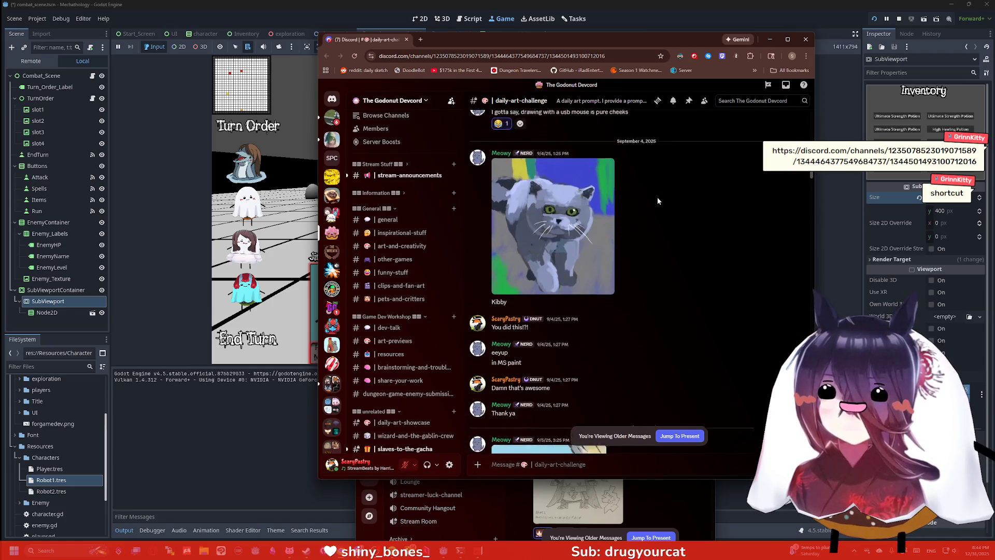
scroll(658, 198, down, 1)
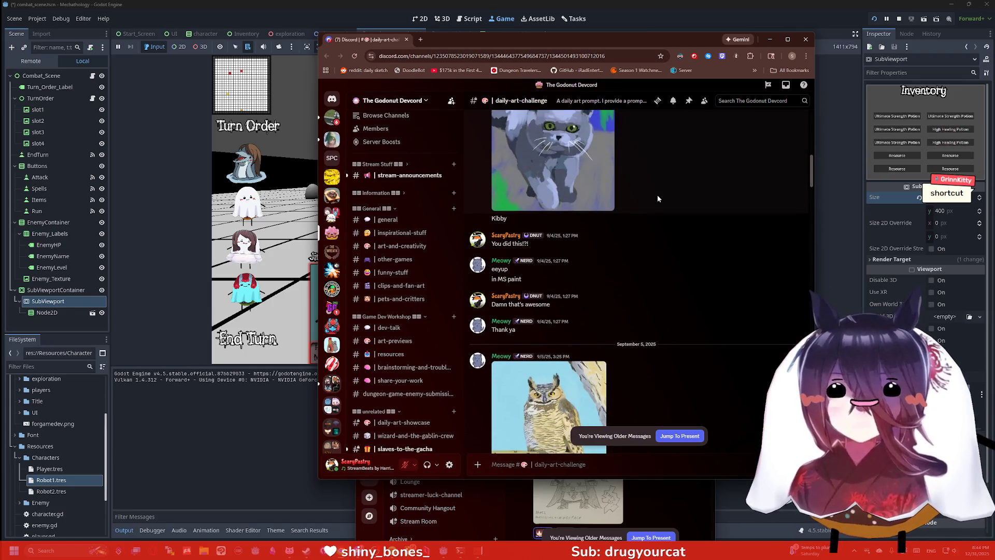
scroll(659, 202, down, 1)
scroll(659, 199, down, 1)
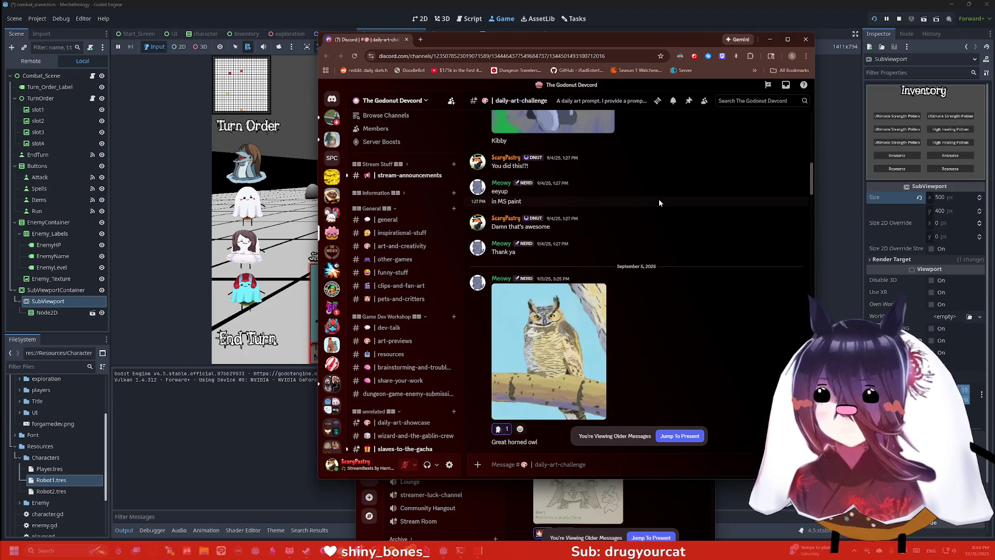
scroll(659, 202, down, 1)
scroll(656, 200, down, 10)
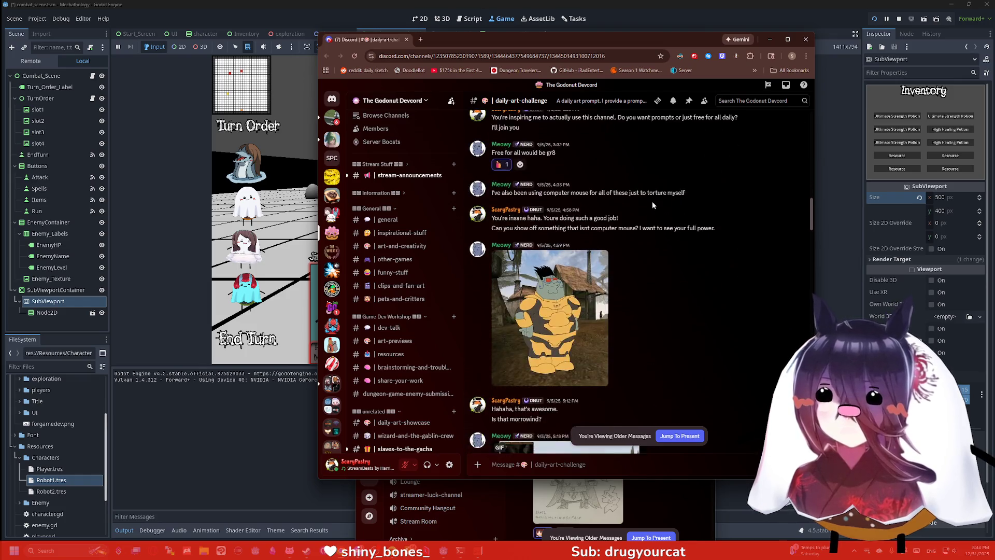
scroll(649, 198, down, 10)
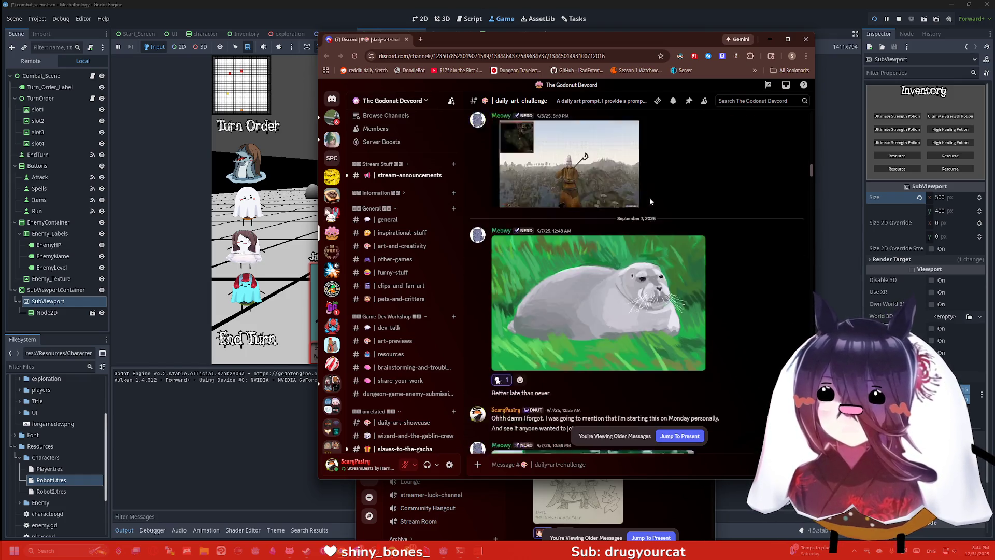
scroll(648, 200, down, 10)
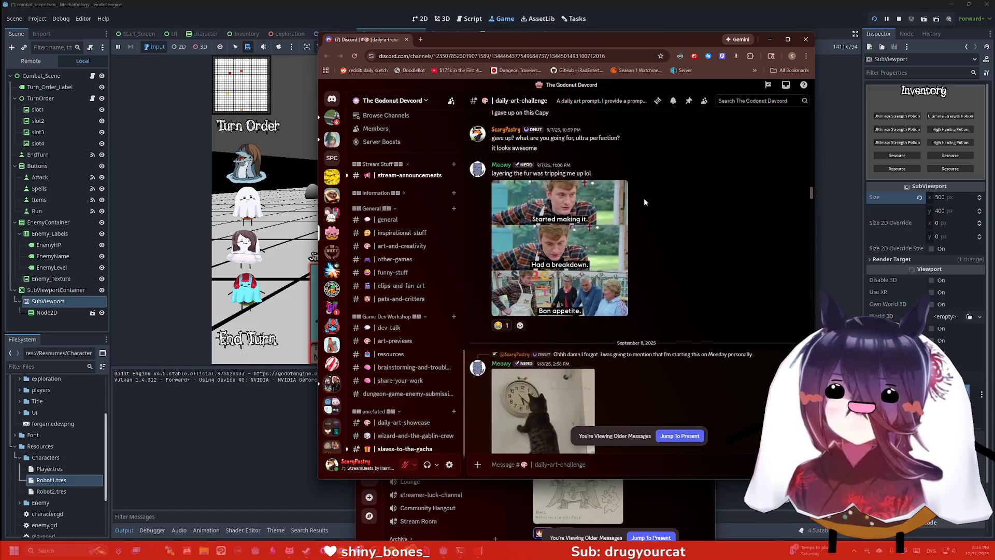
scroll(645, 201, down, 3)
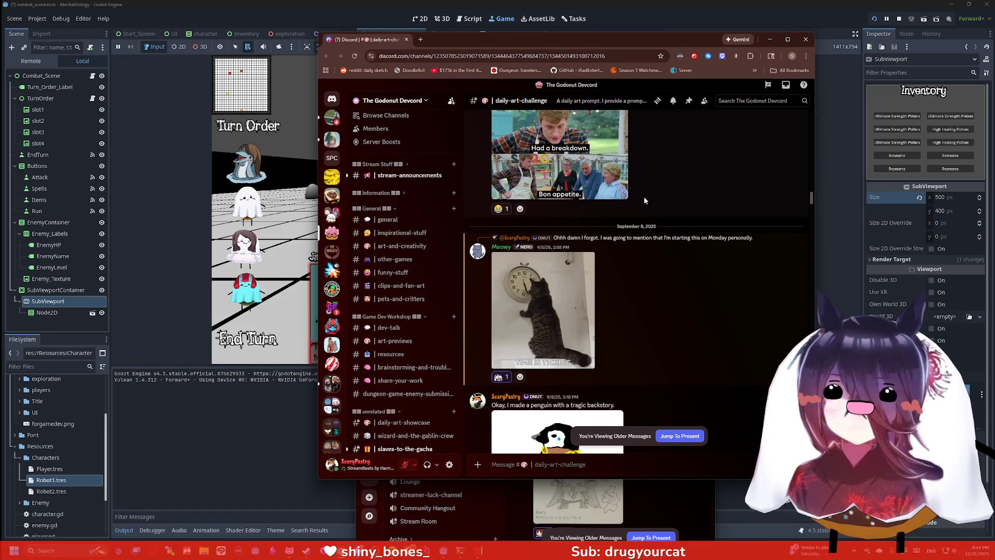
scroll(645, 199, down, 2)
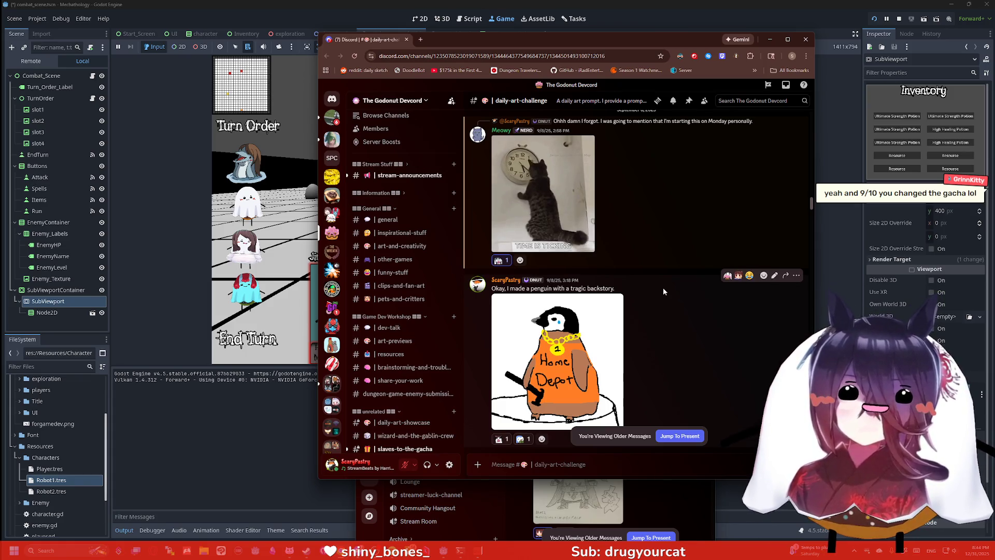
scroll(679, 274, down, 5)
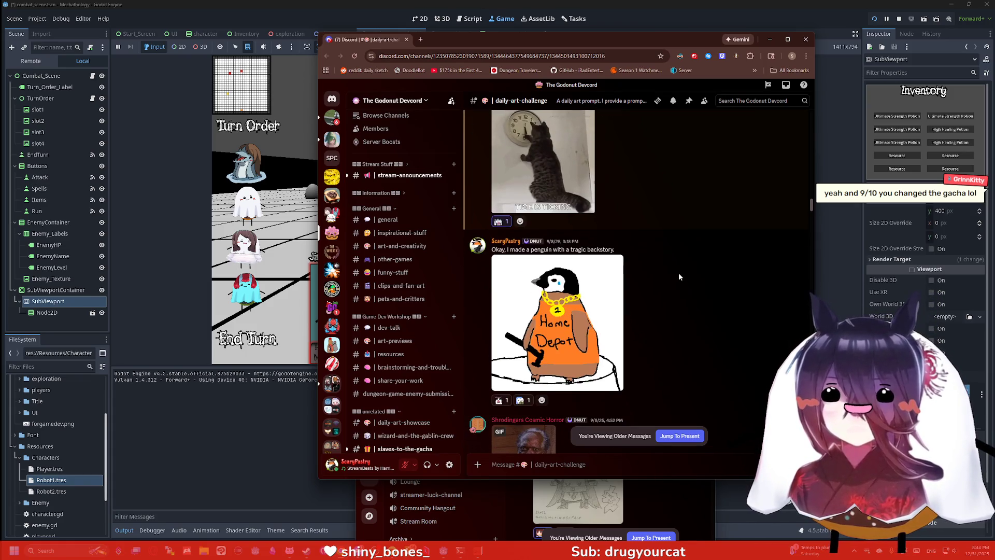
scroll(669, 267, down, 10)
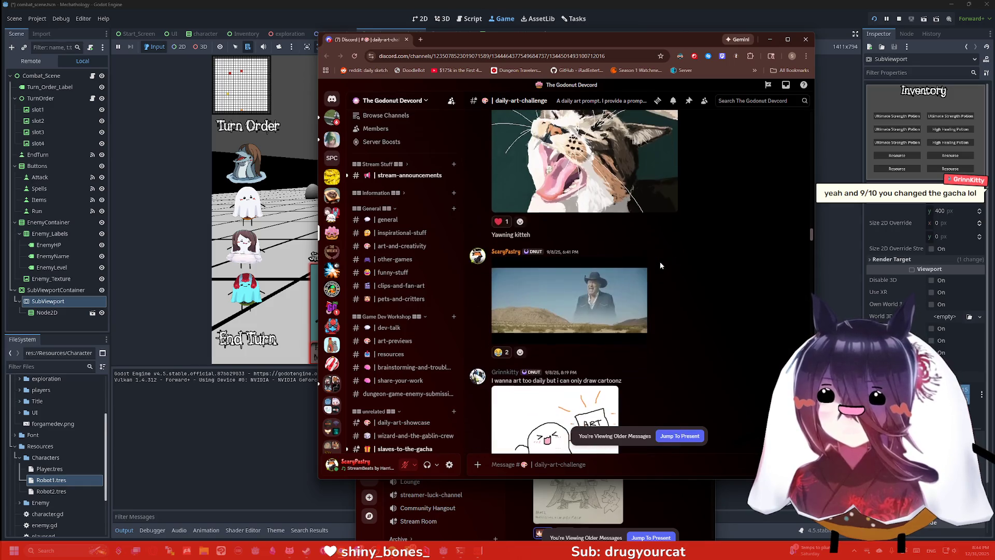
scroll(660, 258, down, 4)
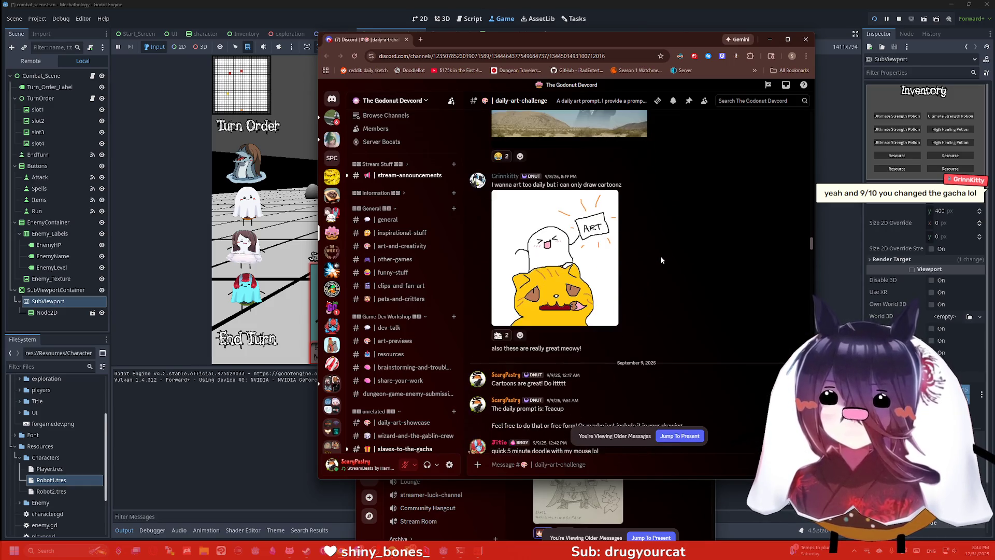
scroll(660, 256, down, 2)
scroll(660, 256, down, 5)
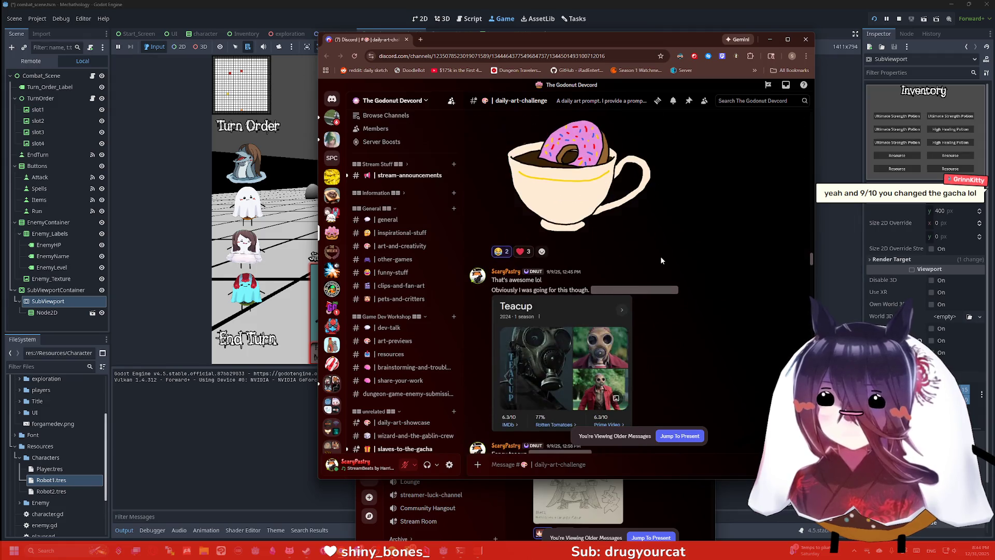
scroll(661, 256, down, 1)
scroll(661, 259, down, 1)
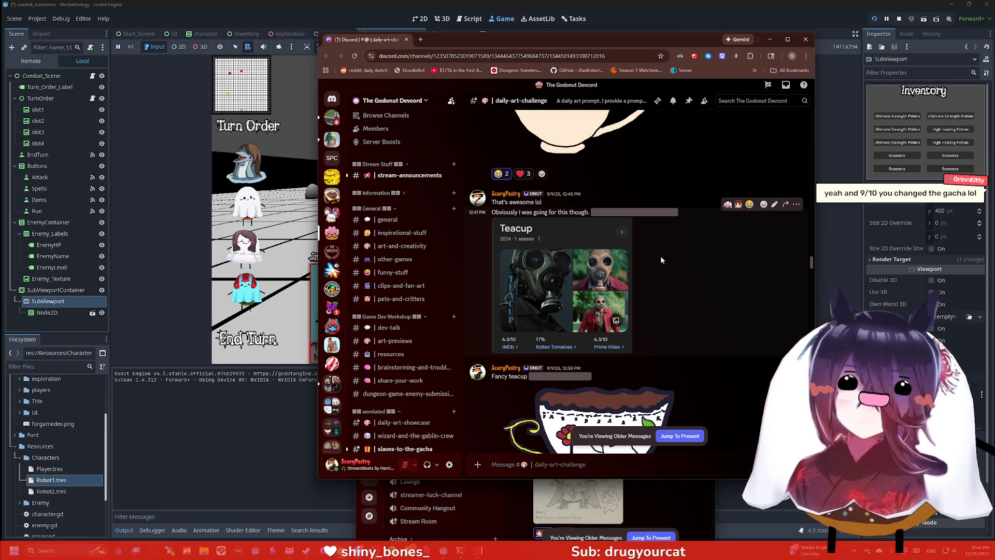
scroll(662, 261, down, 3)
scroll(661, 260, down, 1)
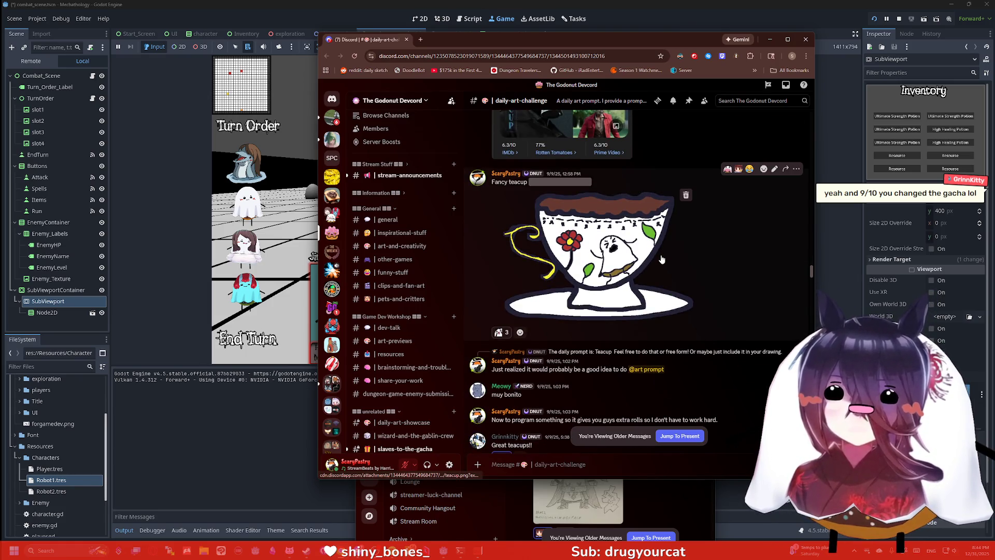
scroll(736, 168, down, 1)
click(803, 40)
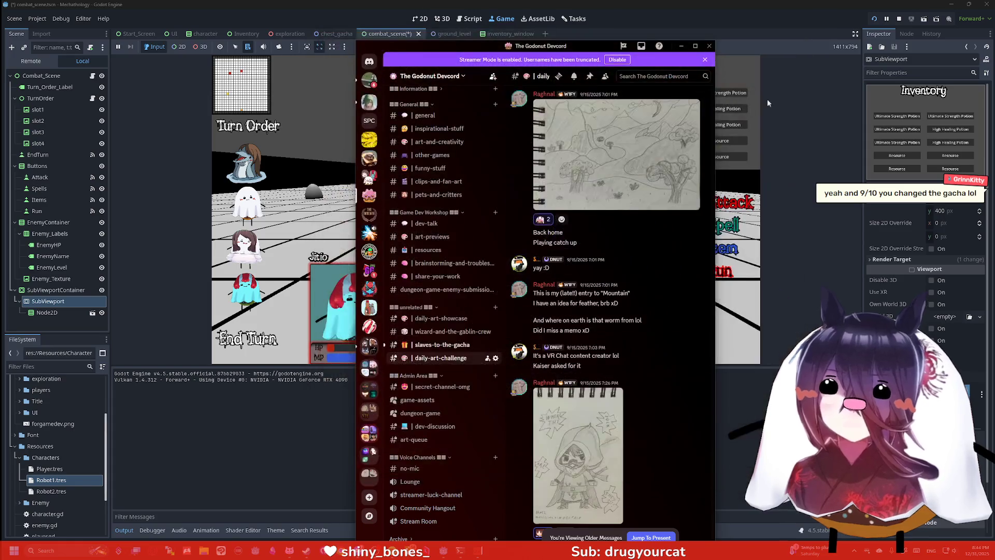
Step: Minimize Discord and open a new File Explorer window at Home with Win+E
click(479, 38)
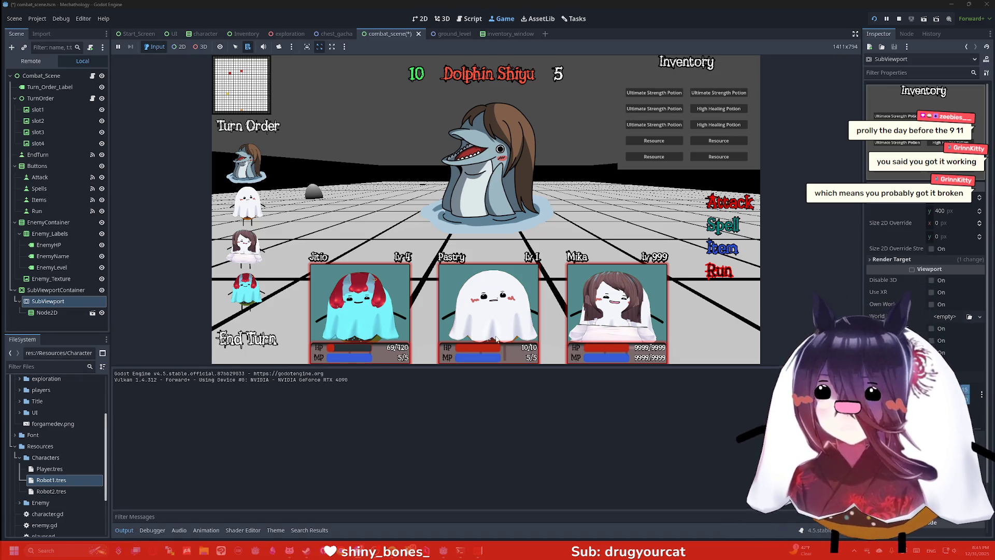
key(super+e)
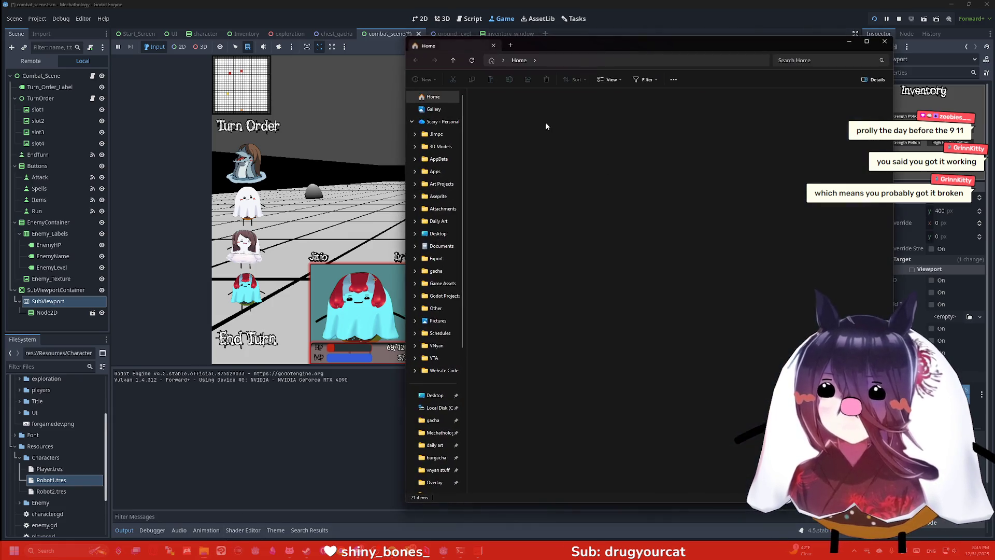
Step: Open daily_prompt_participants.txt from the gacha folder in Notepad++
click(440, 270)
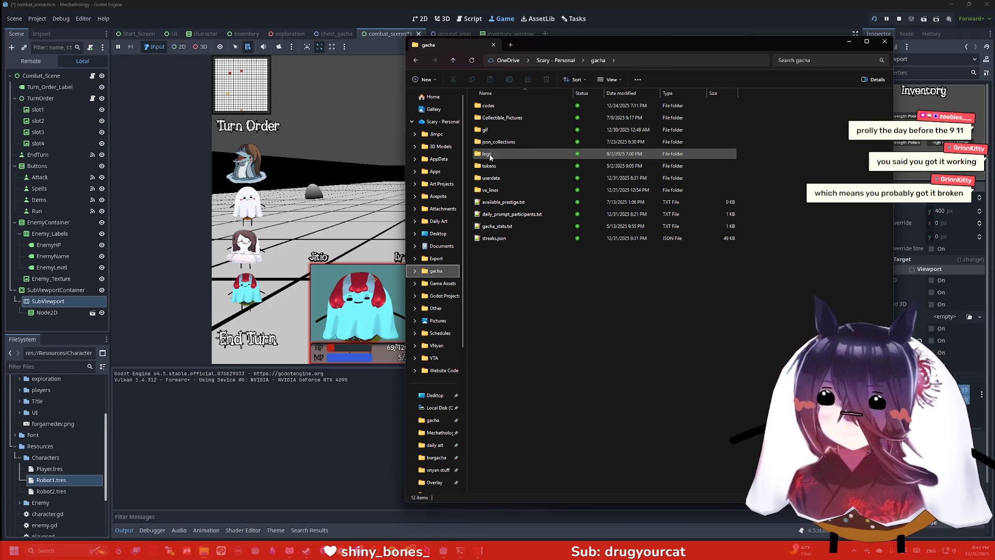
double_click(512, 214)
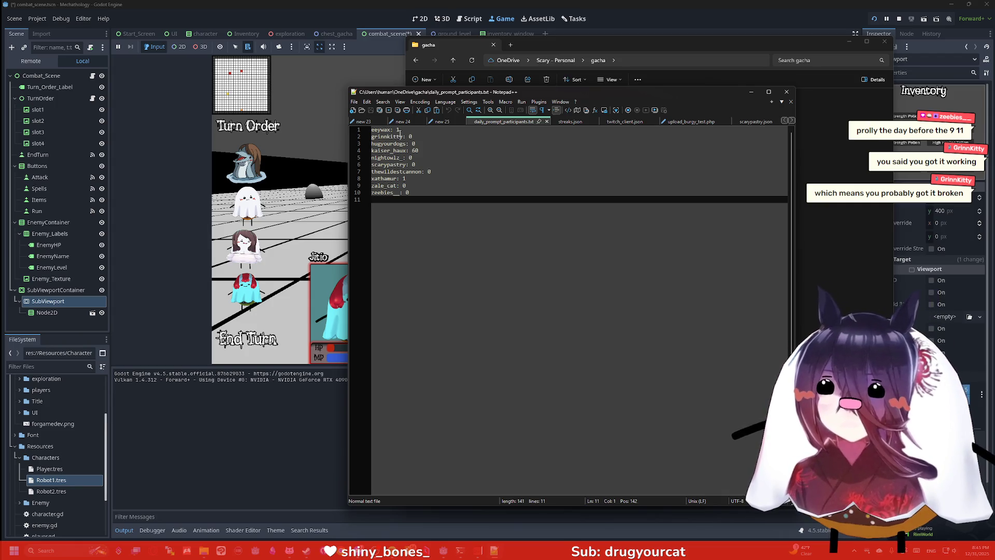
Step: Insert the missing 'y' into the first participant's name, save the file, and close Notepad++
click(382, 130)
text(y)
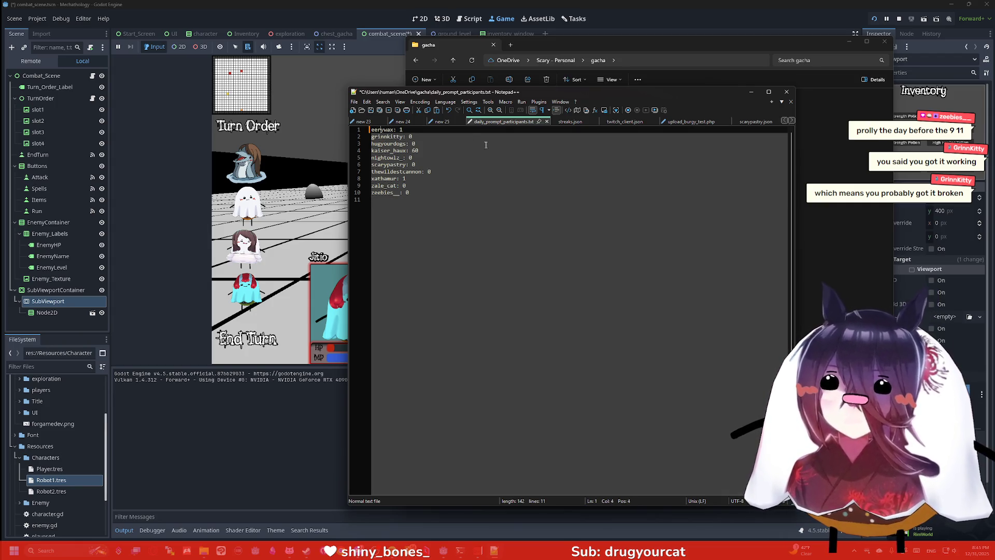
click(489, 144)
key(ctrl+s)
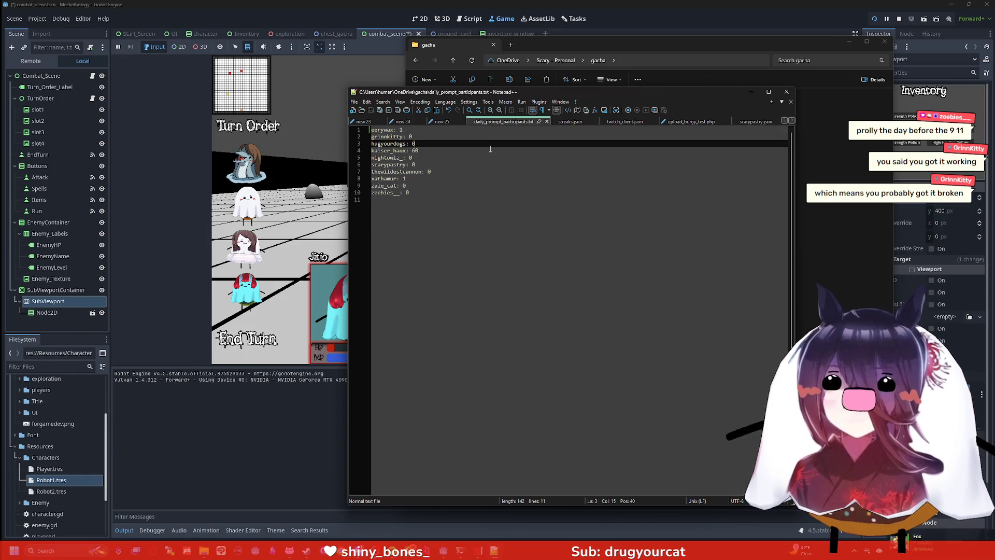
click(787, 92)
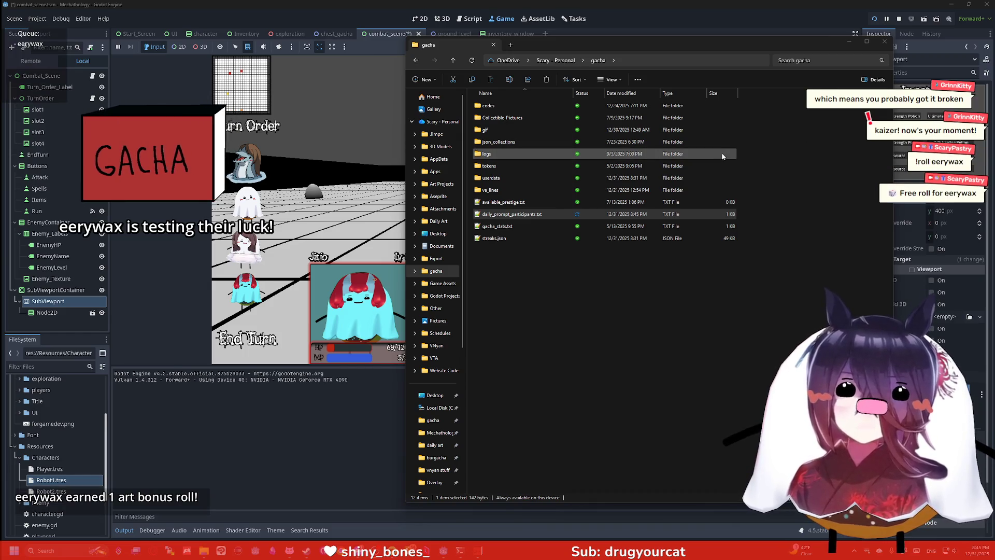
Step: Close the gacha folder window and bring up the inventory_window scene in Godot
click(711, 267)
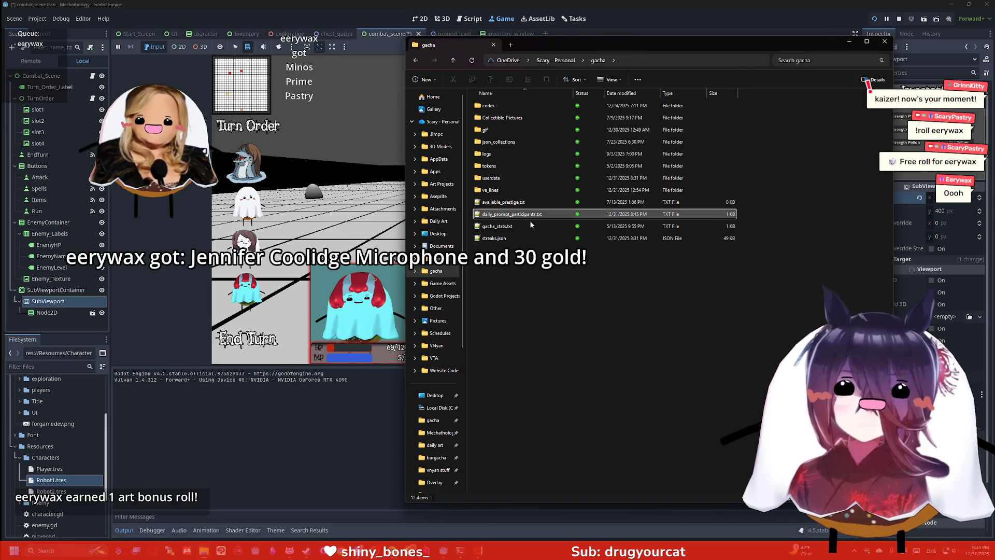
click(889, 44)
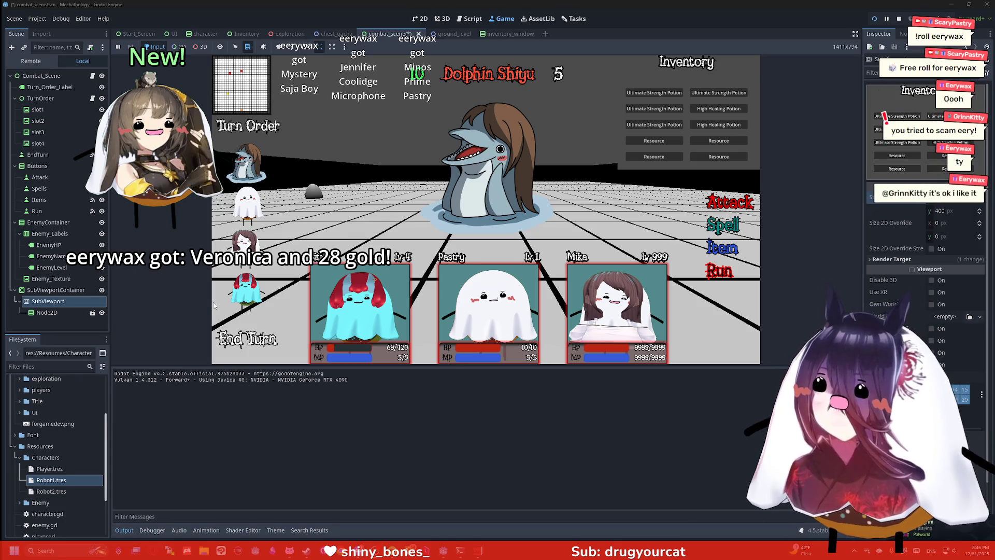
click(515, 35)
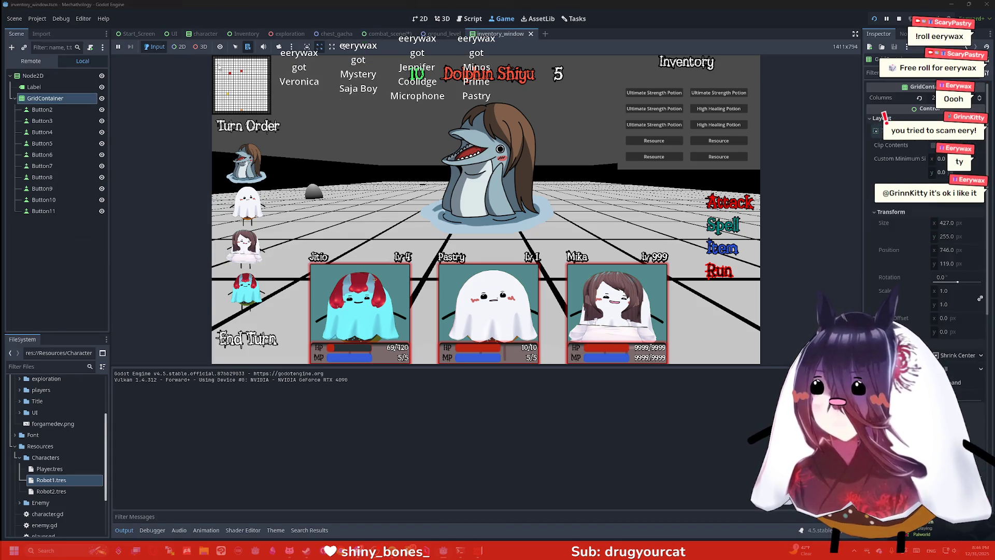
Step: In the 2D editor, add a ColorRect node to the inventory_window scene using Ctrl+A
click(57, 78)
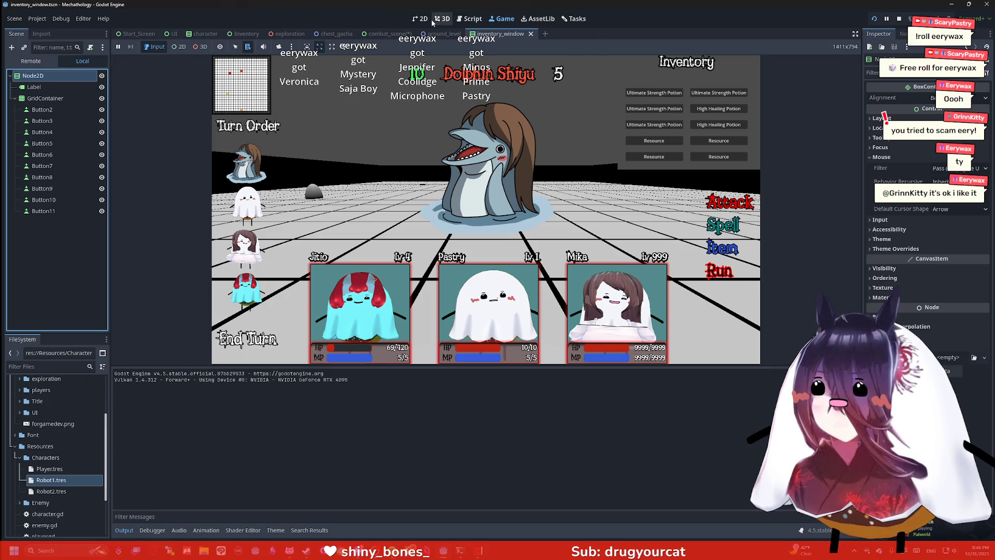
click(419, 19)
key(ctrl+a)
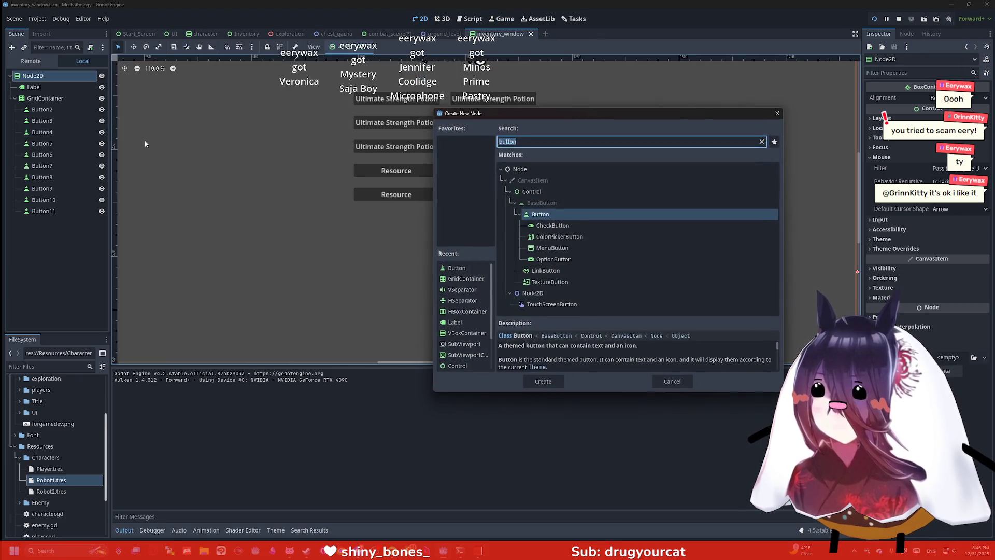
text(colorgrid)
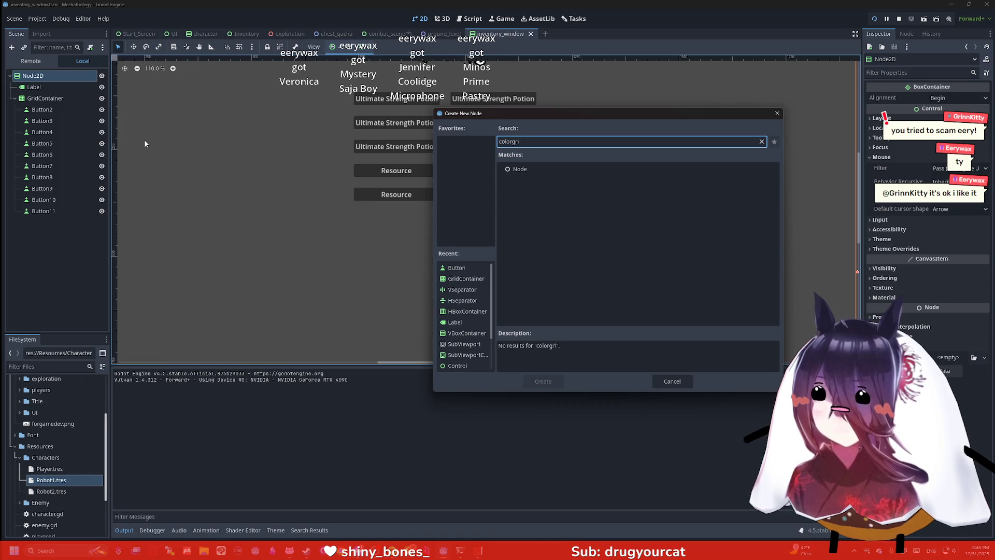
key(BackSpace)
key(BackSpace)
key(BackSpace)
key(Return)
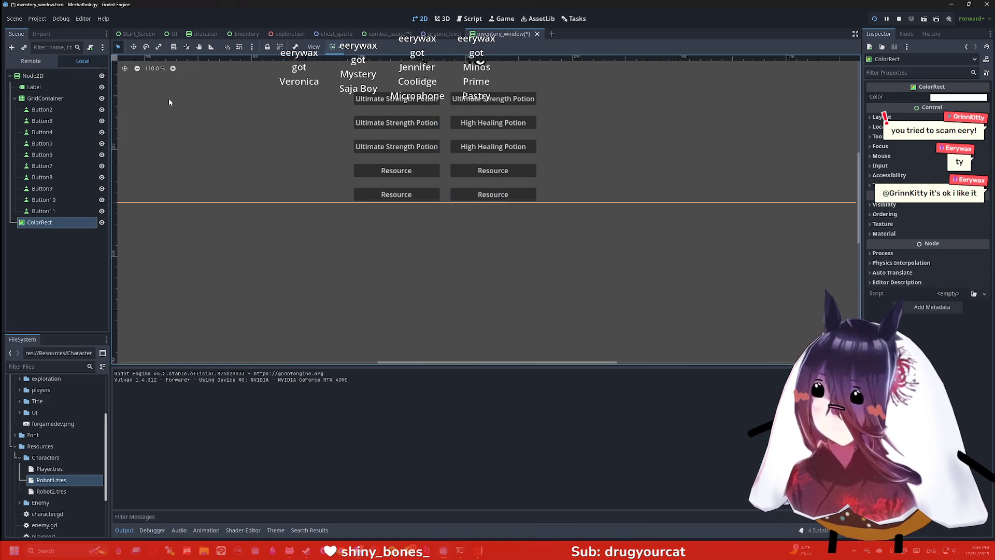
Step: Move the ColorRect directly under Node2D above Label and check its alignment options
drag(40, 222, 41, 83)
scroll(359, 246, up, 5)
scroll(360, 245, down, 6)
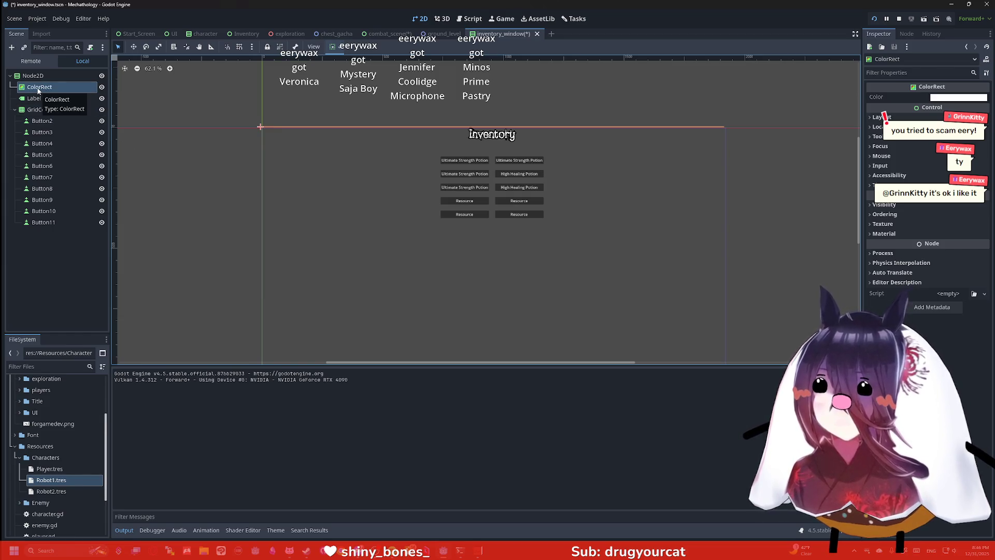
click(335, 47)
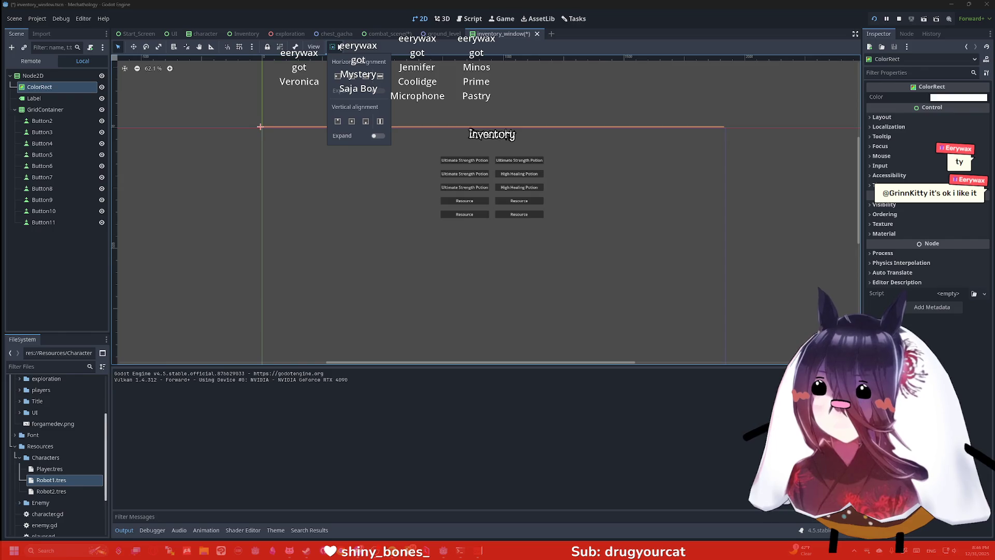
click(83, 91)
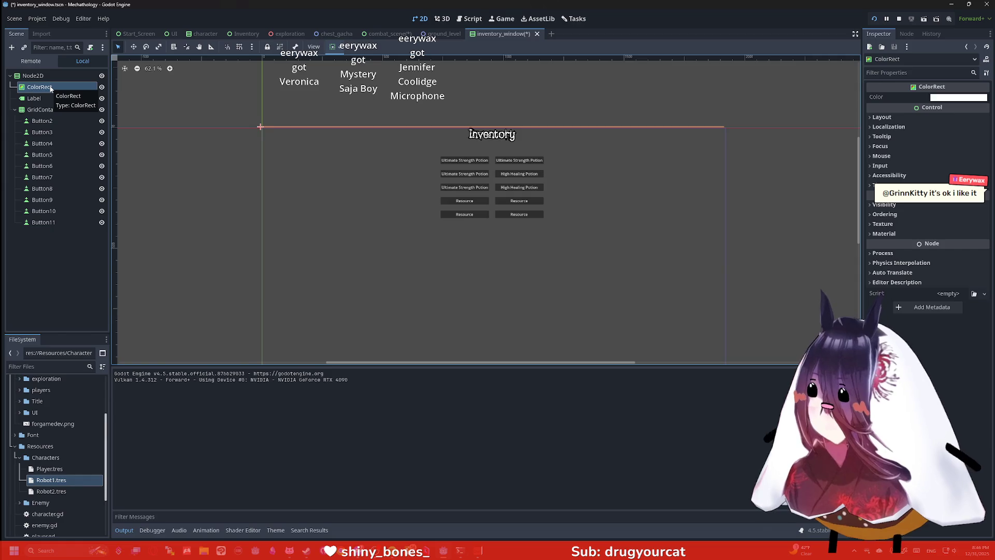
Step: In combat_scene, paste the ColorRect under the SubViewportContainer node
click(444, 34)
click(398, 34)
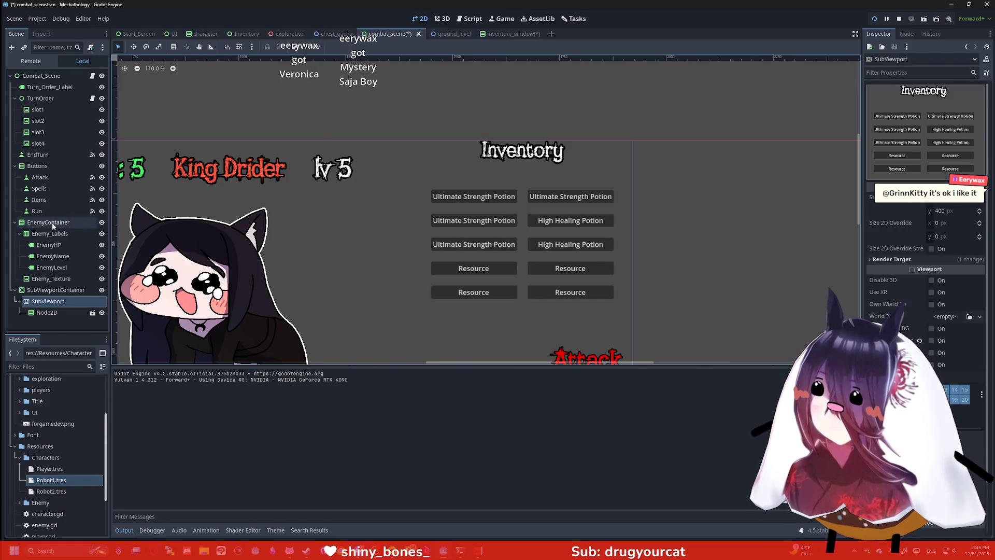
click(47, 290)
key(ctrl+v)
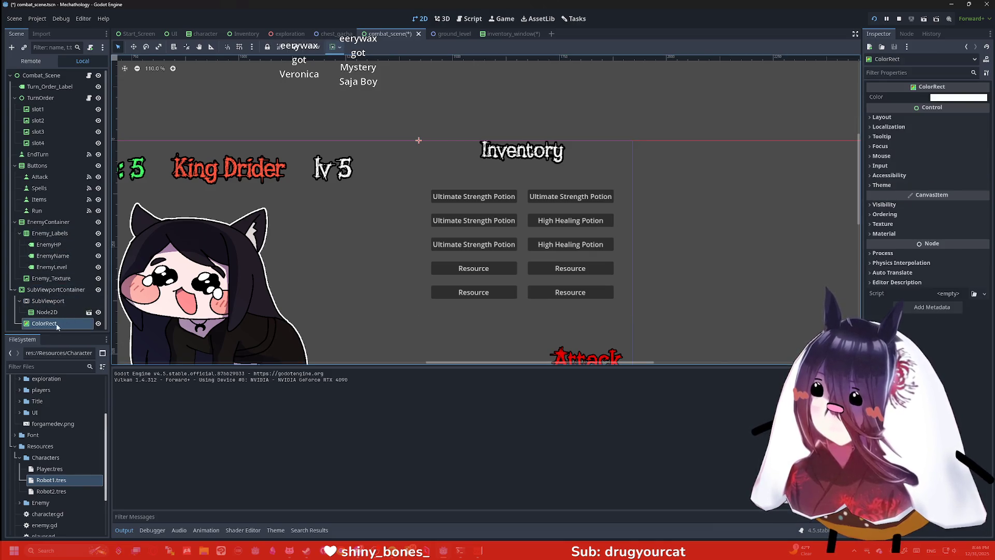
scroll(384, 245, down, 10)
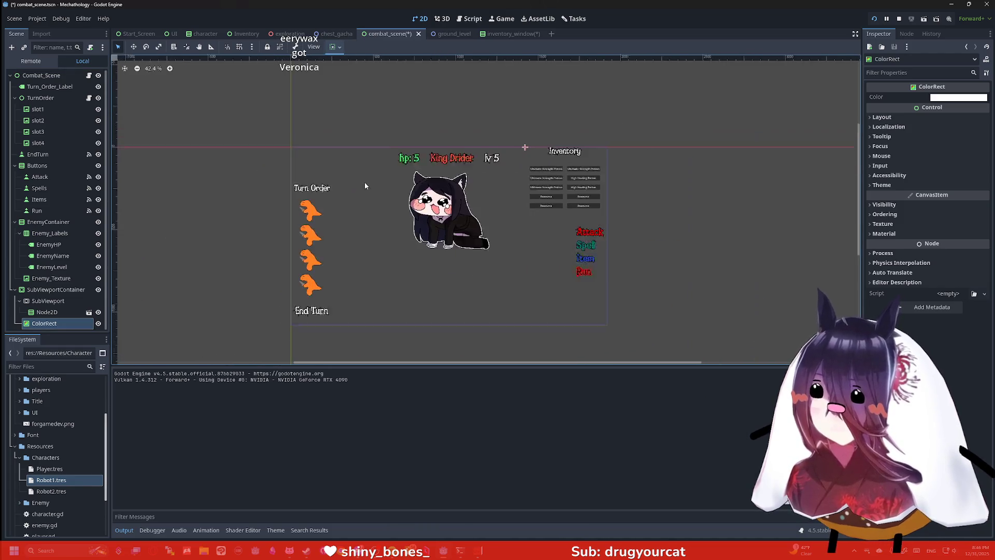
scroll(380, 164, up, 2)
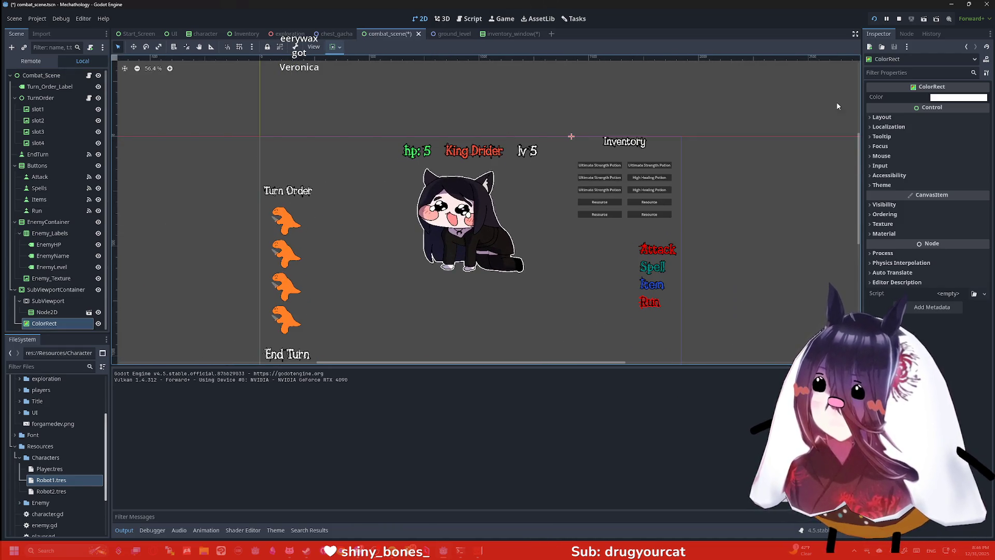
Step: Select the pasted ColorRect, review its alignment options, and begin renaming it
click(52, 323)
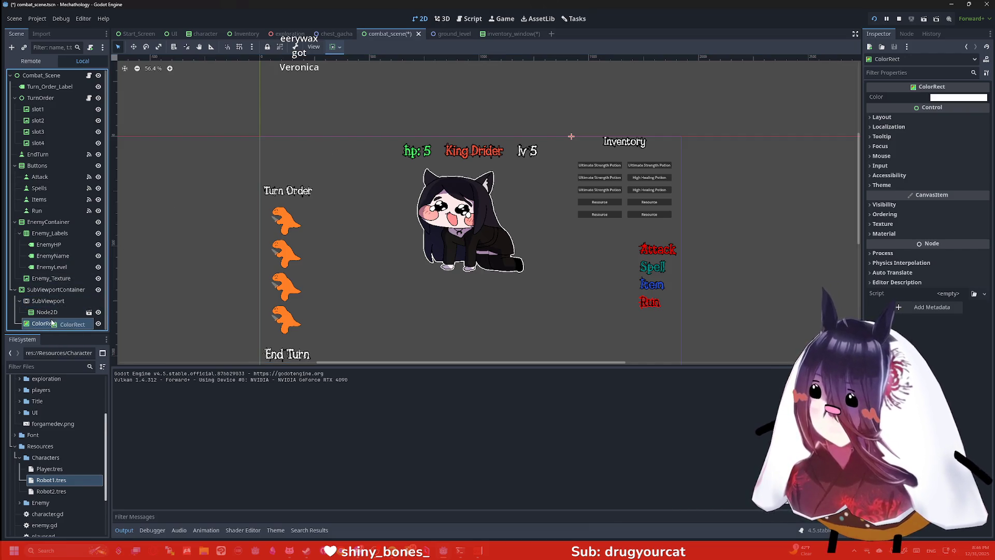
scroll(333, 202, down, 9)
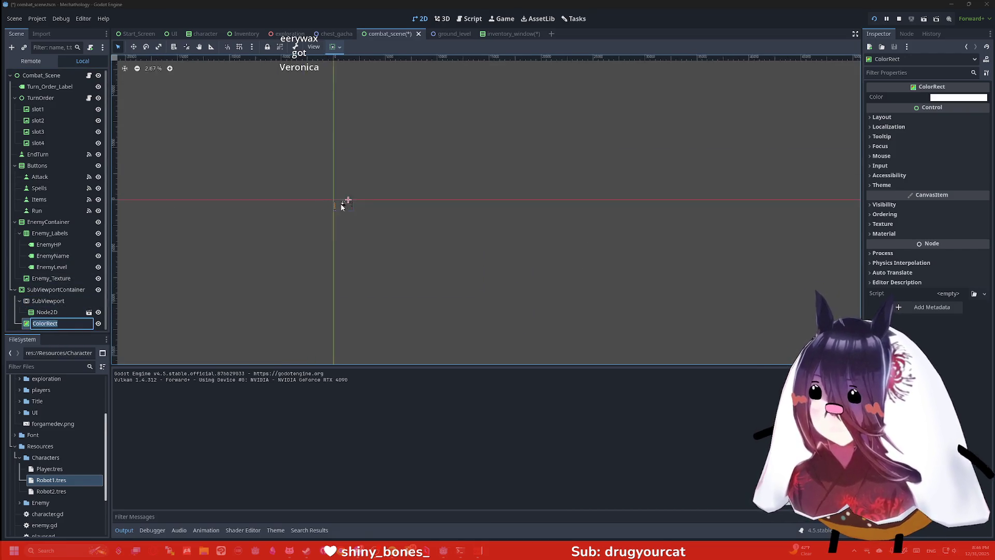
scroll(333, 202, up, 11)
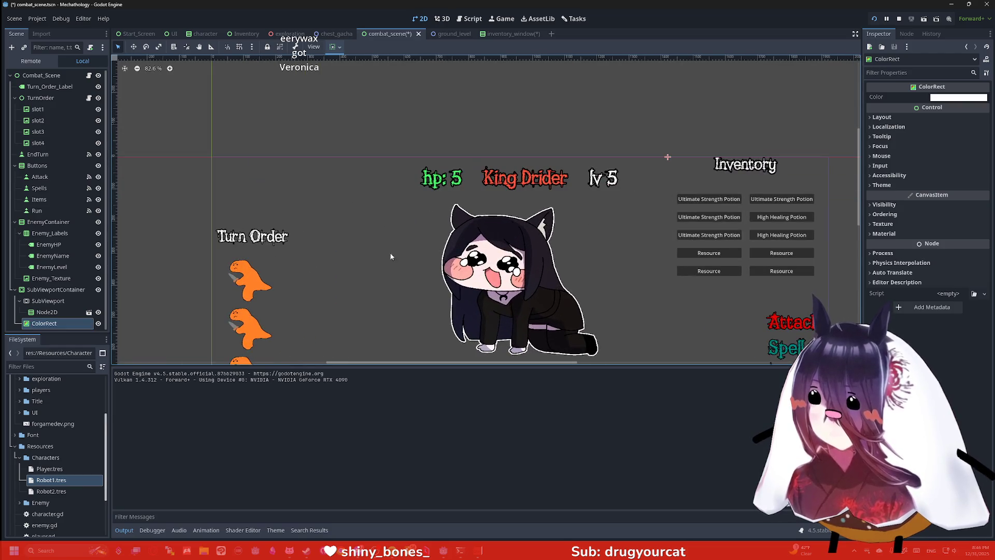
scroll(335, 222, up, 1)
scroll(335, 222, right, 5)
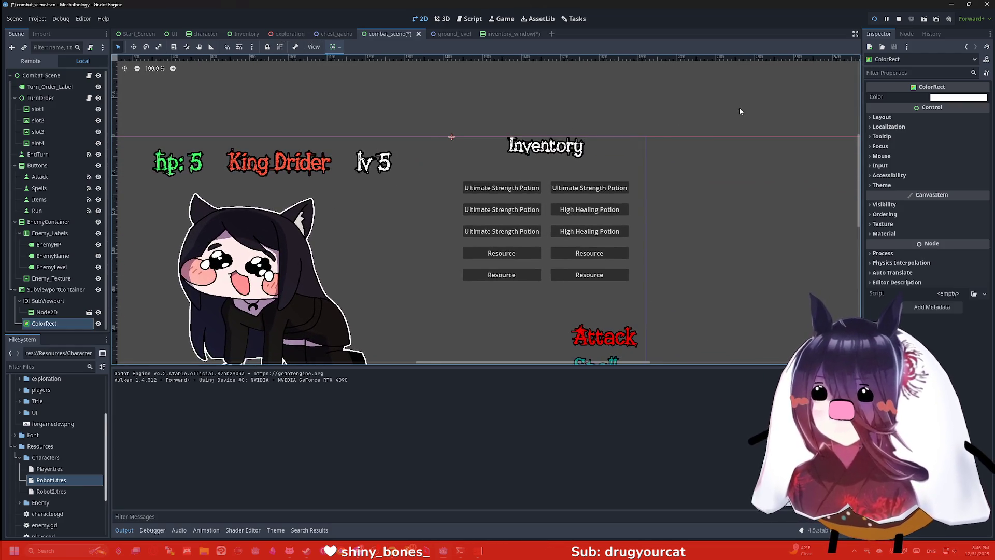
click(340, 46)
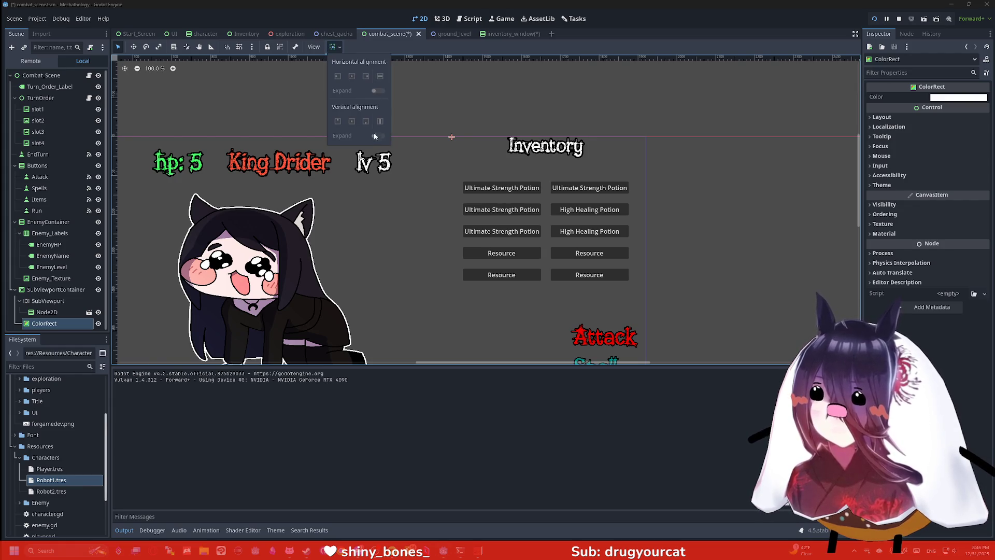
click(47, 324)
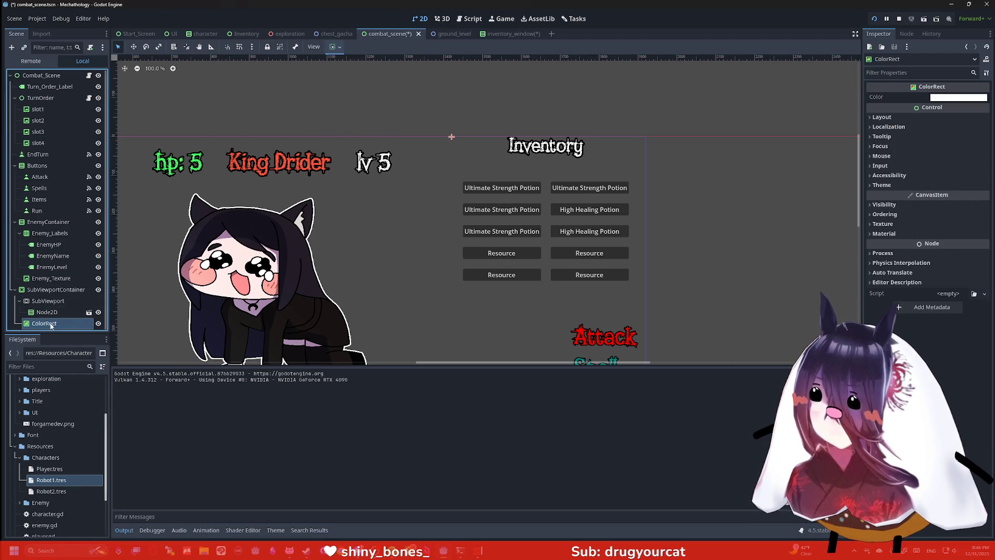
drag(51, 325, 44, 327)
click(45, 326)
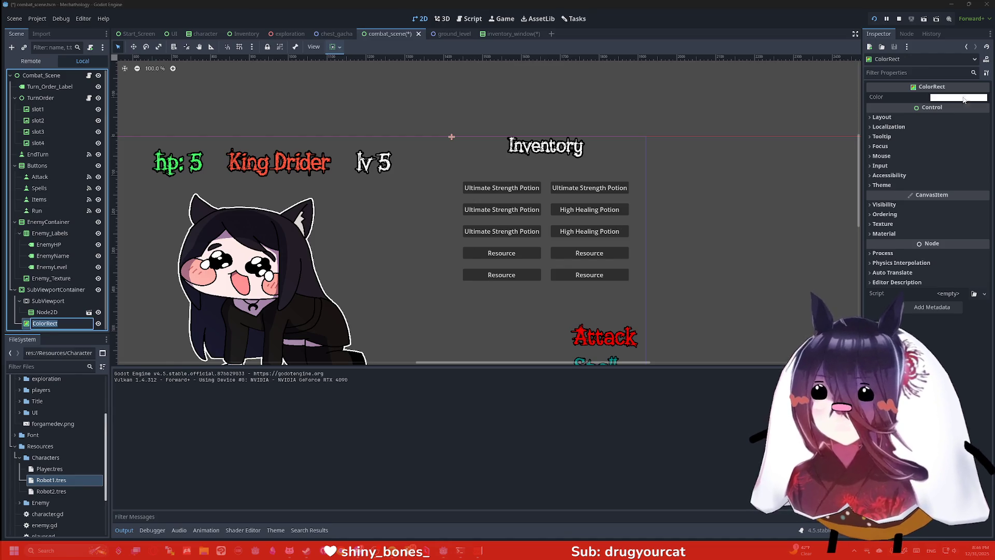
Step: Filter the Inspector for 'siz' and give the ColorRect a 400 × 400 custom minimum size
click(925, 118)
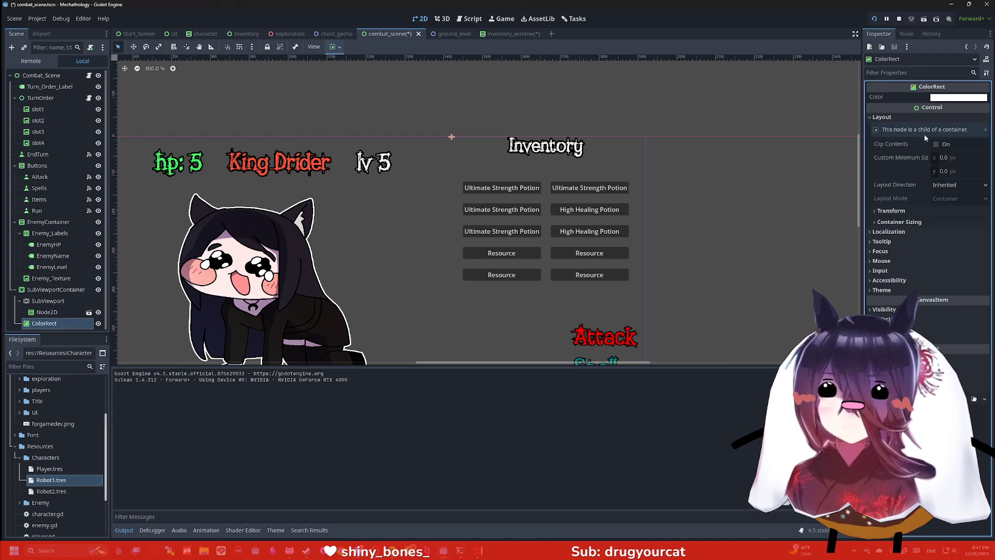
click(908, 73)
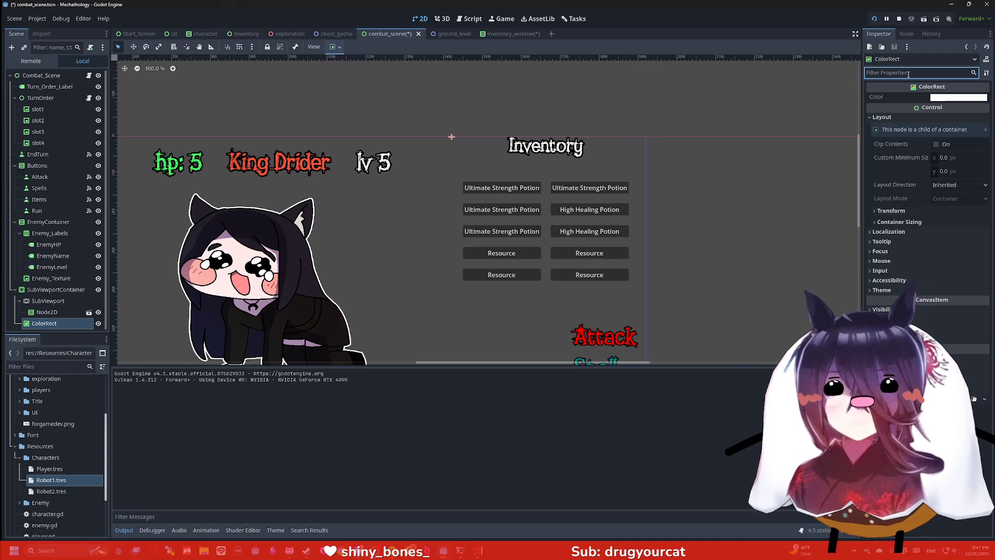
text(siz)
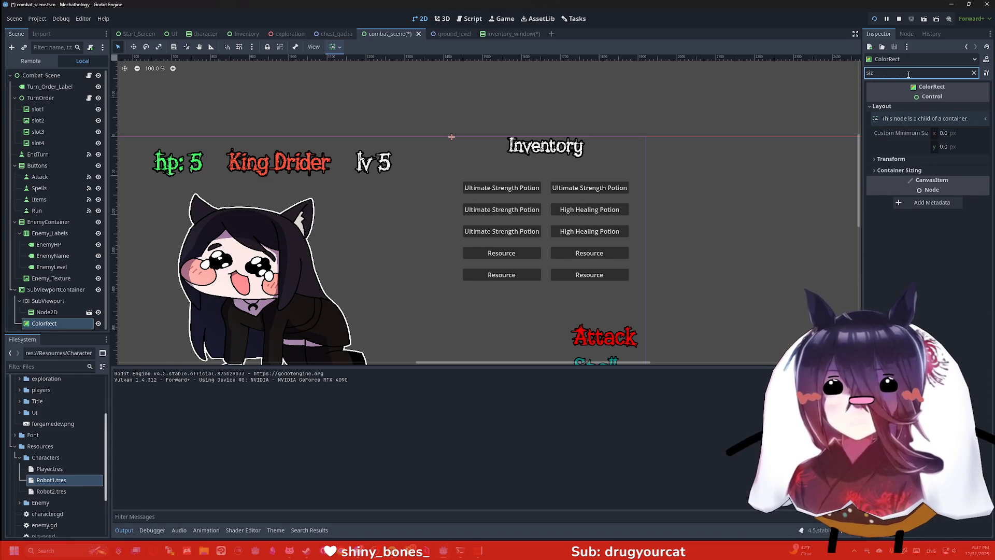
click(952, 133)
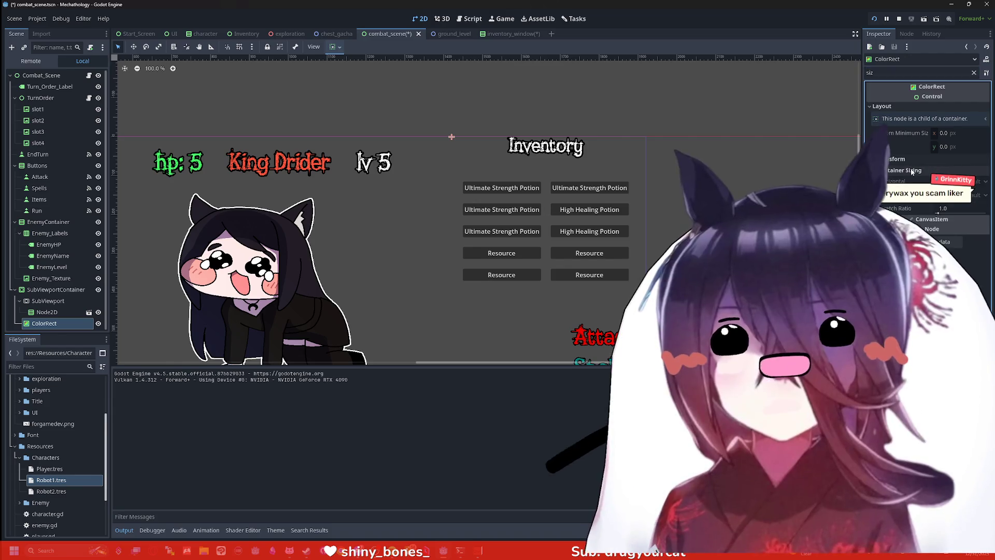
text(400)
key(Tab)
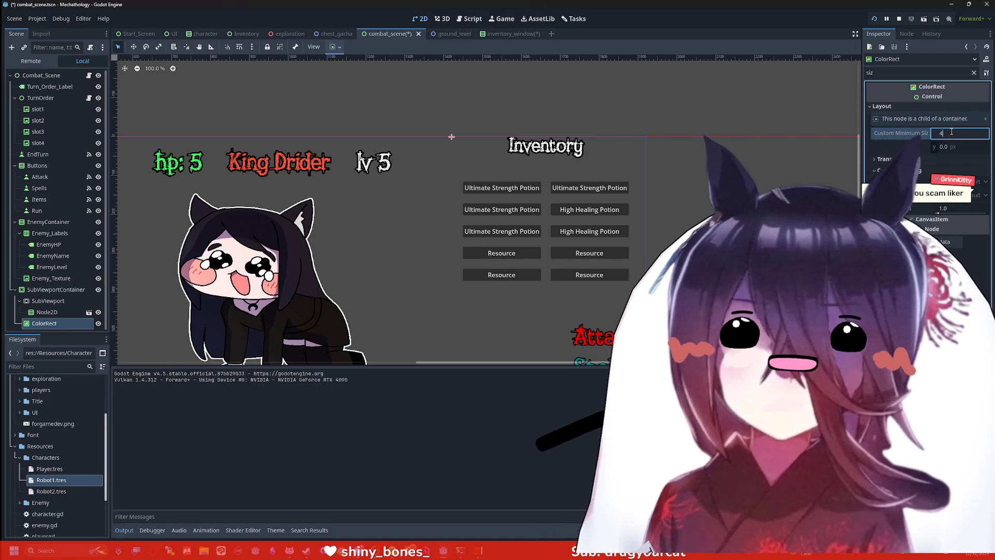
text(400)
key(Return)
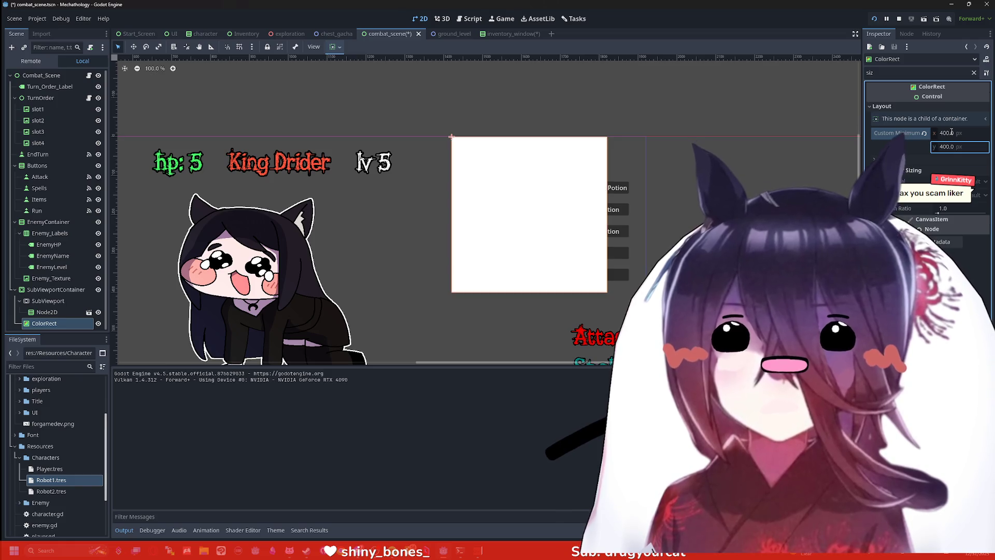
Step: Increase the ColorRect's minimum size to 500 × 500 and move it directly under SubViewportContainer
text(500)
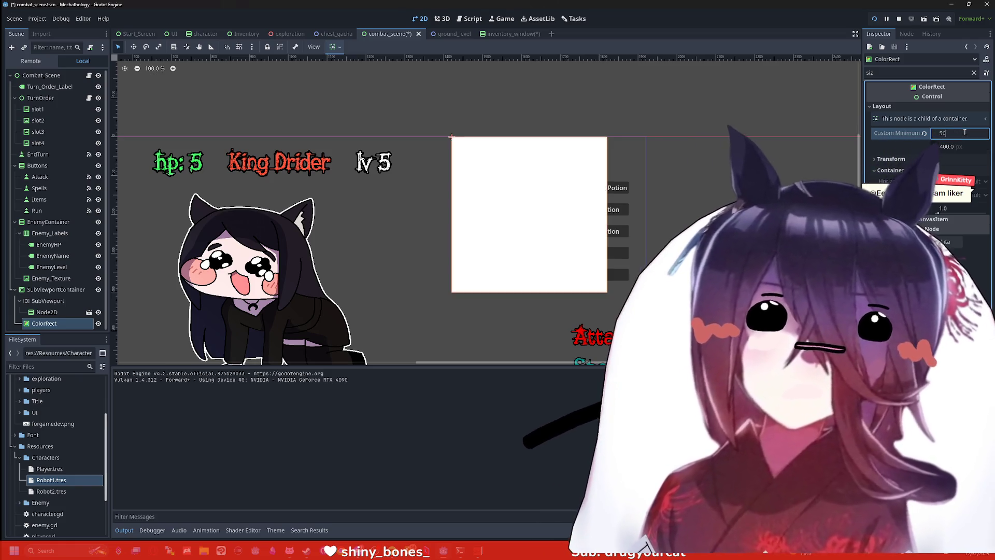
key(Tab)
text(500)
key(Return)
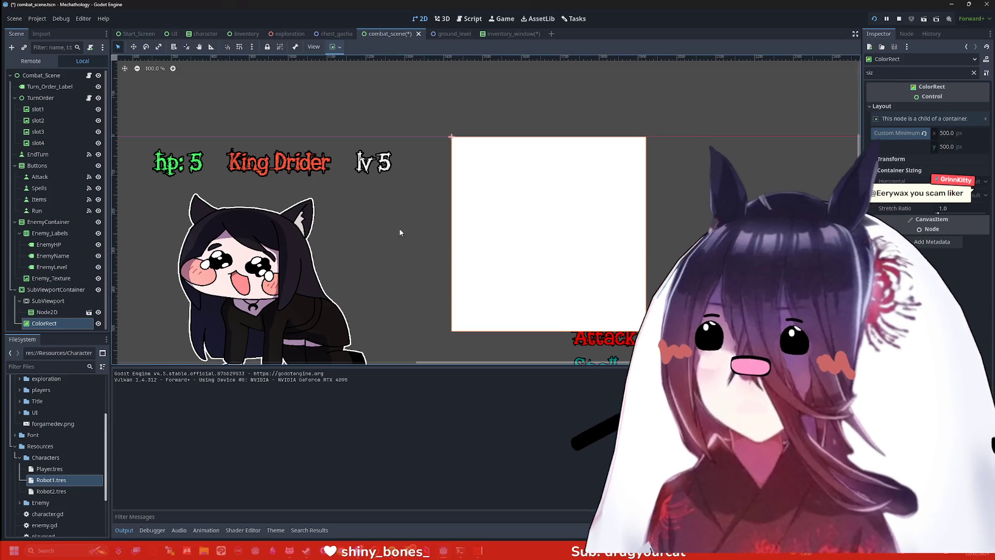
click(56, 323)
drag(56, 324, 52, 297)
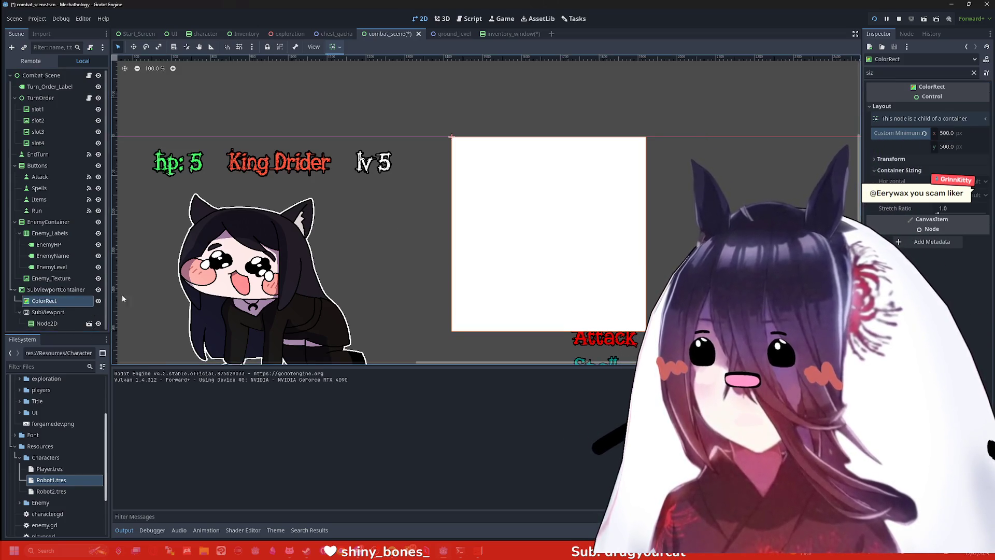
Step: Delete the white ColorRect node from the scene
scroll(371, 246, down, 1)
scroll(411, 251, up, 1)
click(48, 312)
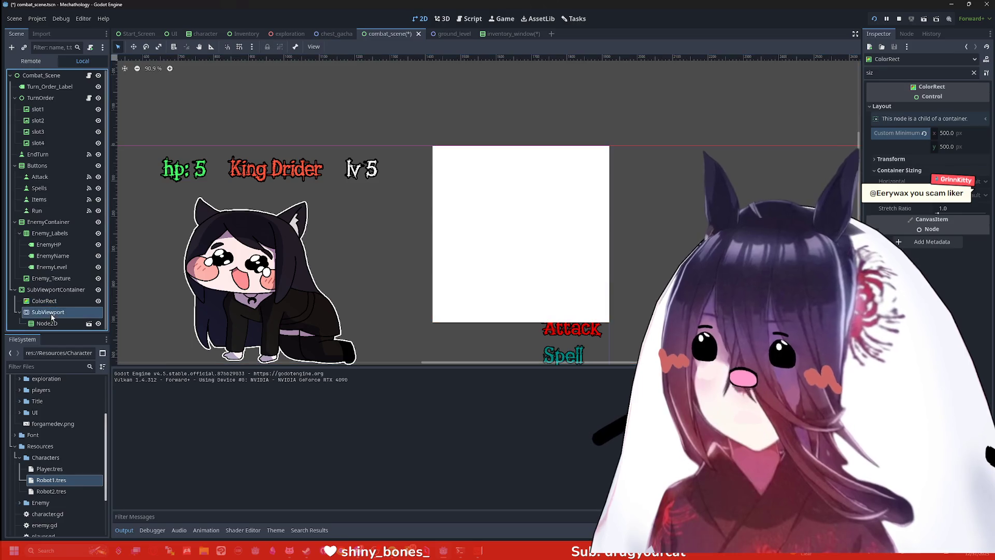
scroll(637, 194, up, 1)
click(596, 208)
key(Delete)
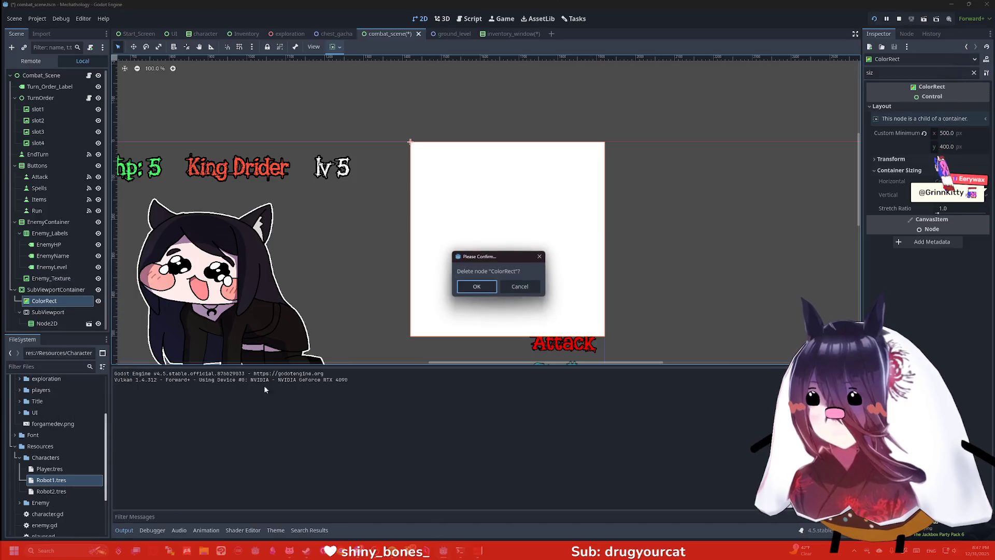
click(466, 290)
Step: Add a Panel node under SubViewportContainer
click(46, 291)
key(ctrl+a)
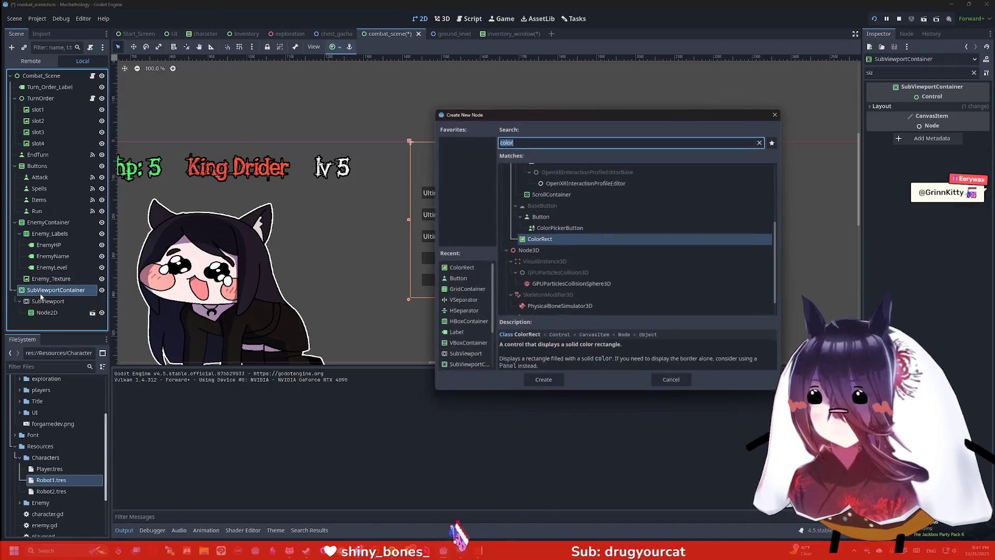
text(pane)
key(Return)
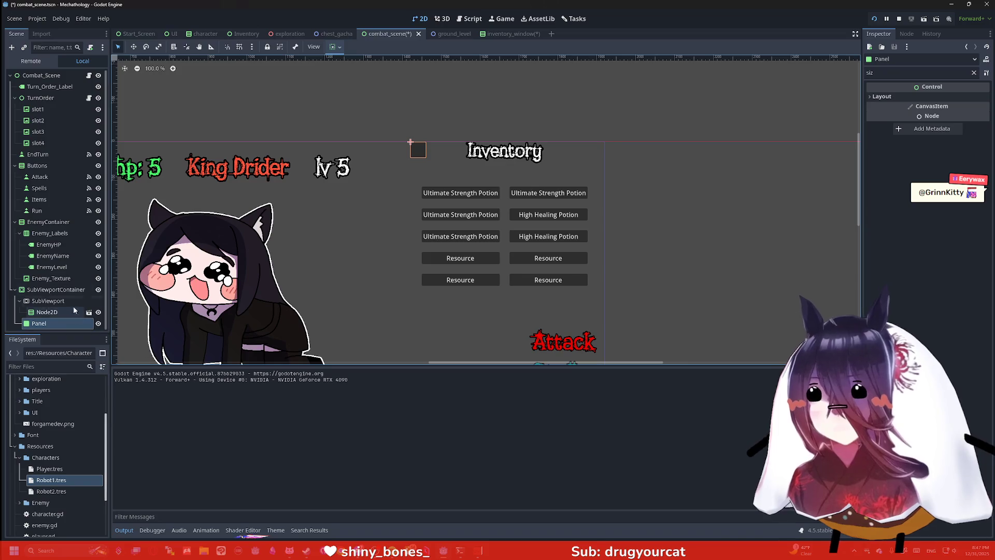
click(135, 47)
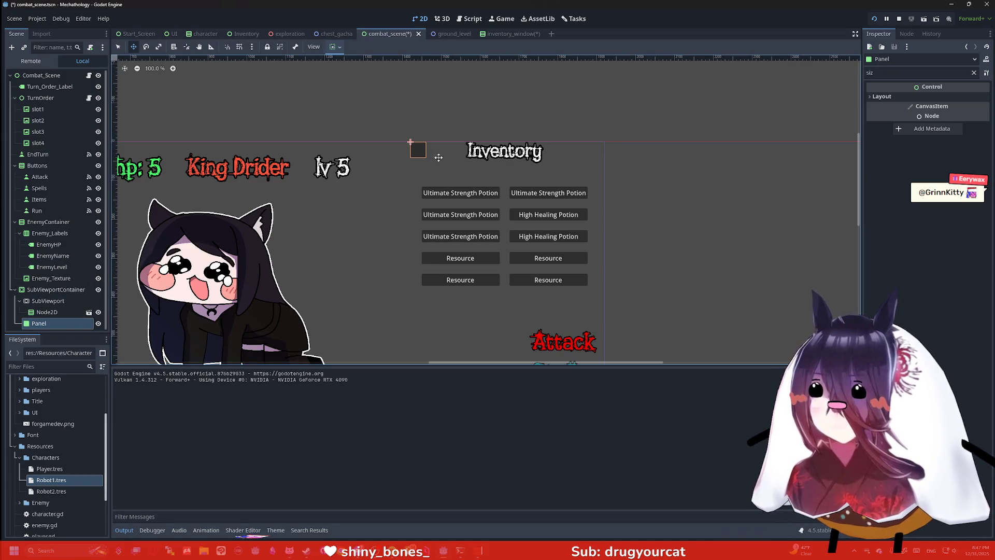
key(q)
Step: Set the Panel's Custom Minimum Size to 500 × 400 and move it under SubViewport
click(901, 96)
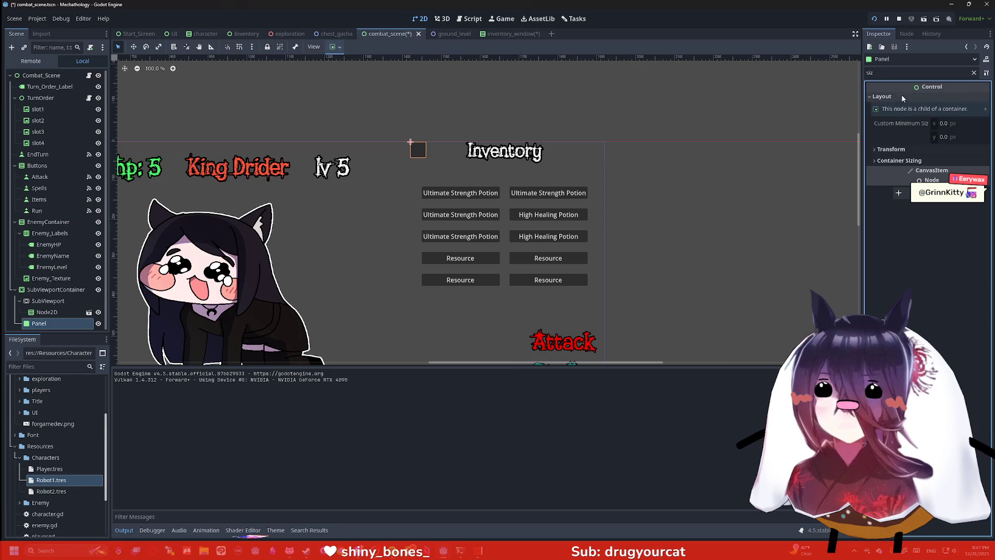
click(962, 124)
text(400)
key(Tab)
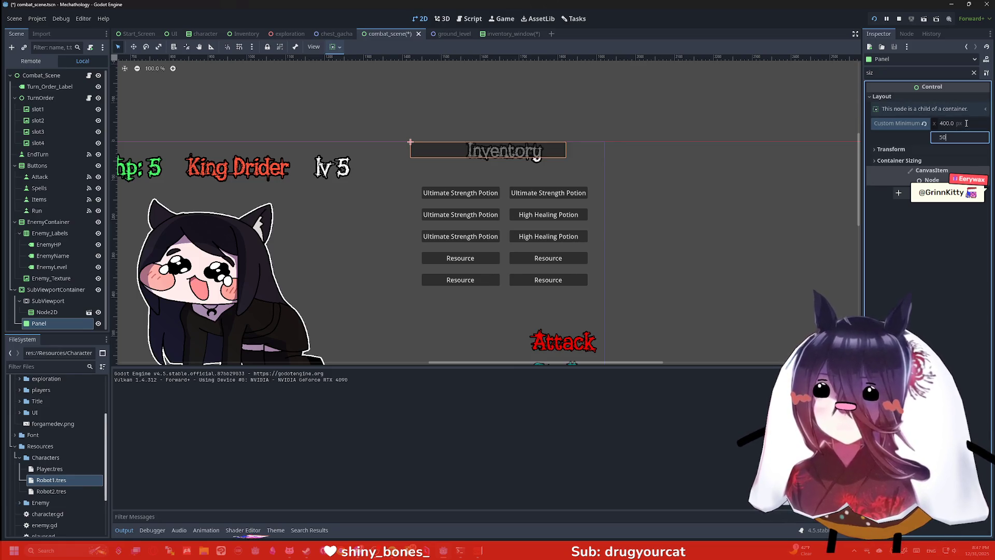
click(966, 123)
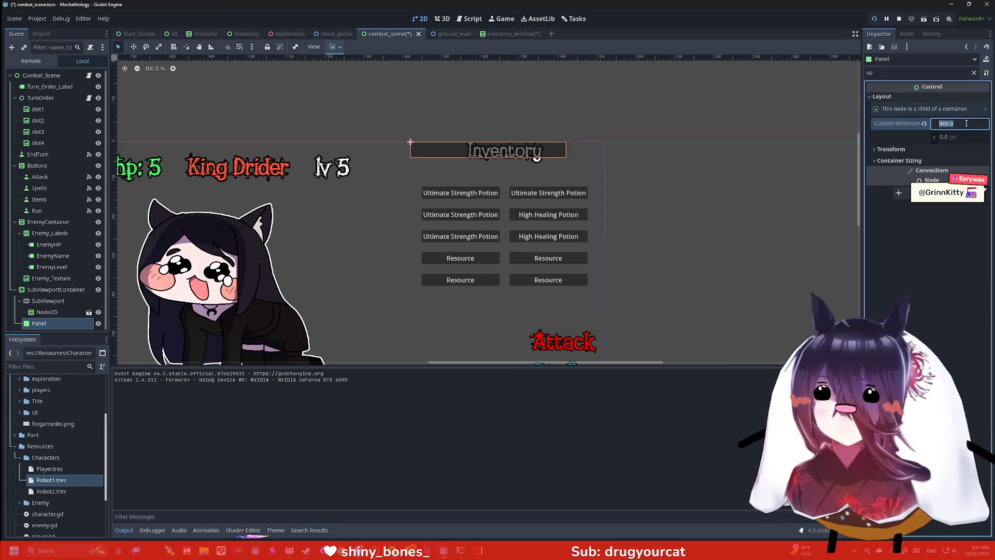
text(500)
key(Tab)
text(400)
key(Return)
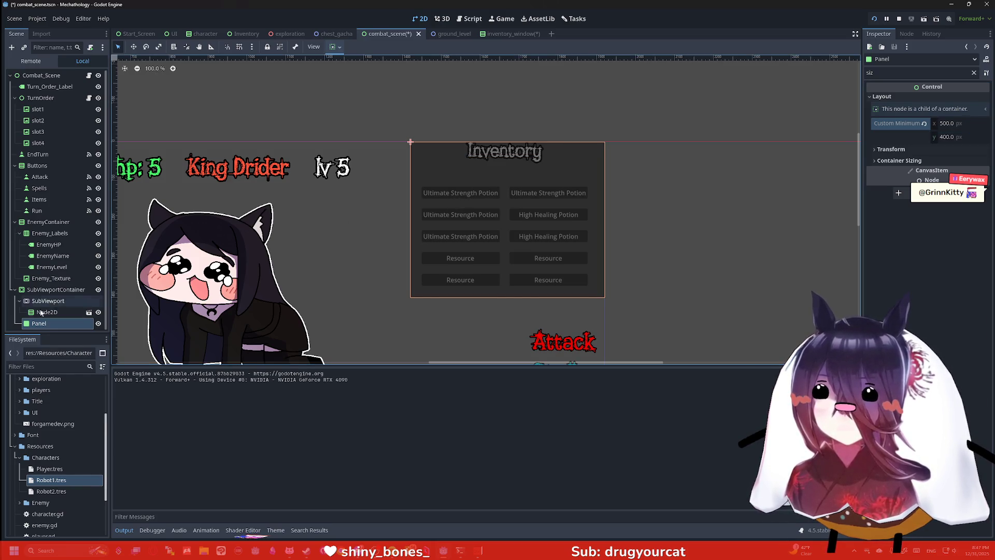
mouse_move(34, 324)
mouse_down()
mouse_move(37, 300)
mouse_move(40, 312)
mouse_up()
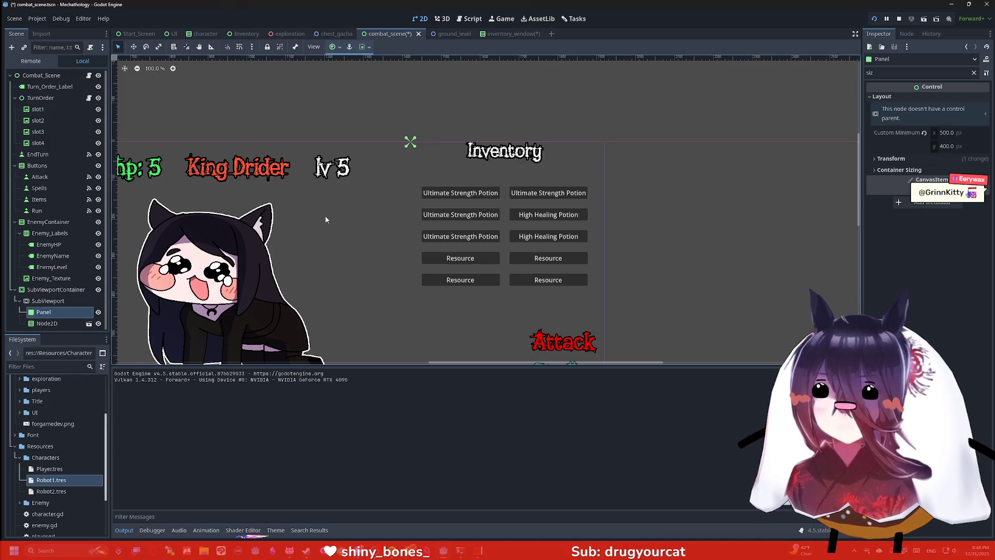
Step: Delete the Panel node under SubViewportContainer
scroll(382, 203, down, 1)
right_click(37, 312)
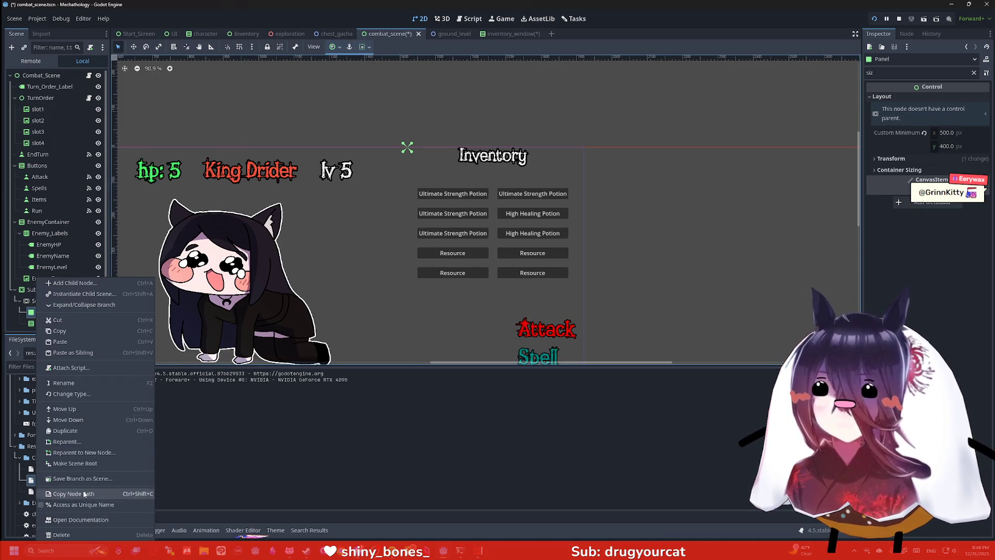
click(82, 536)
click(471, 289)
Step: Add a new Panel under Combat_Scene, enlarge it and place it over the Inventory area
scroll(394, 256, up, 2)
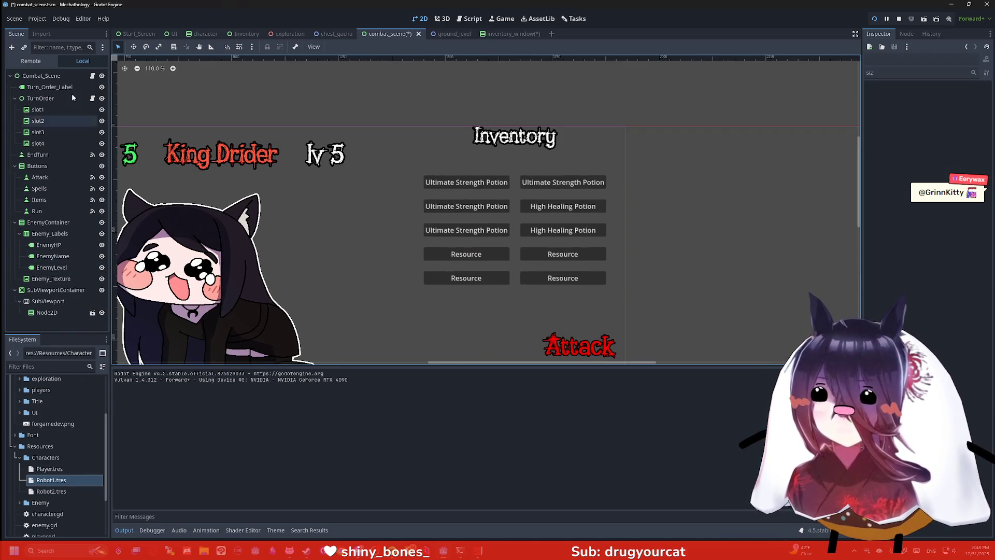
click(58, 78)
key(ctrl+a)
text(panel)
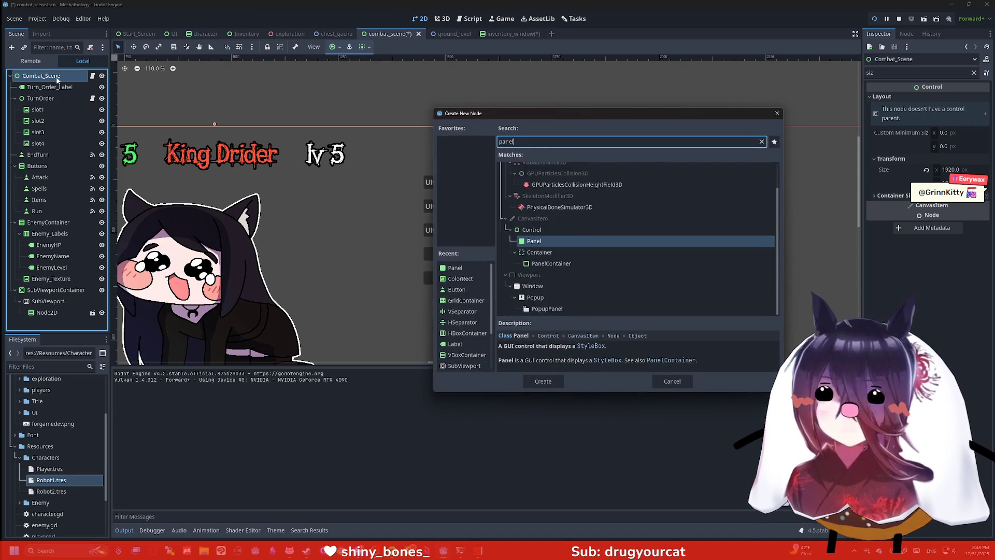
key(Return)
scroll(522, 200, down, 5)
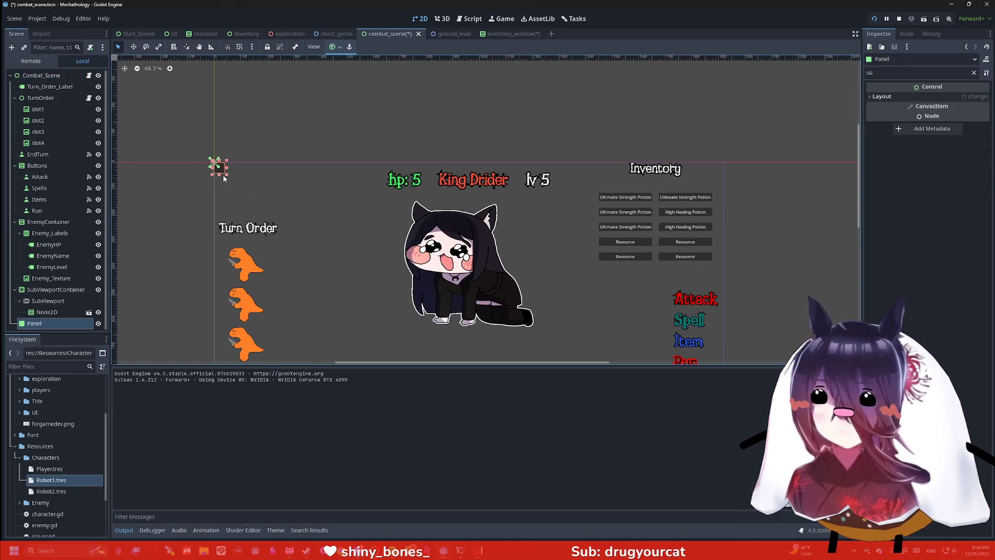
mouse_move(224, 178)
mouse_down()
mouse_move(329, 259)
mouse_move(371, 263)
mouse_up()
mouse_move(297, 218)
mouse_down()
mouse_move(669, 249)
mouse_move(660, 223)
mouse_up()
Step: Undo the Panel's accidental move into EnemyContainer, then delete the Panel
scroll(642, 260, up, 3)
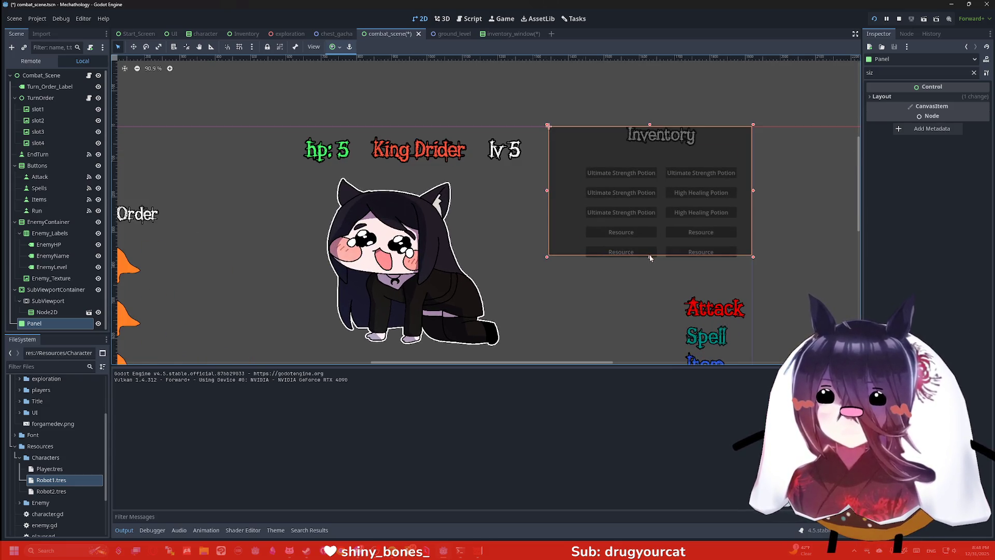
drag(37, 322, 50, 292)
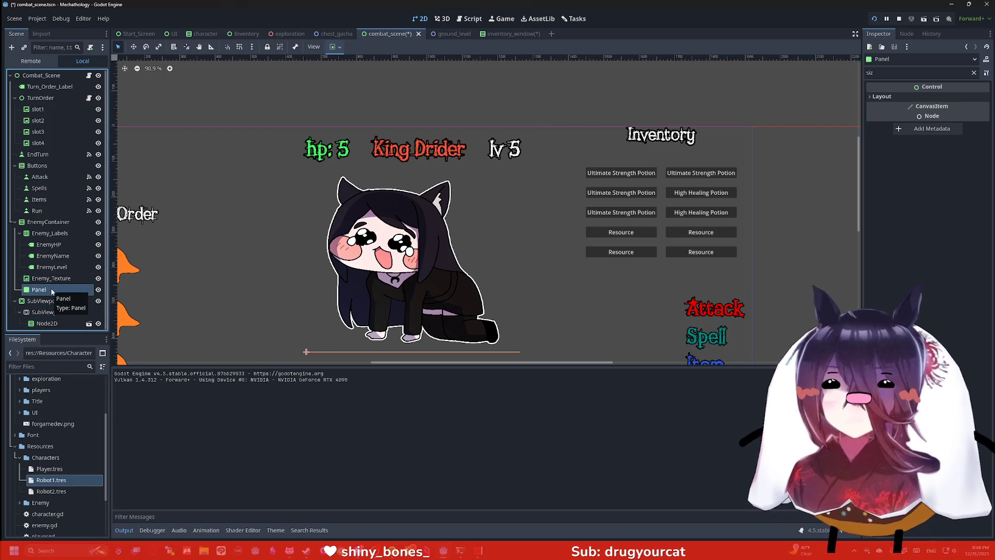
key(ctrl+z)
right_click(568, 195)
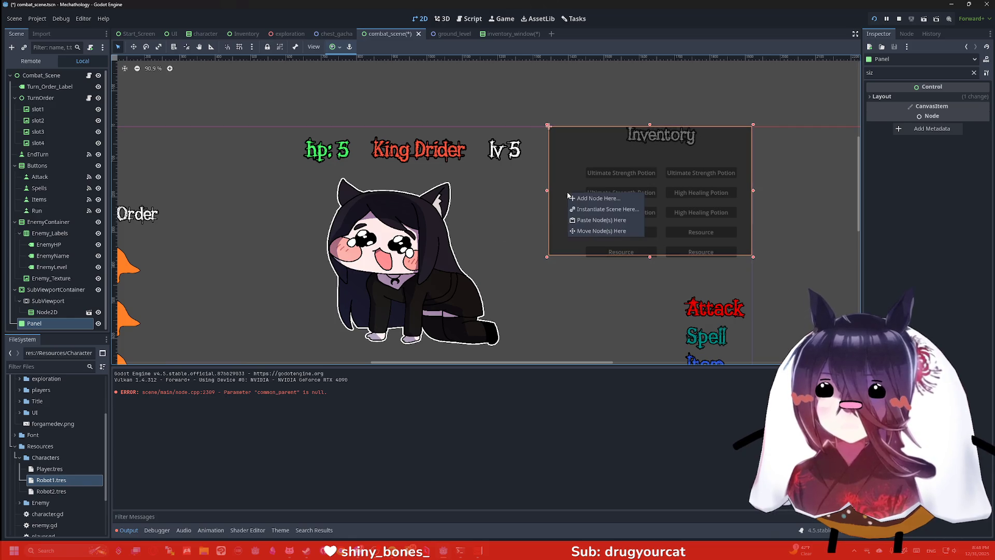
click(38, 331)
right_click(49, 329)
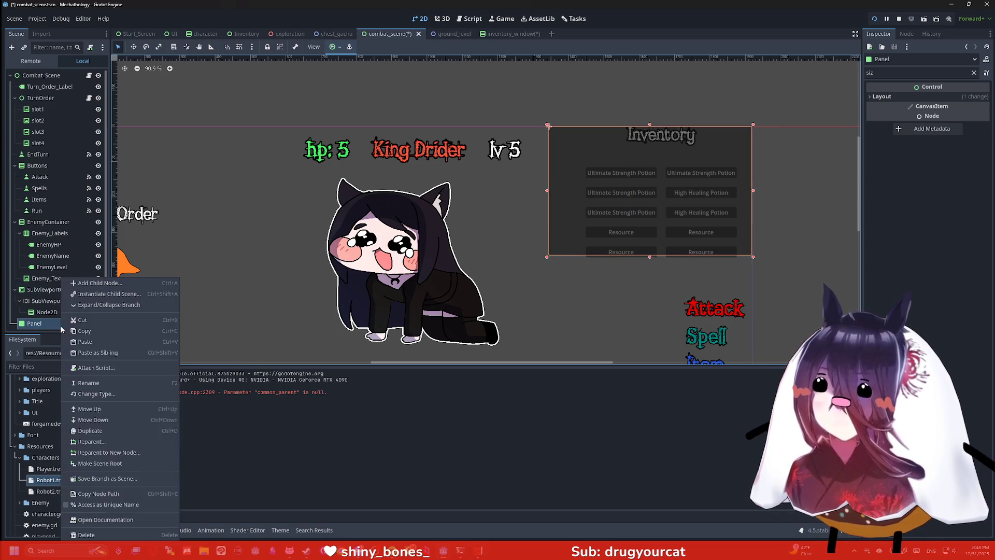
click(103, 456)
click(477, 286)
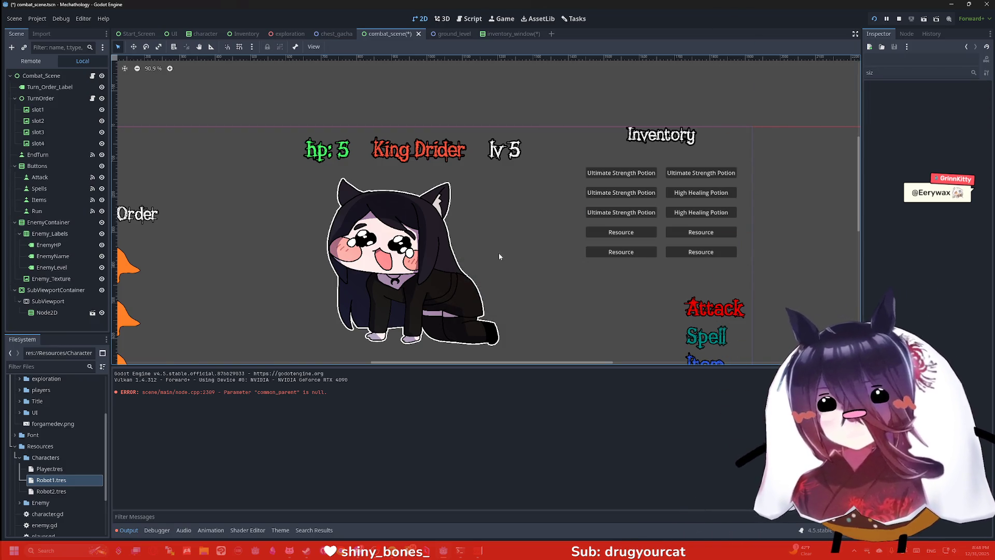
click(510, 34)
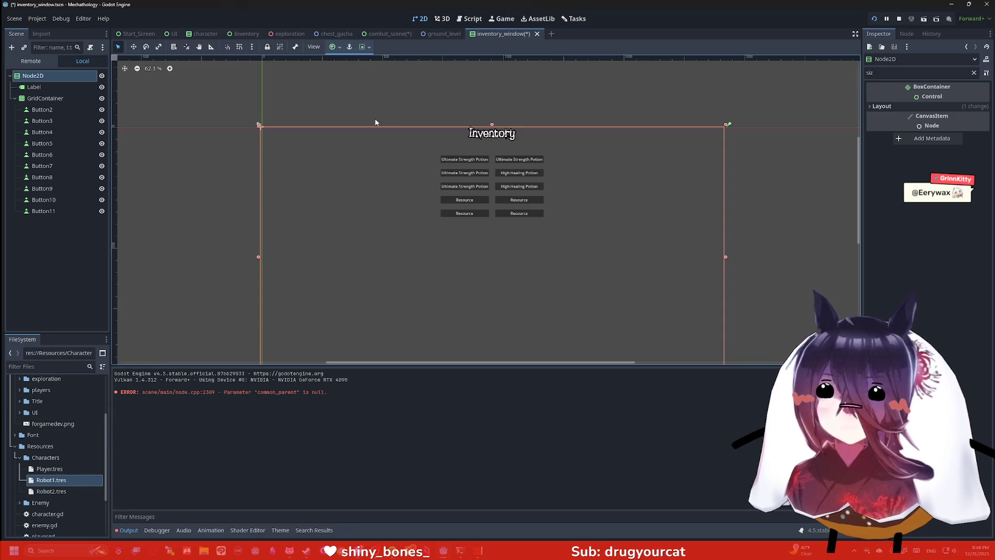
scroll(405, 181, up, 3)
scroll(306, 165, down, 1)
right_click(45, 77)
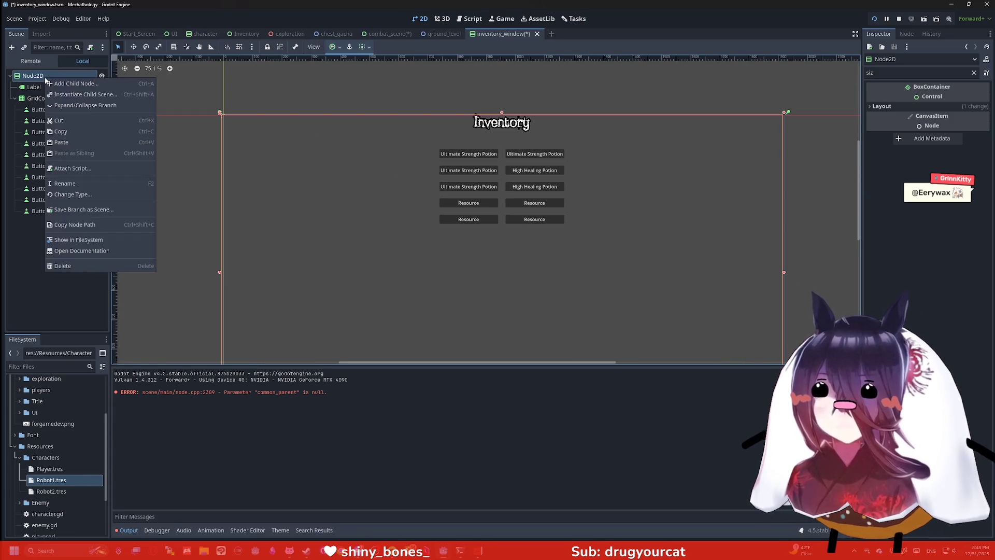
click(91, 195)
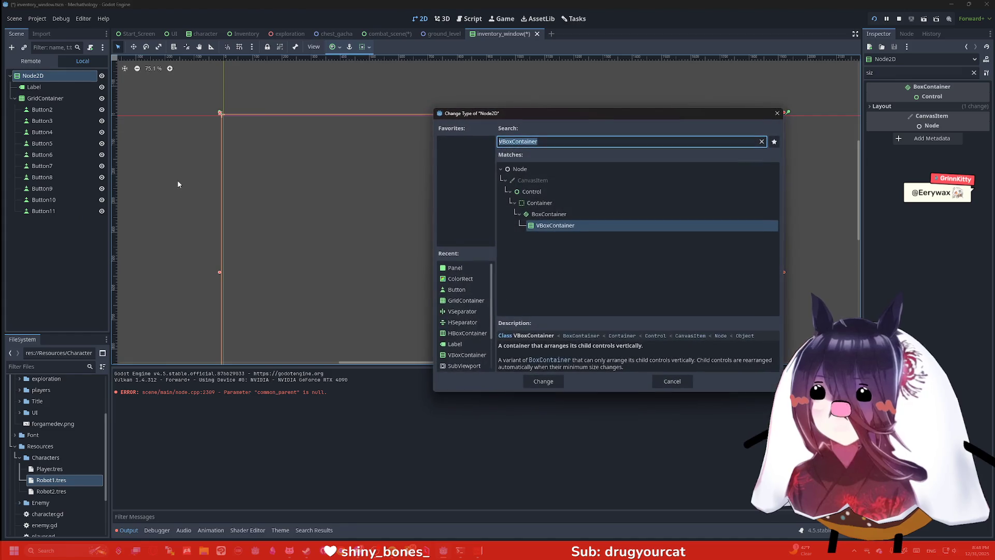
text(Control)
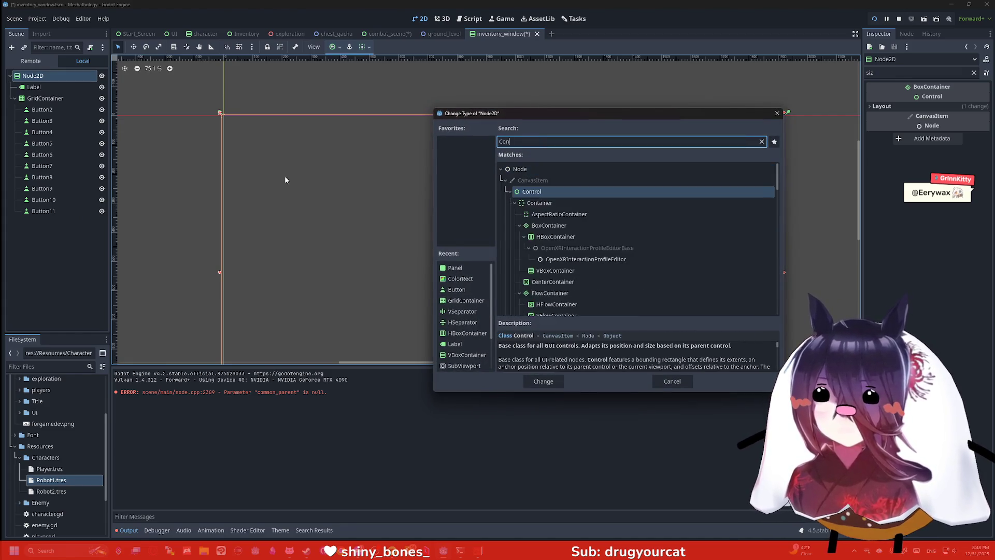
key(Return)
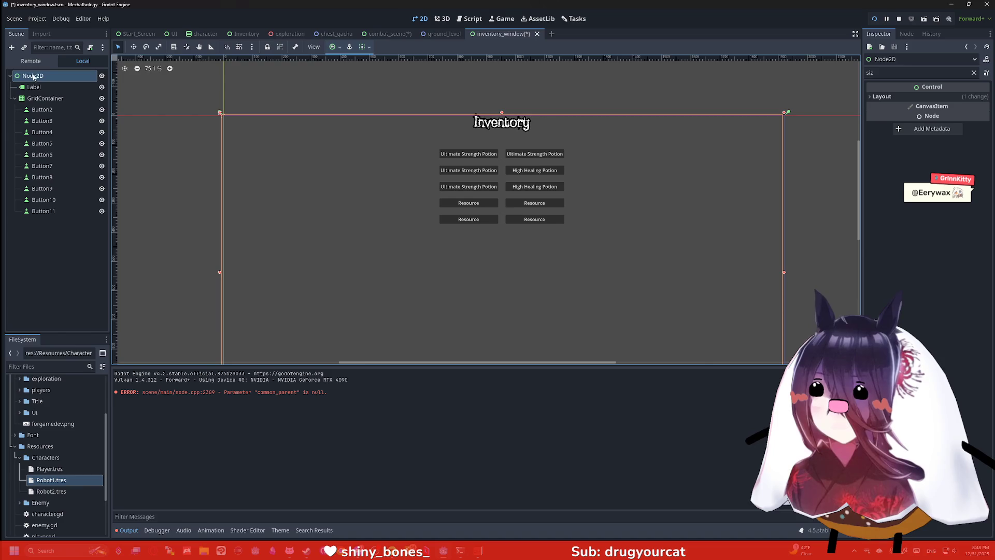
scroll(346, 161, down, 2)
scroll(409, 172, up, 1)
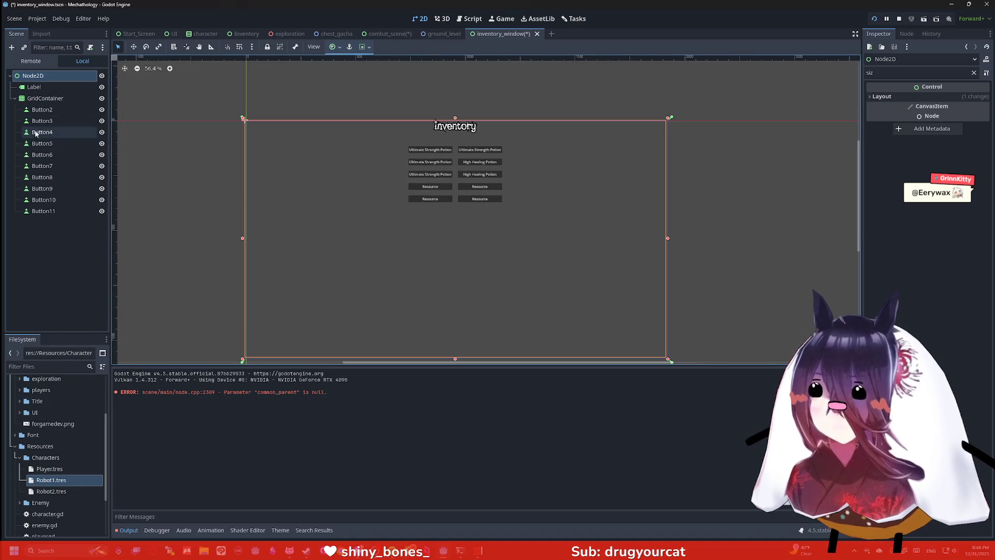
click(44, 77)
key(ctrl+a)
text(p)
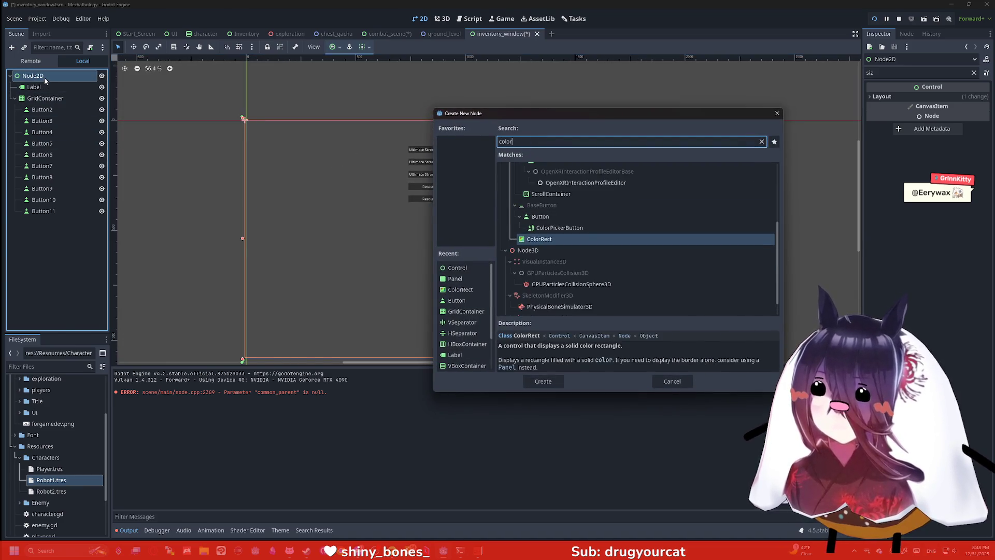
key(Return)
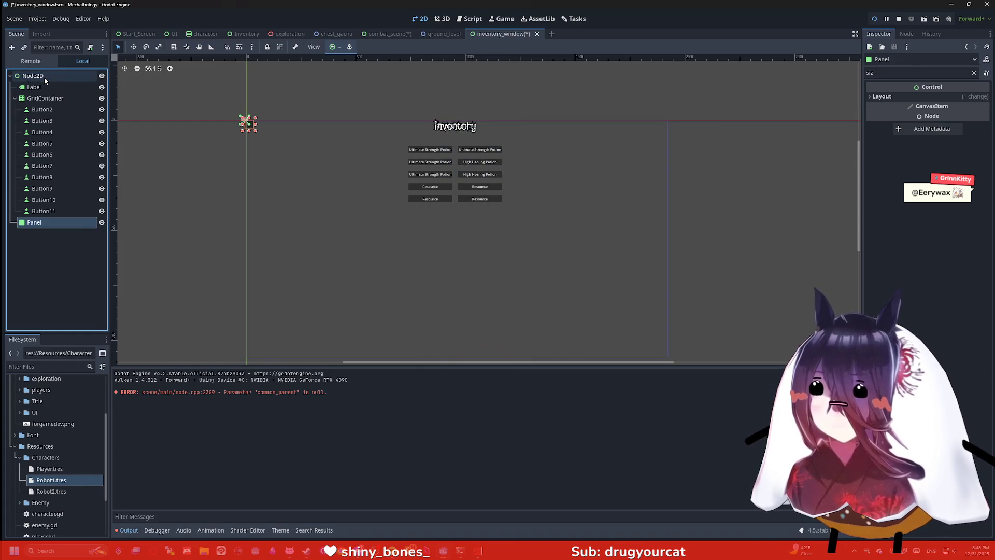
drag(47, 222, 42, 84)
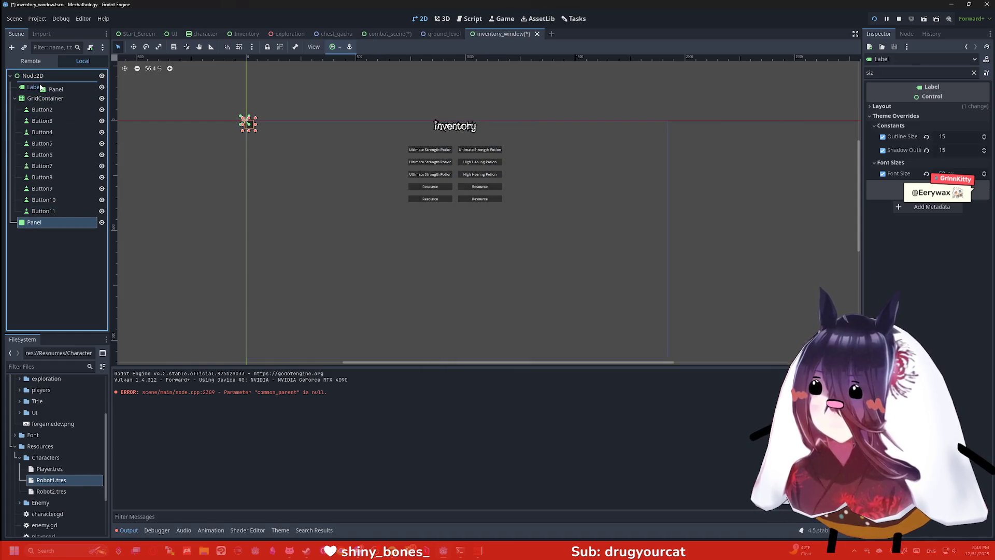
mouse_move(257, 134)
mouse_down()
mouse_move(622, 244)
mouse_move(667, 309)
mouse_move(669, 352)
mouse_up()
scroll(666, 309, down, 2)
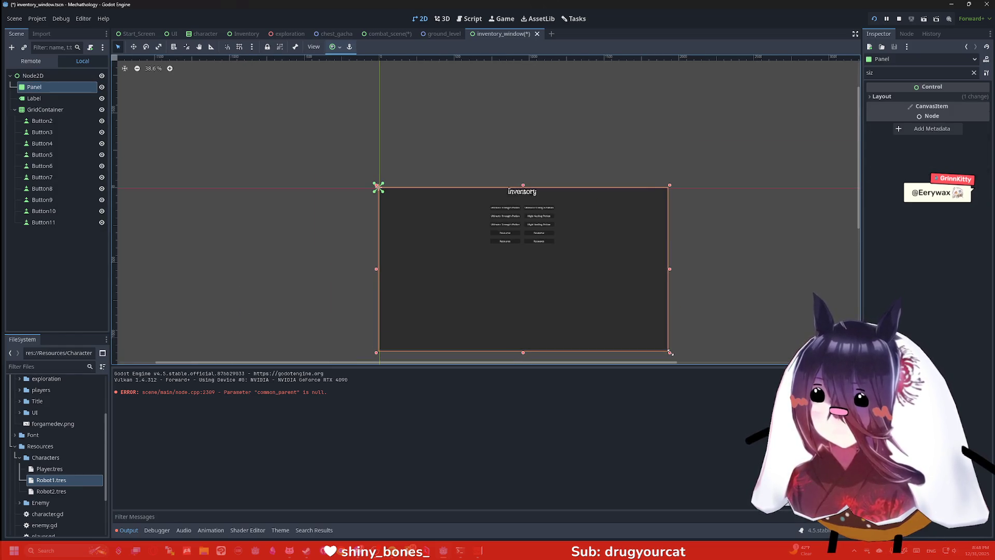
key(ctrl+s)
click(390, 33)
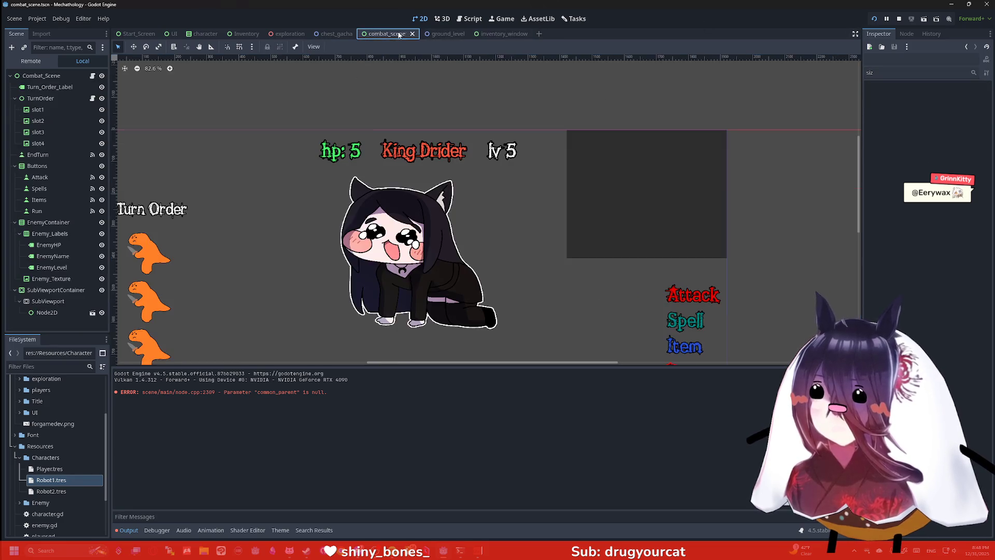
scroll(526, 172, up, 5)
click(528, 168)
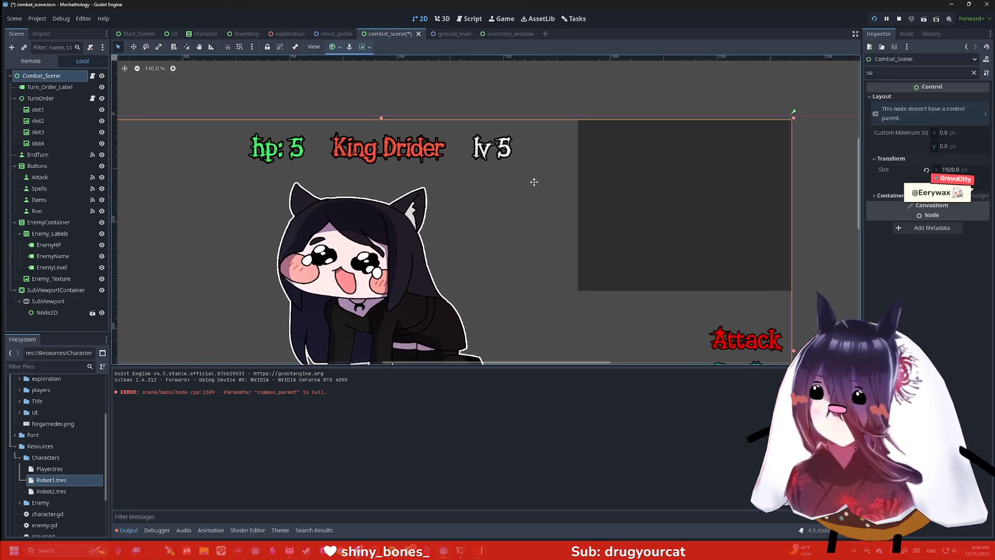
scroll(538, 171, right, 3)
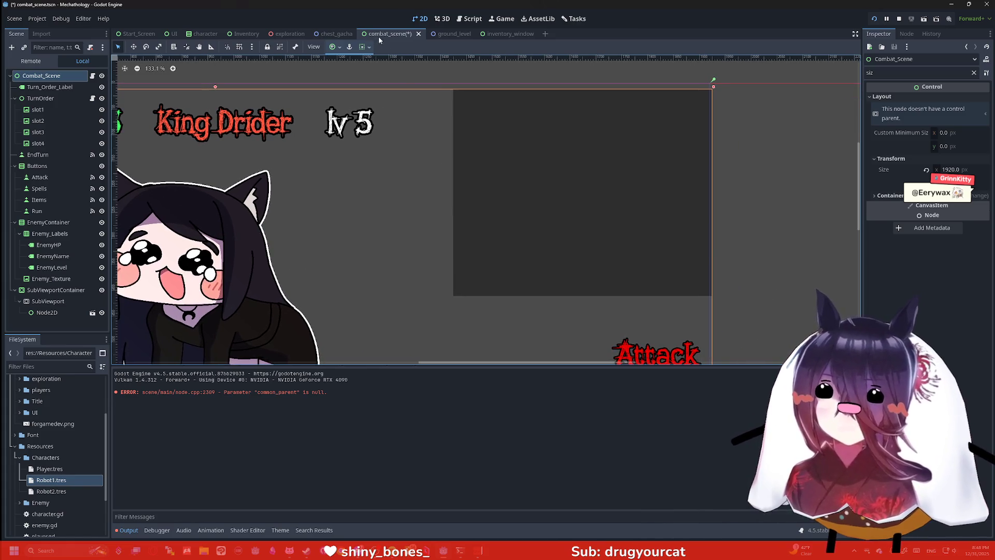
click(506, 33)
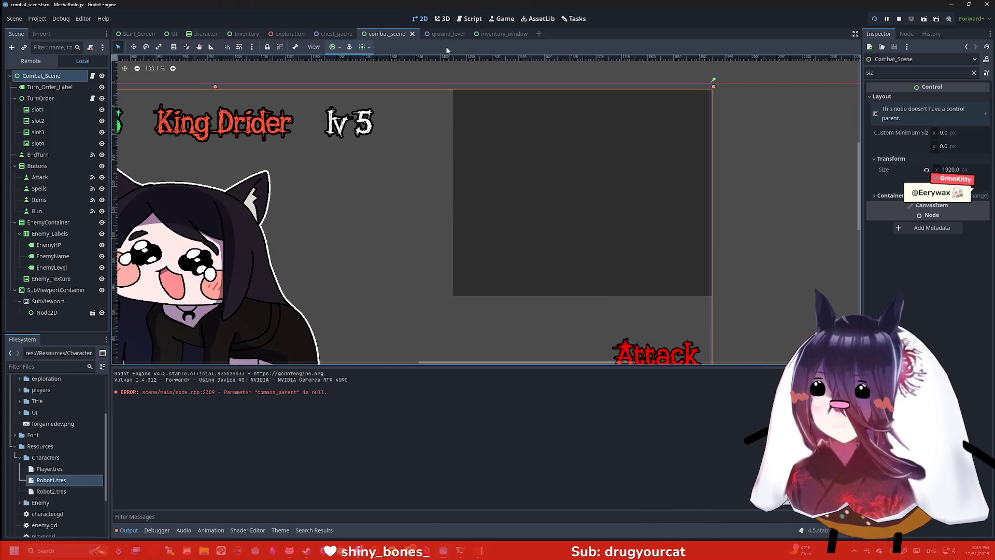
scroll(503, 230, up, 15)
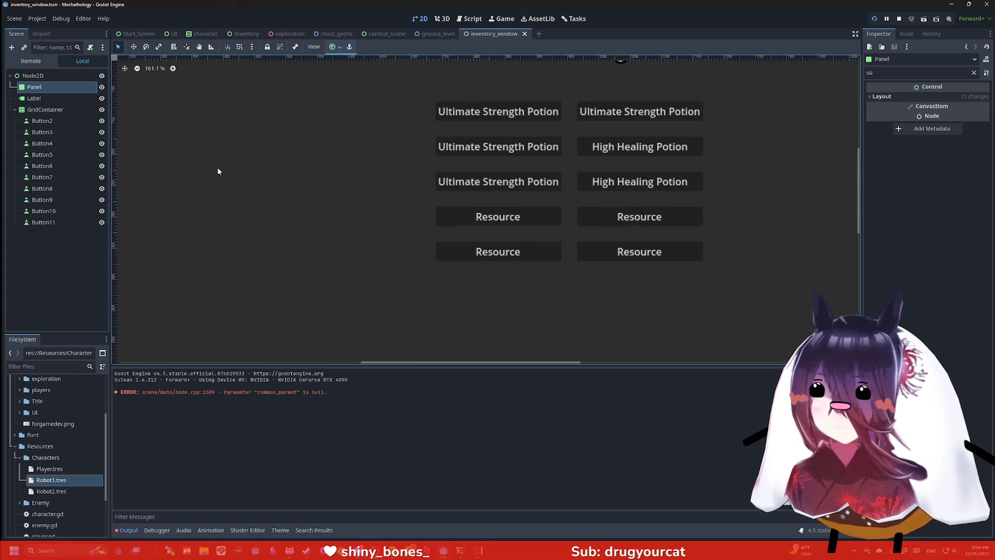
click(45, 111)
Step: Anchor the GridContainer to the Center Top preset
scroll(367, 175, down, 3)
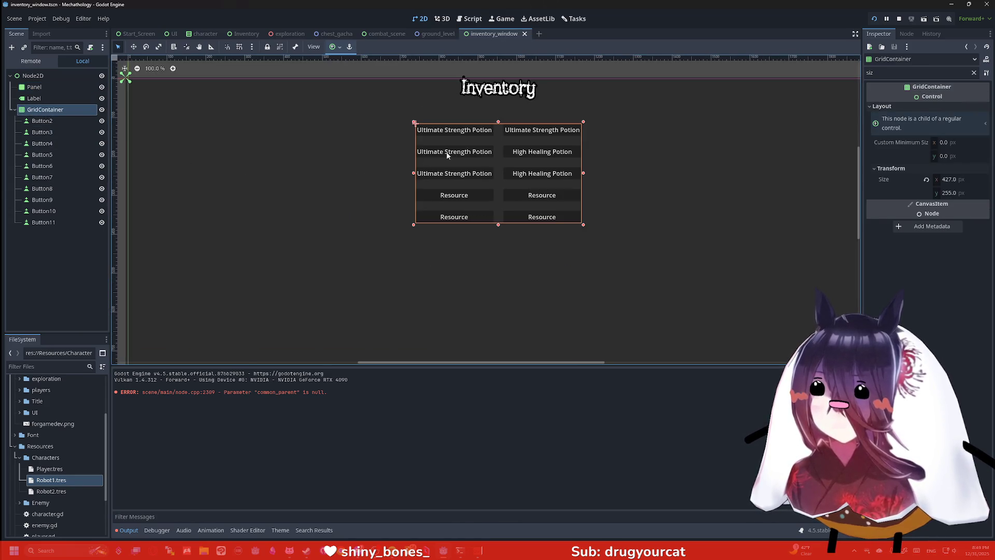
click(335, 47)
click(351, 76)
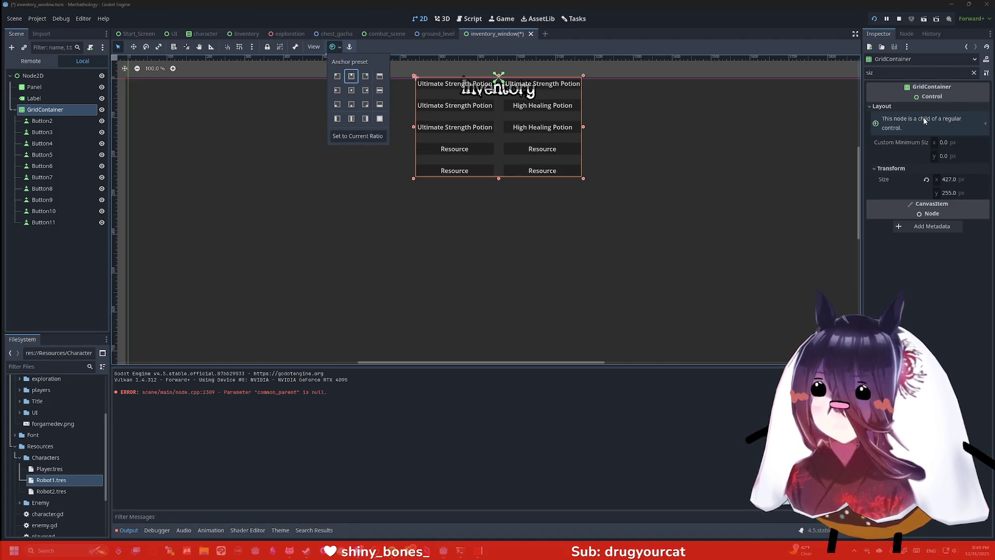
Step: Filter the Inspector for 'offs' and set the GridContainer's Pivot Offset to 400 × 400
click(908, 88)
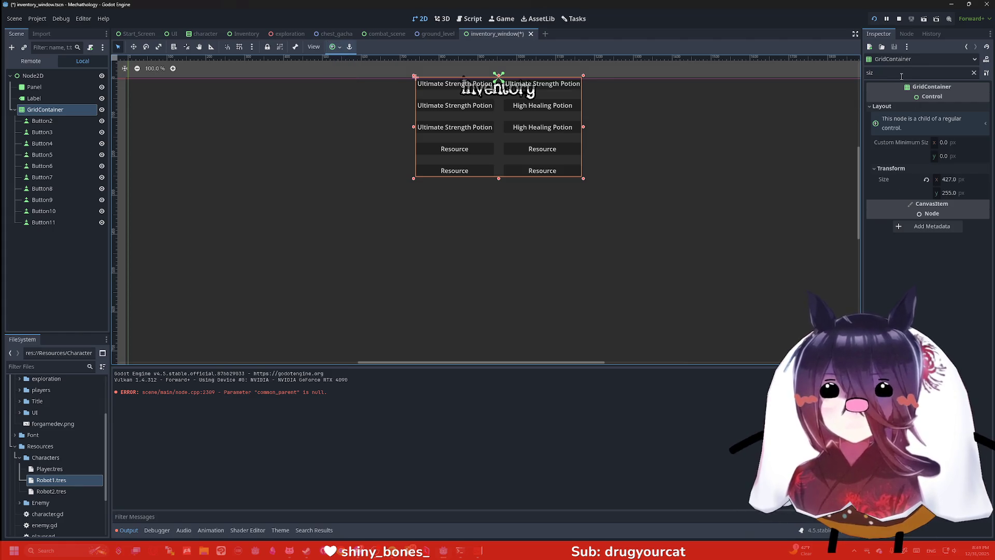
key(BackSpace)
key(BackSpace)
key(BackSpace)
text(offs)
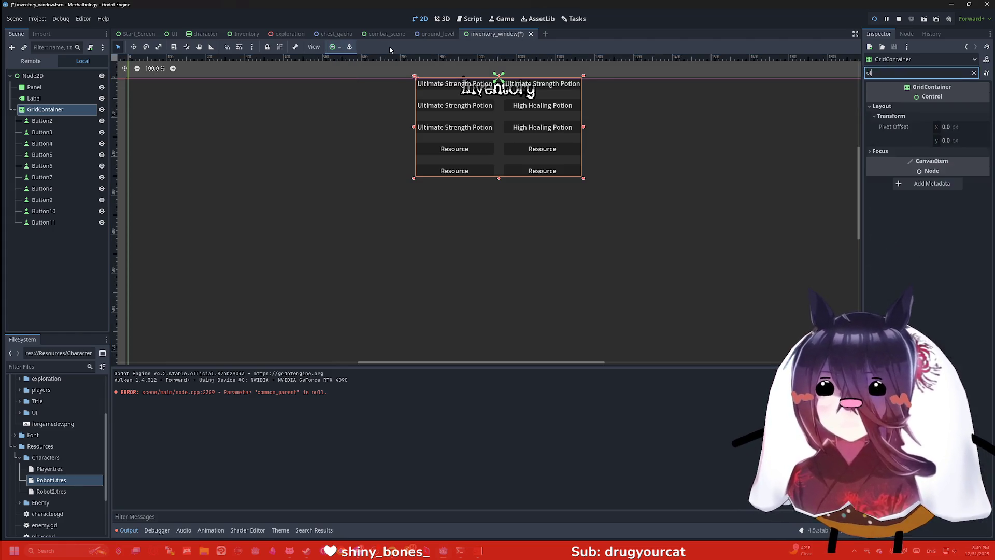
click(970, 127)
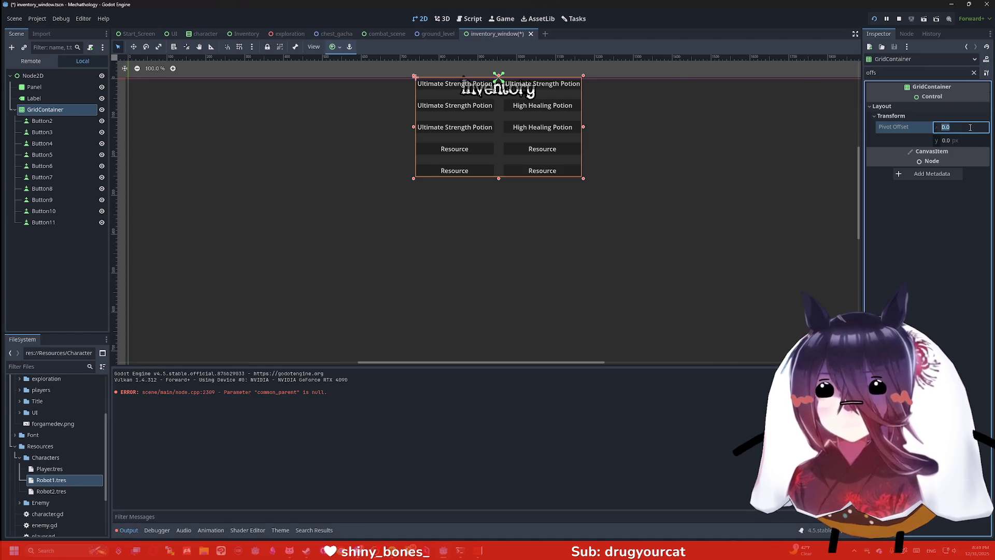
text(40)
key(Return)
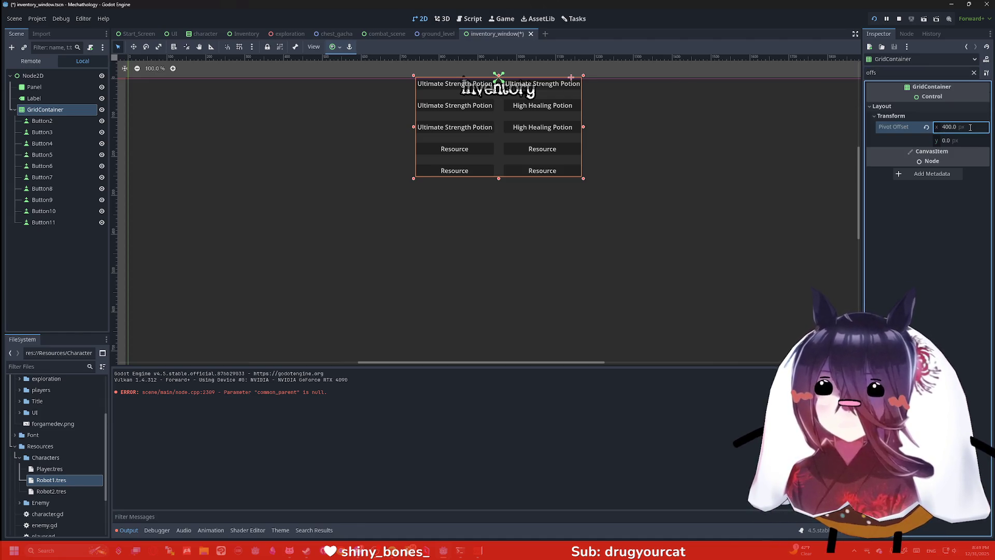
click(964, 141)
text(4)
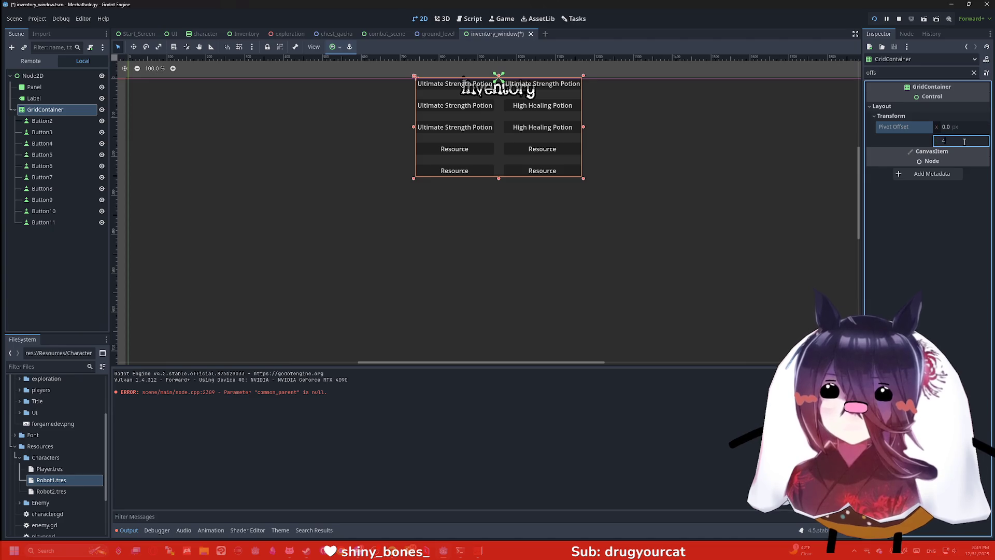
key(Return)
Step: Reset Pivot Offset y to 0, clear the property filter, and reselect GridContainer
click(964, 141)
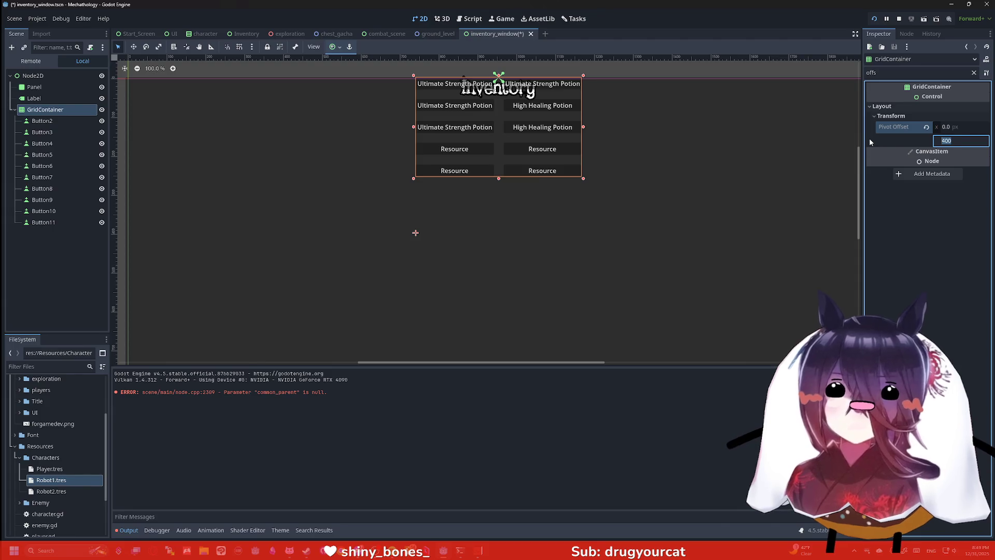
text(0)
key(Return)
double_click(890, 68)
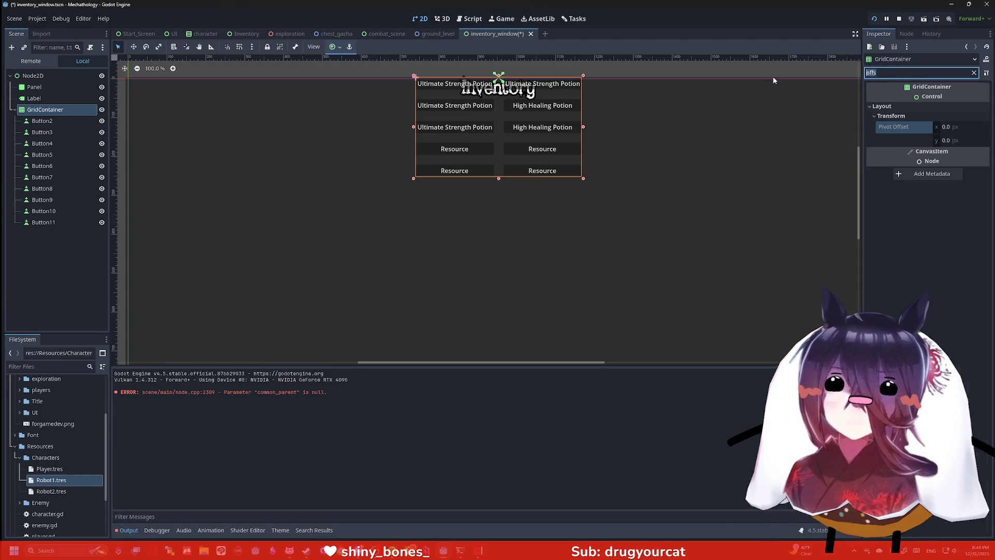
key(BackSpace)
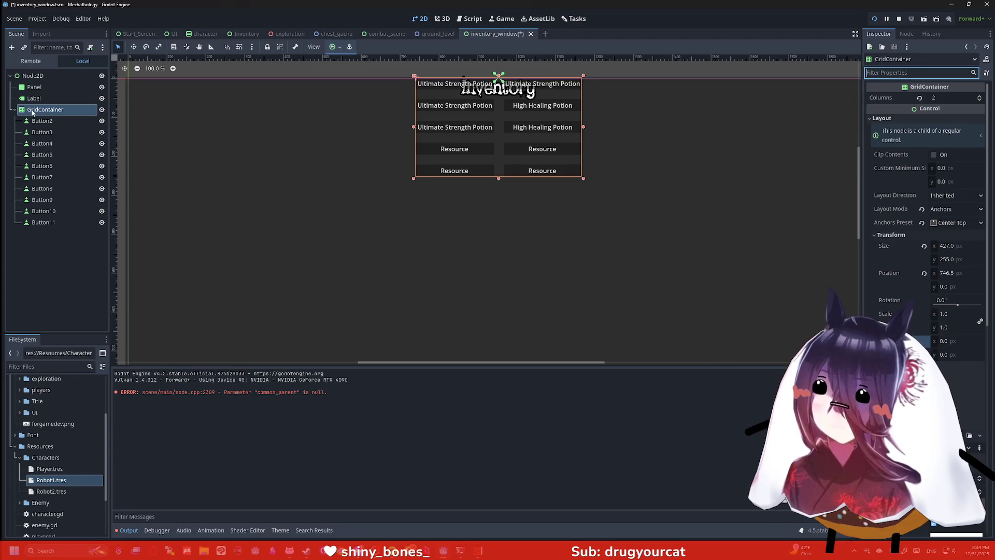
click(32, 111)
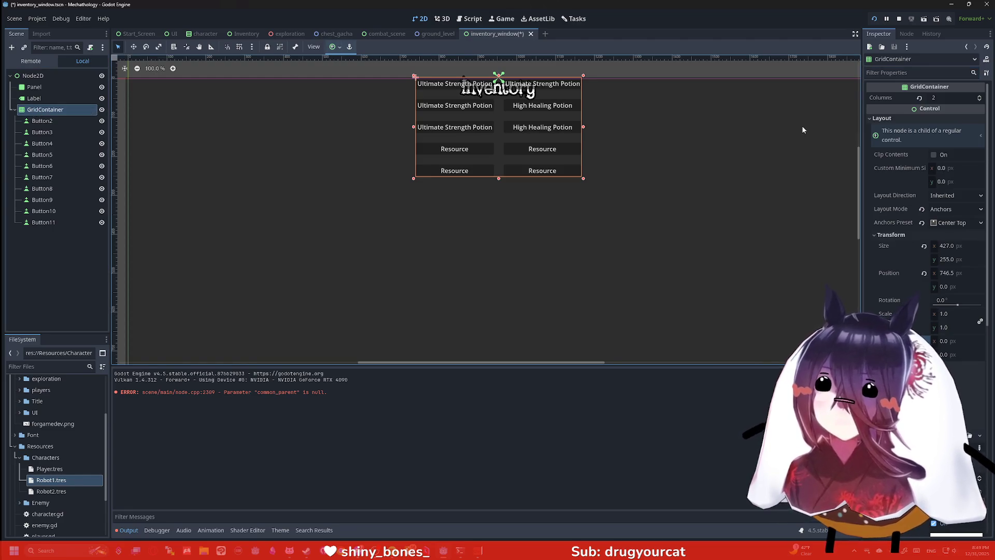
Step: Reapply the Center Top anchor and nudge the item grid down below the Inventory title
click(333, 47)
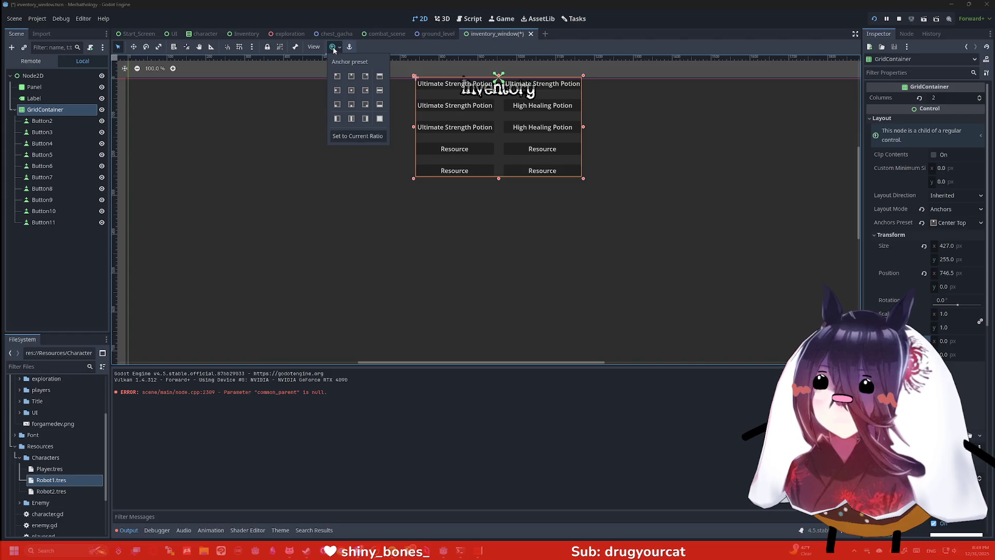
click(351, 89)
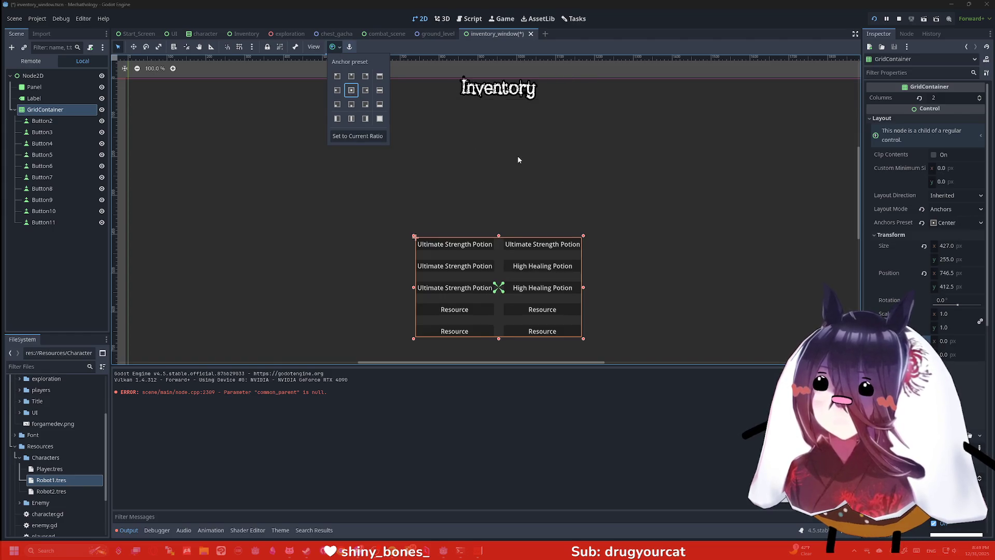
scroll(517, 156, down, 4)
scroll(517, 156, up, 4)
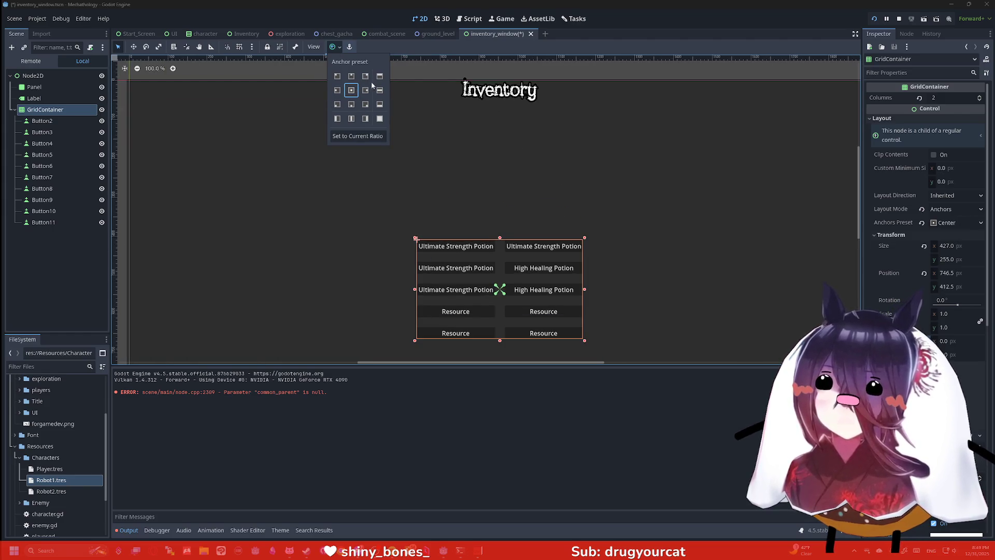
click(352, 76)
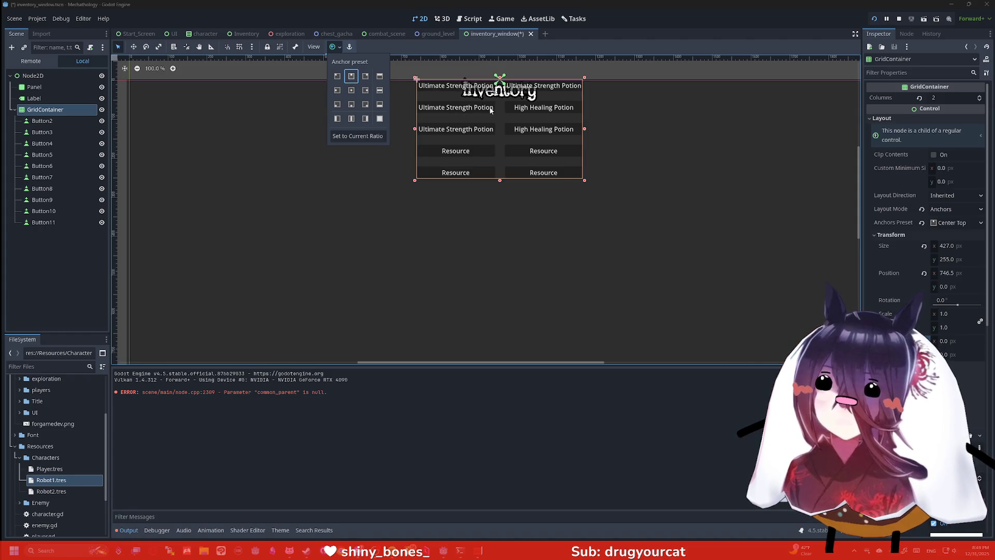
click(491, 110)
key(Down)
key(Down)
key(Down)
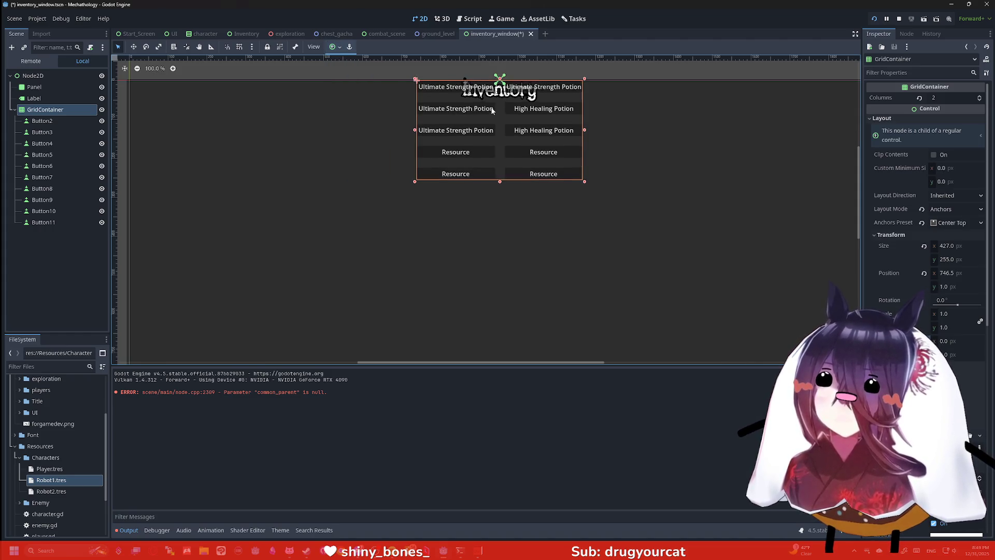
key(Down)
key(Down)
key(Down)
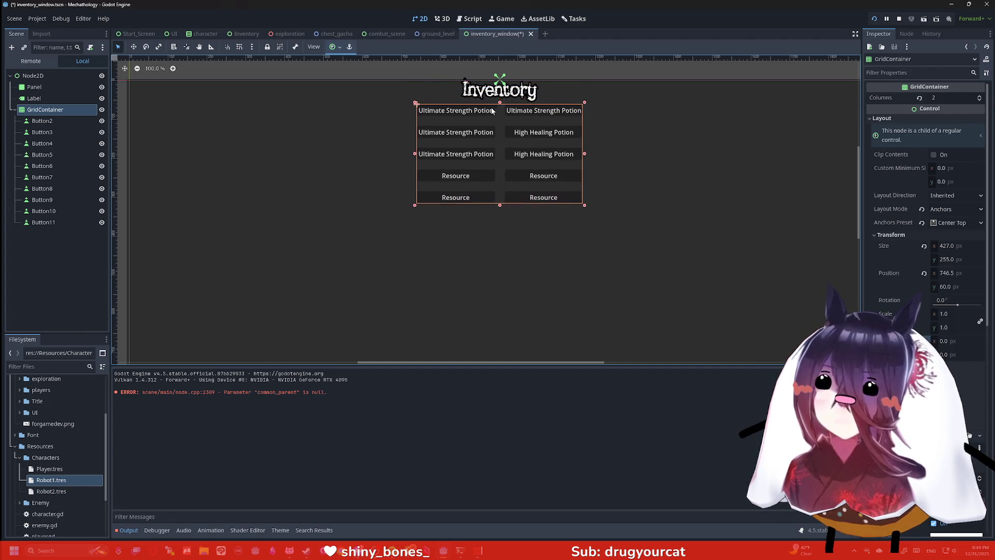
click(614, 86)
scroll(601, 93, down, 2)
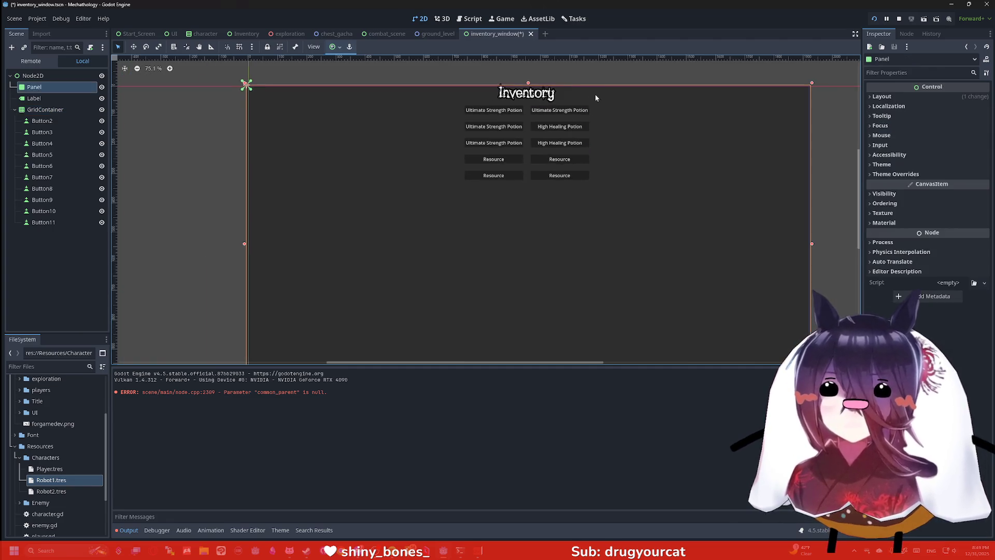
Step: Save the inventory window scene and check its overlay in the combat scene
key(ctrl+s)
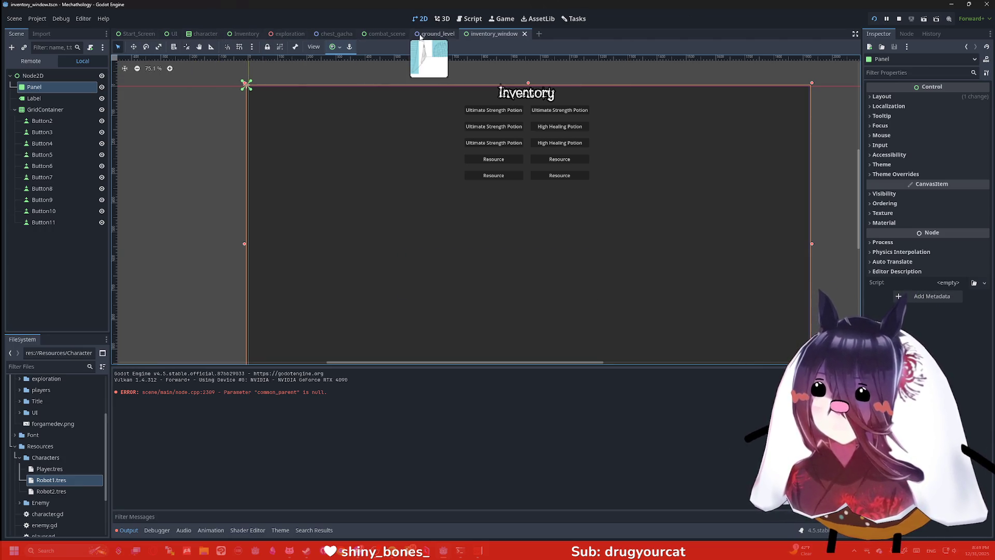
click(386, 33)
scroll(397, 148, down, 1)
scroll(399, 149, up, 1)
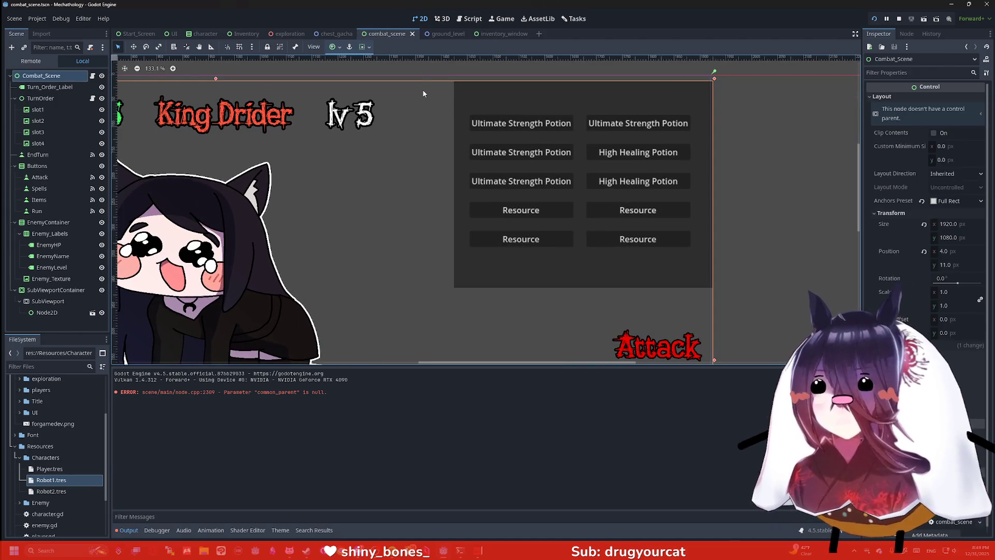
click(495, 34)
Step: Drag the Inventory Label's bottom edge up to hug its text and save the scene
click(533, 93)
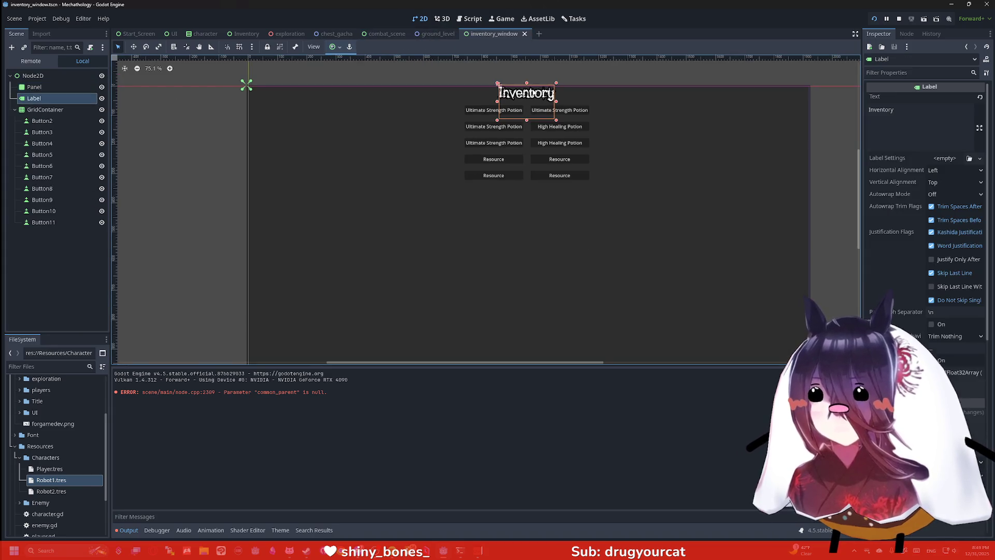
scroll(539, 98, up, 1)
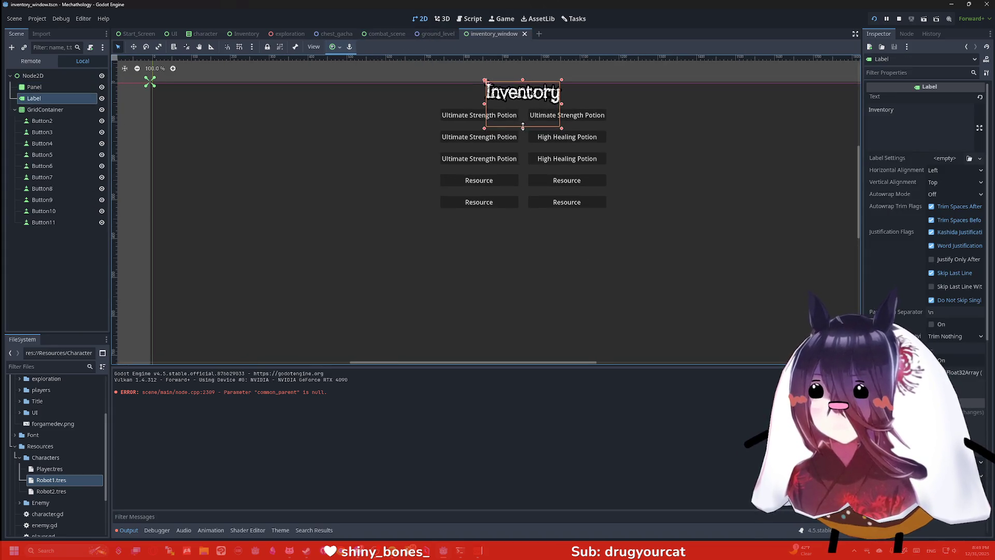
click(906, 126)
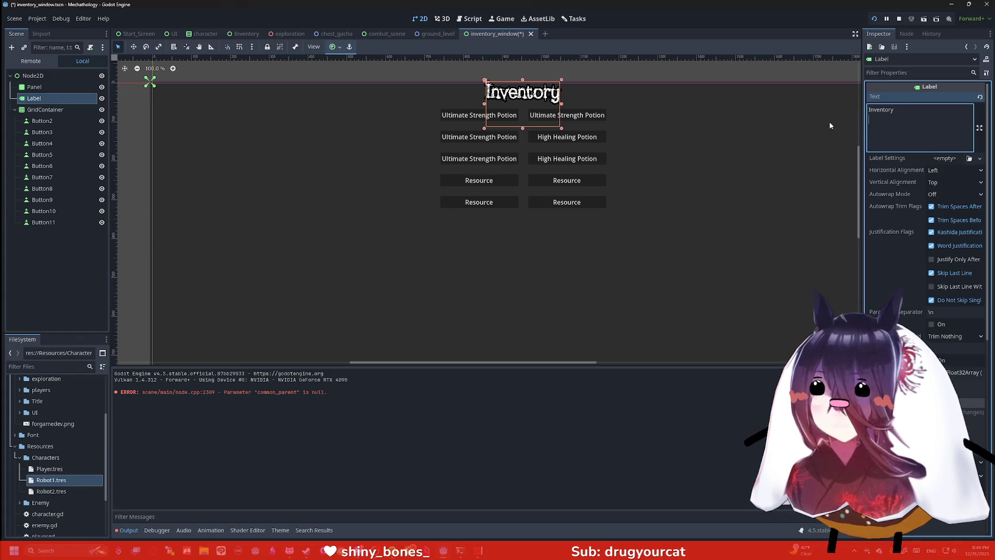
click(661, 111)
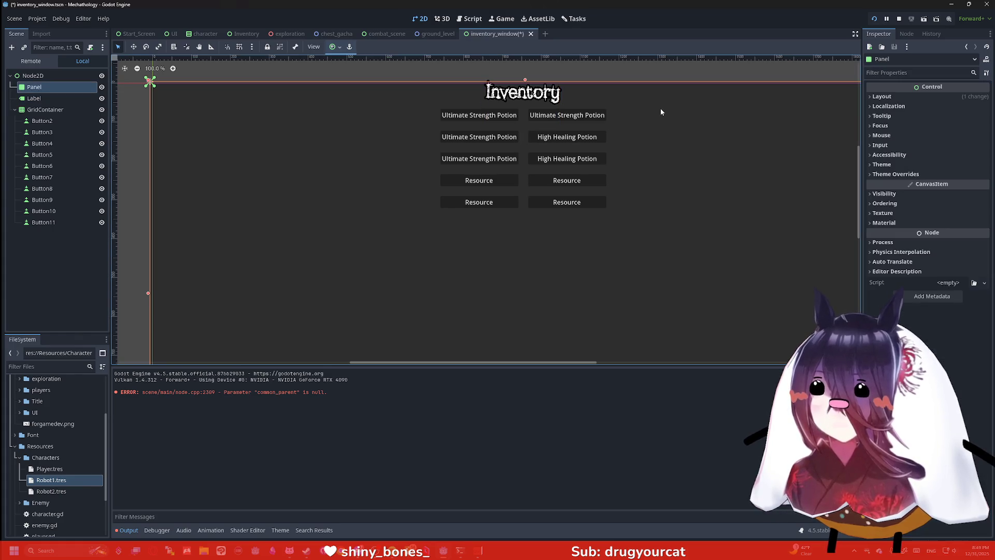
click(35, 98)
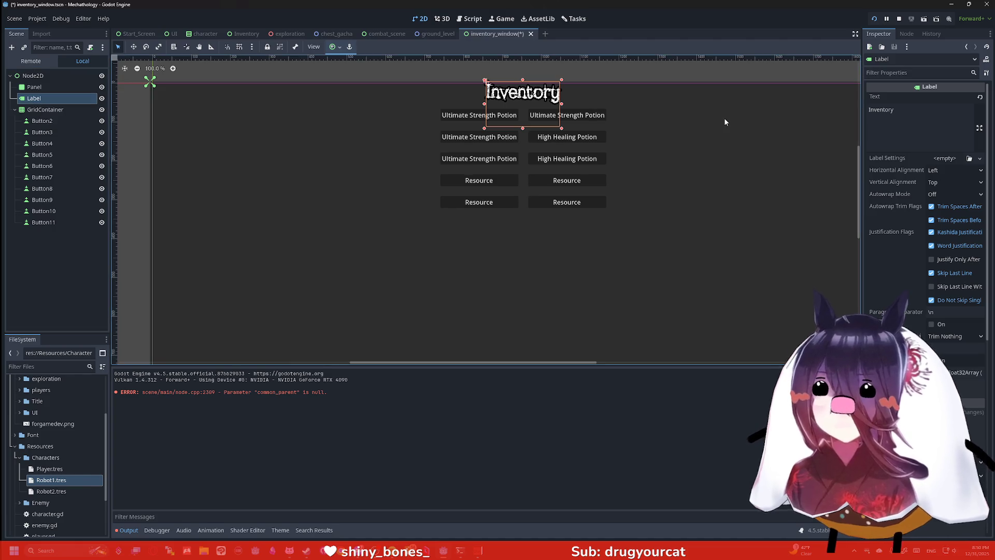
click(904, 139)
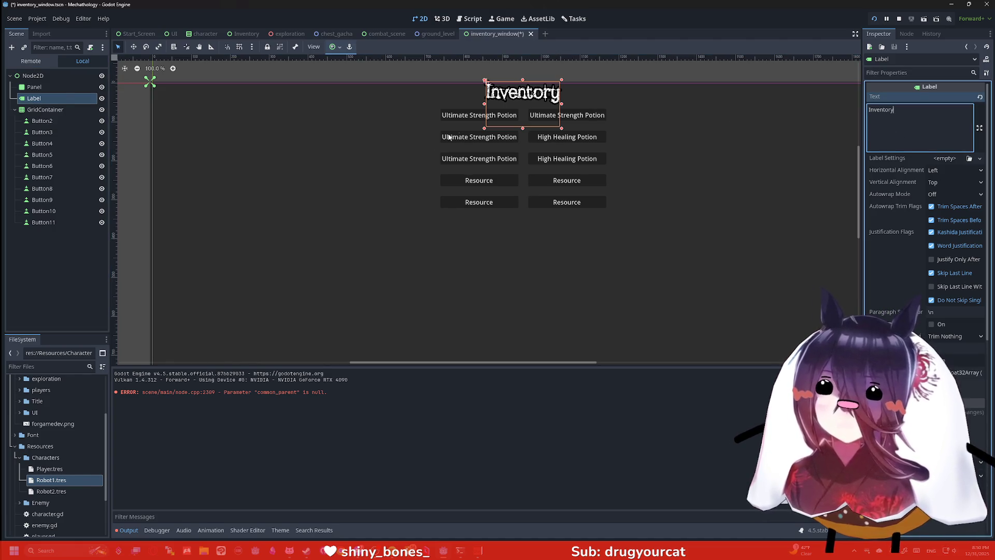
click(58, 98)
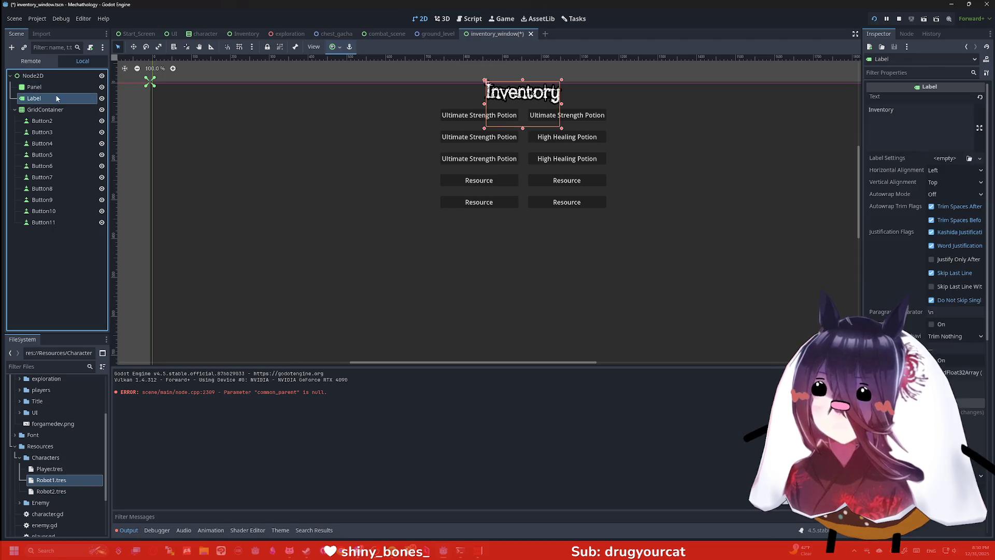
click(945, 125)
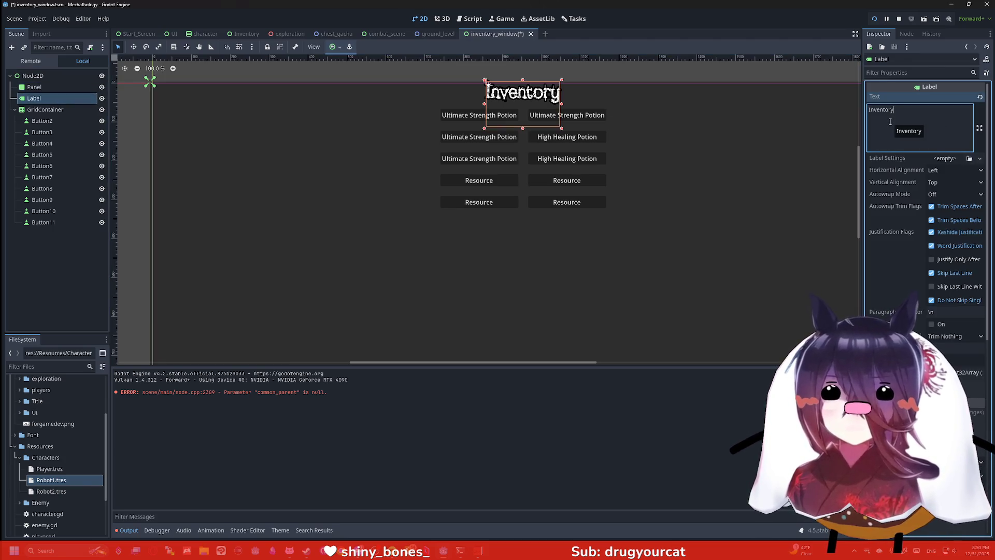
drag(525, 129, 524, 102)
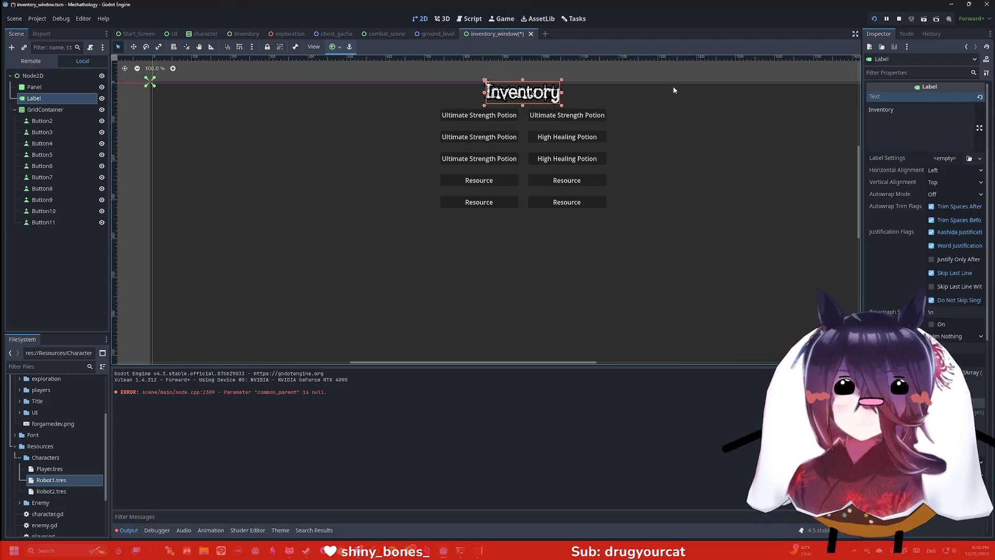
key(ctrl+s)
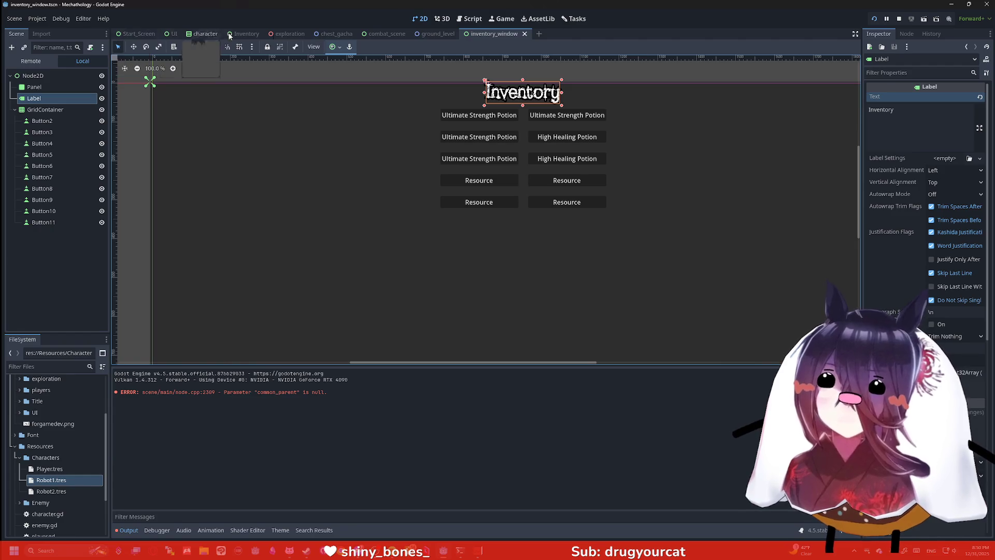
click(386, 34)
scroll(433, 92, down, 2)
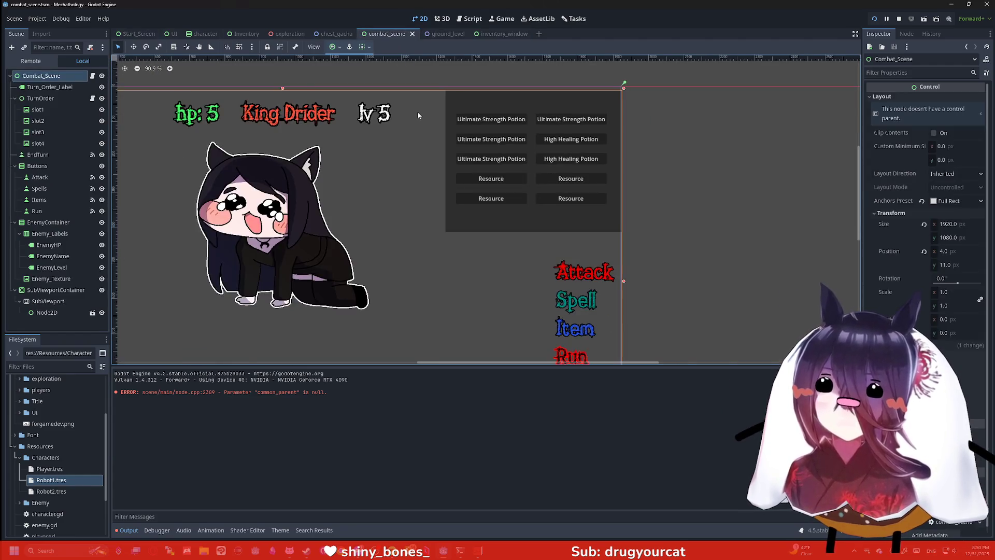
scroll(417, 111, up, 2)
click(52, 312)
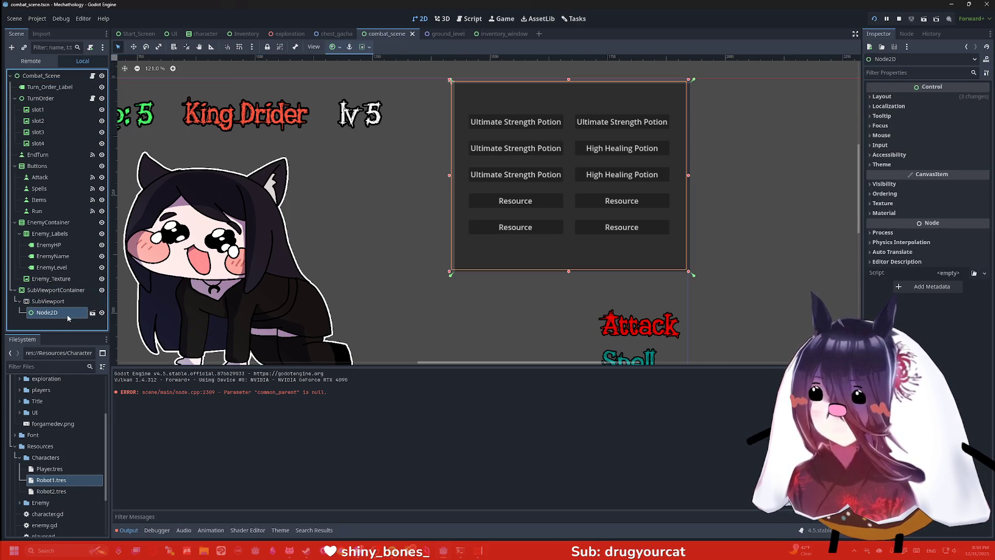
double_click(102, 313)
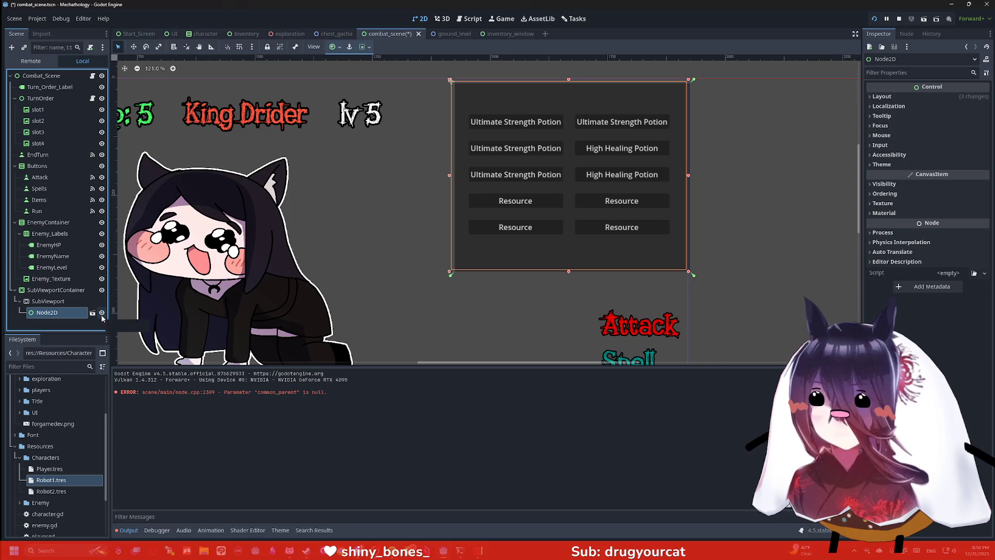
click(102, 313)
click(102, 314)
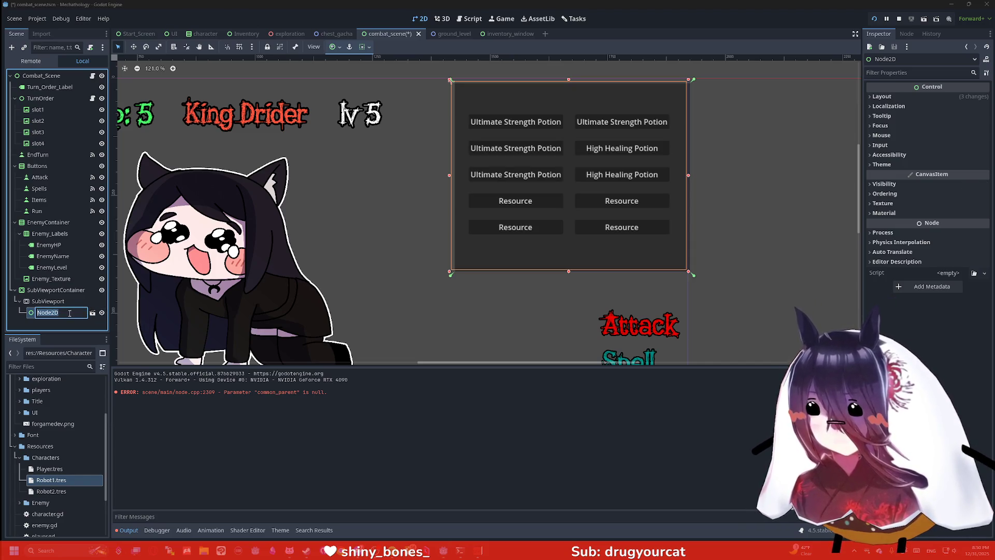
click(496, 35)
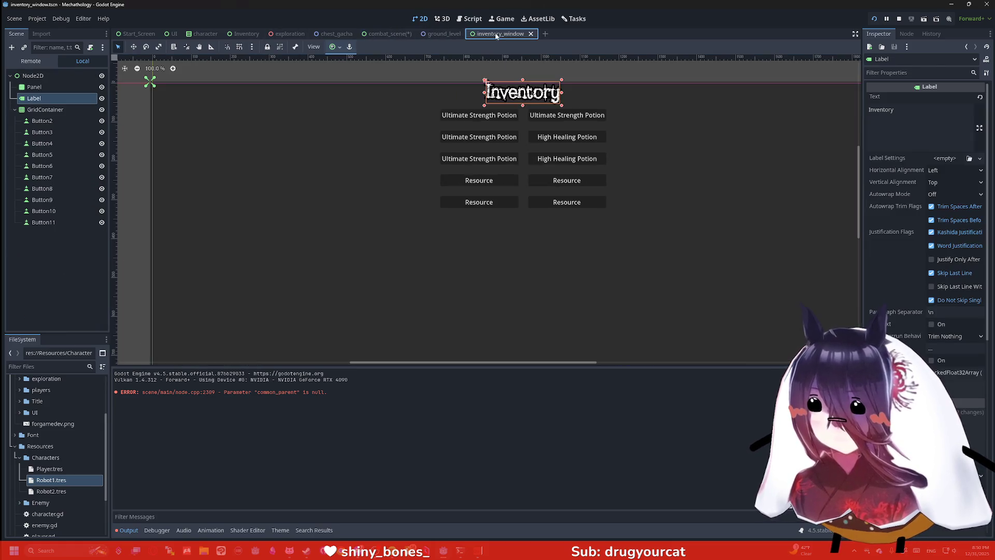
Step: Drag the background Panel's top-left corner down and to the right
scroll(226, 116, down, 6)
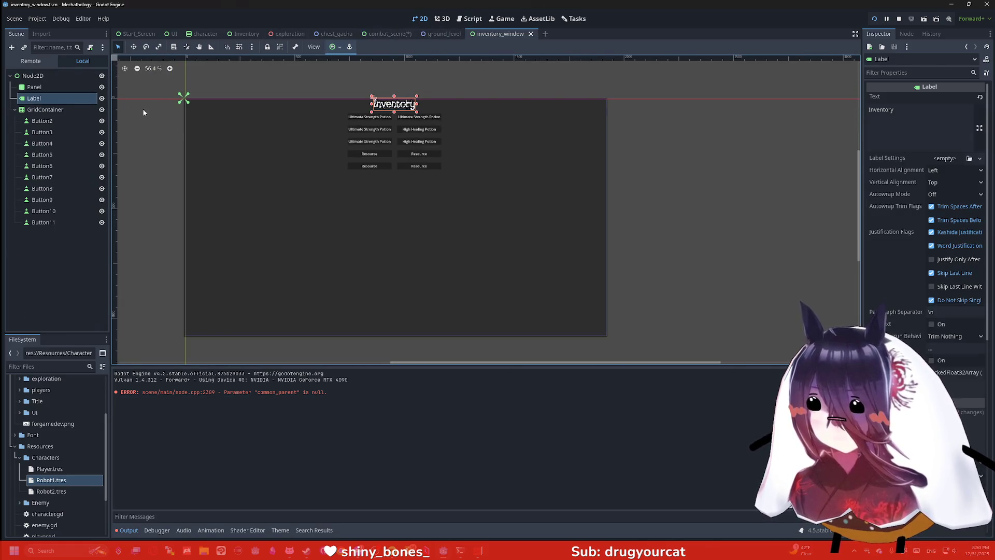
click(62, 87)
click(58, 98)
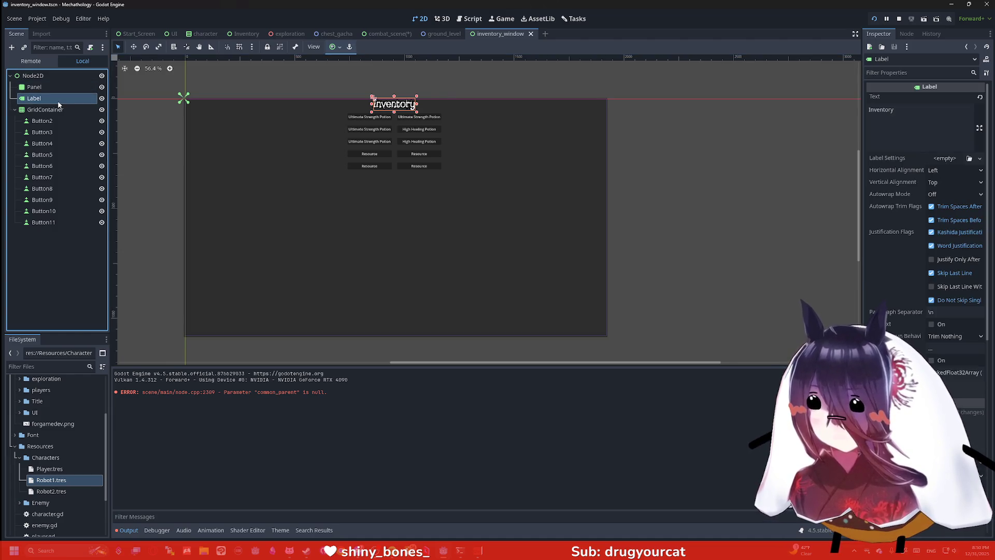
click(57, 110)
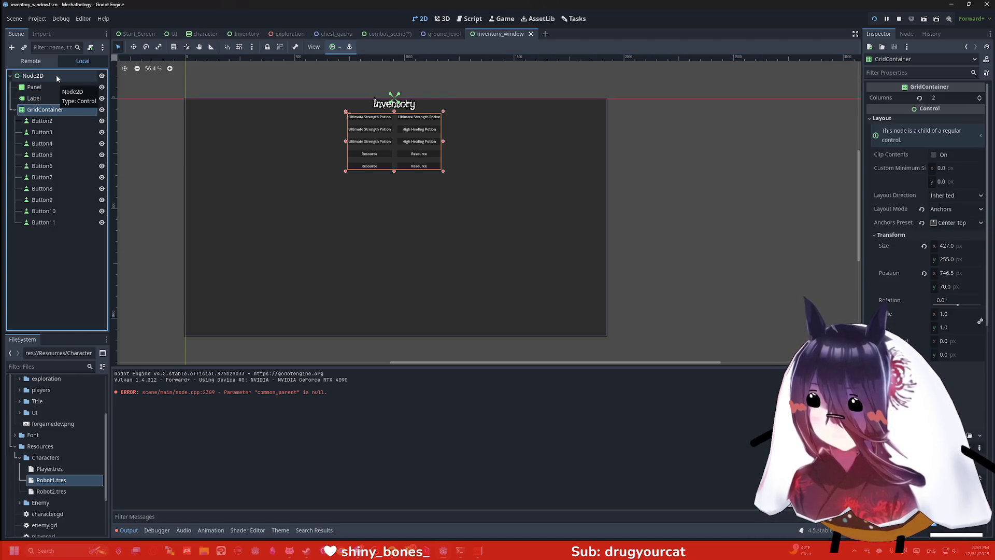
click(56, 76)
click(65, 86)
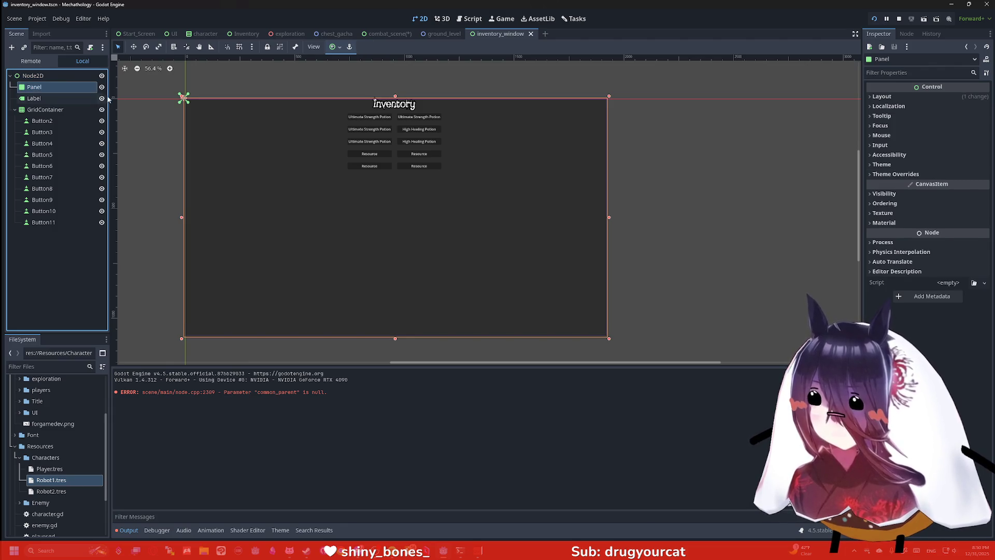
scroll(187, 97, up, 15)
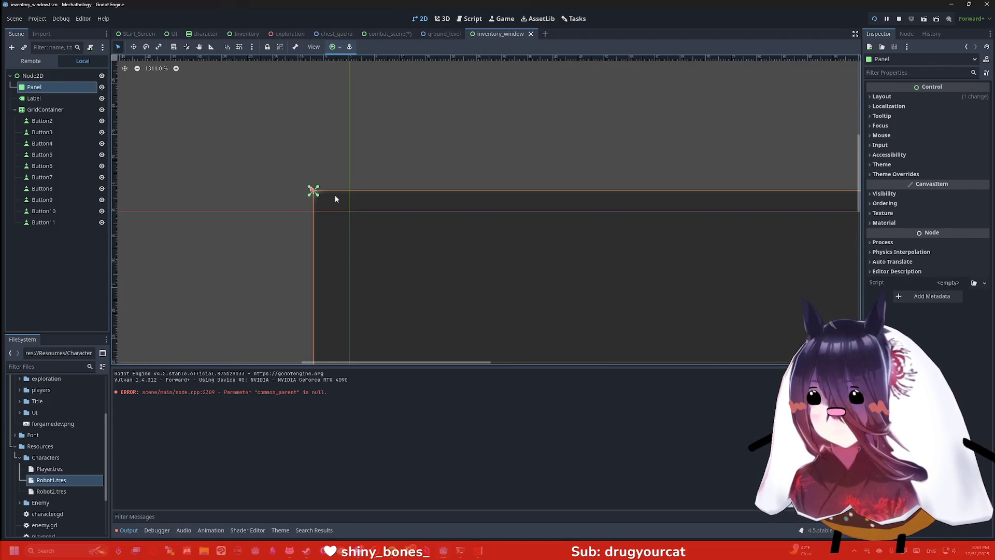
drag(313, 191, 349, 210)
Step: Nudge the Inventory title Label slightly lower with the arrow keys
scroll(167, 131, down, 5)
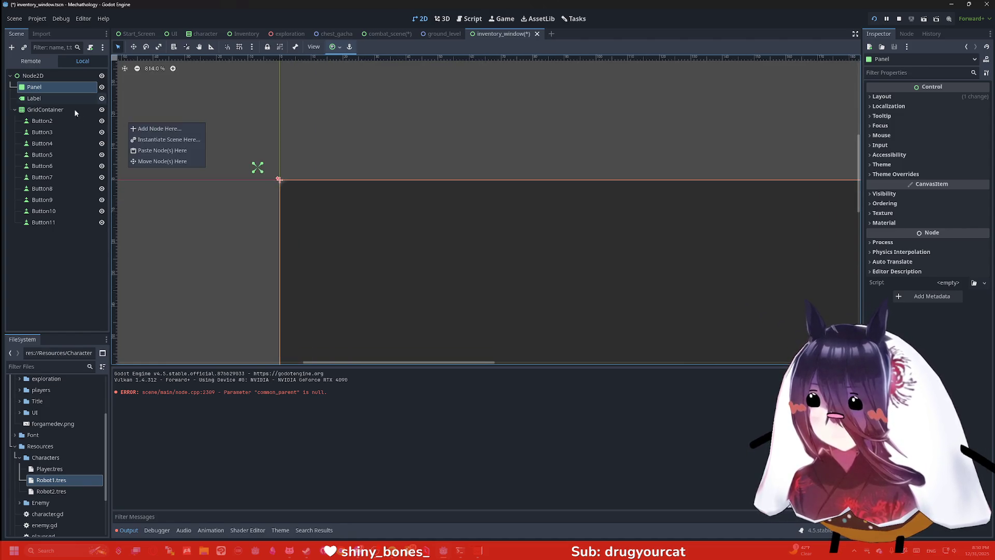
click(65, 109)
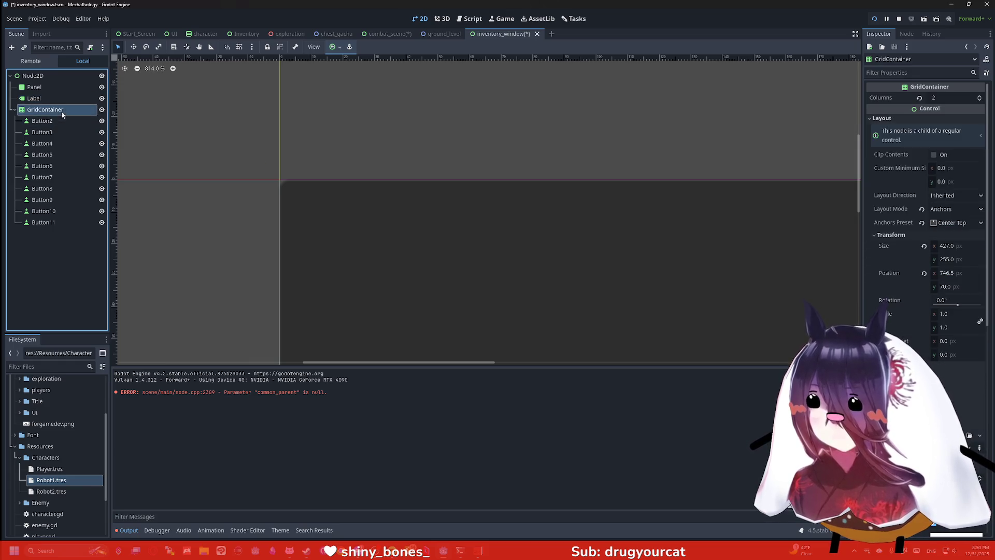
click(63, 98)
click(63, 87)
click(57, 77)
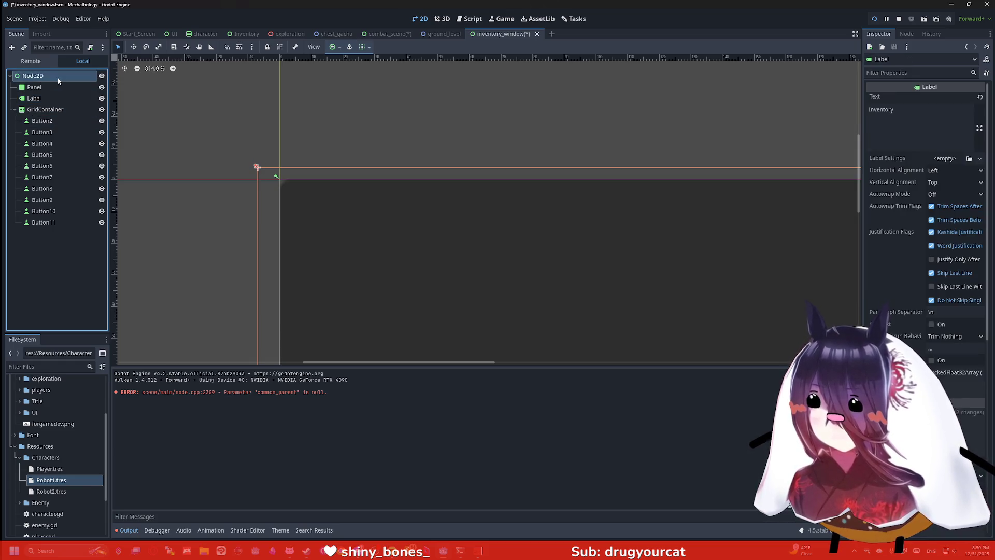
click(58, 87)
click(61, 98)
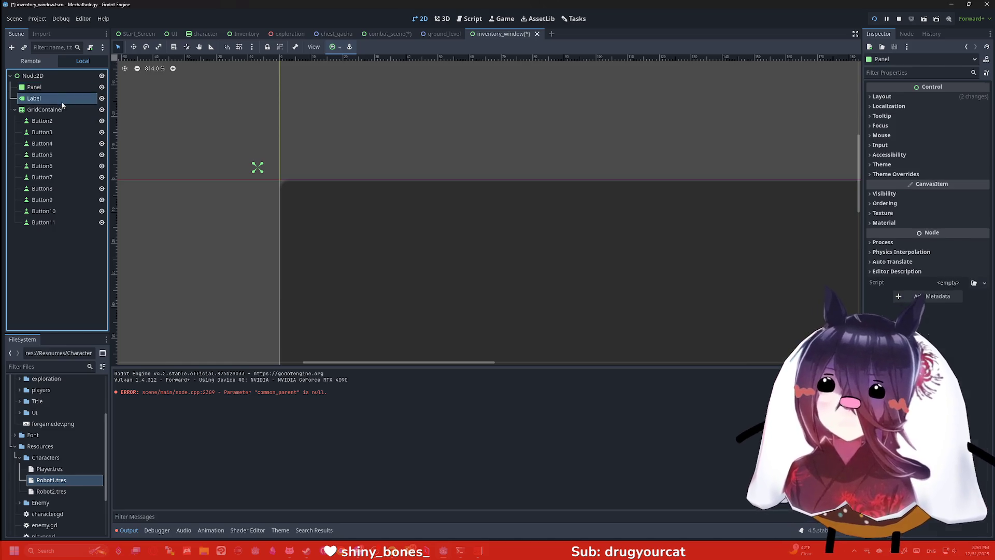
scroll(228, 169, up, 10)
scroll(233, 180, up, 6)
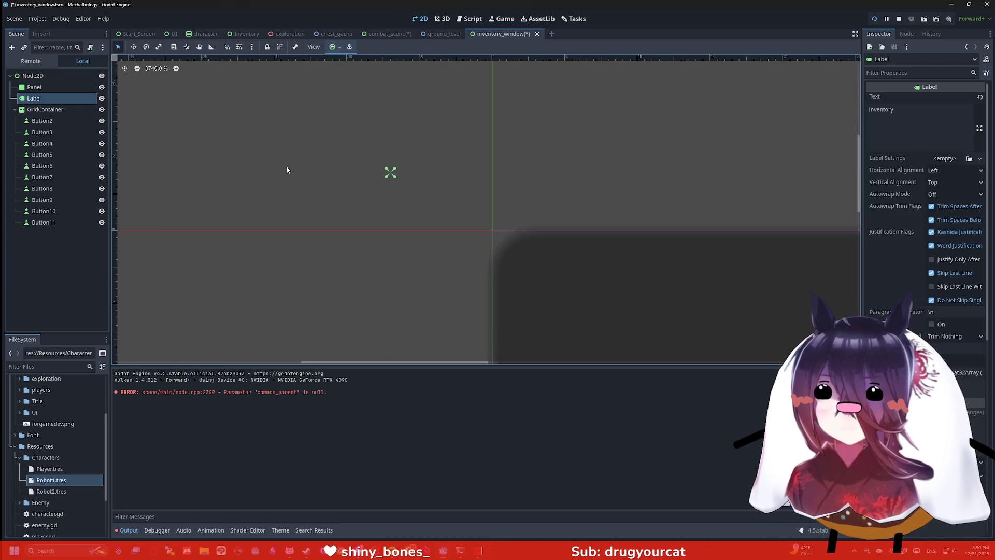
scroll(390, 158, down, 20)
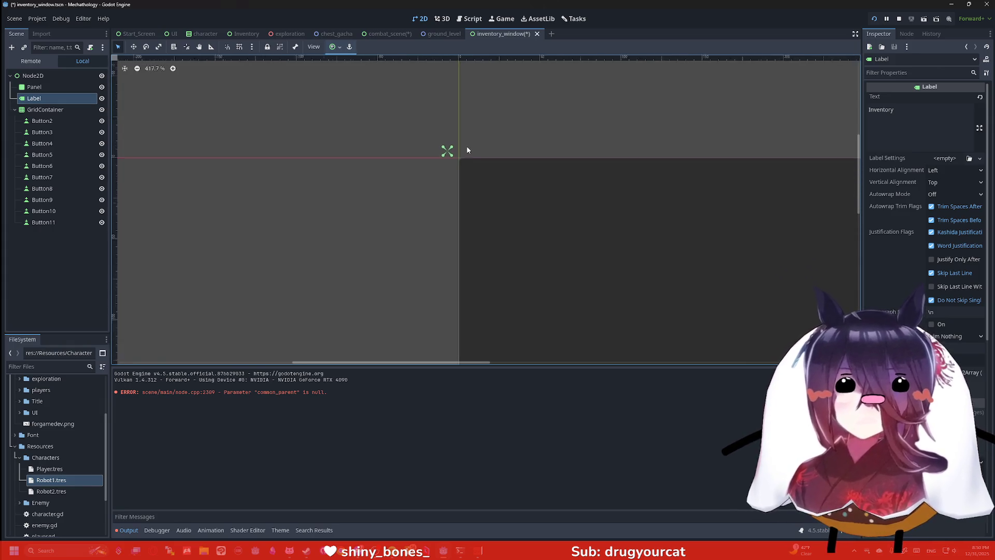
scroll(512, 150, down, 8)
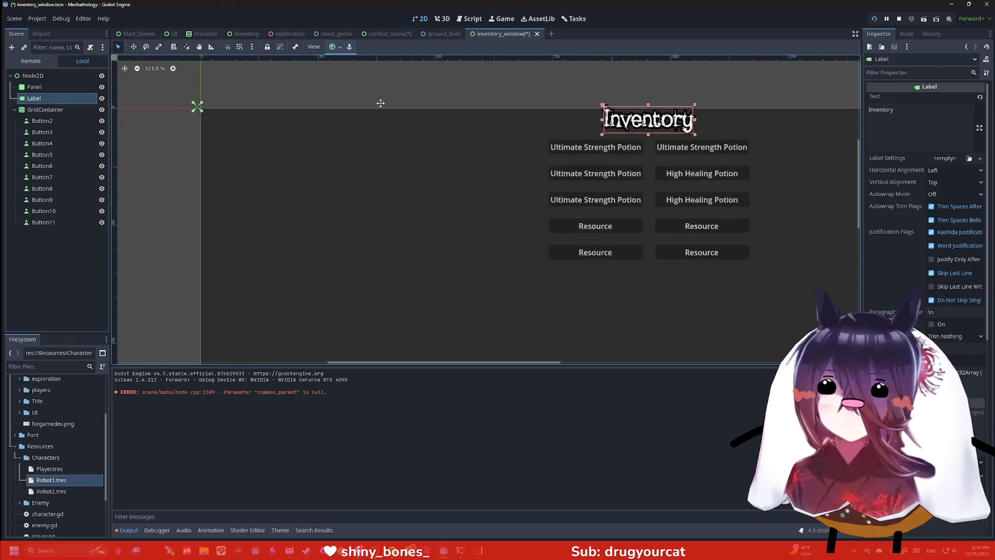
scroll(417, 133, up, 3)
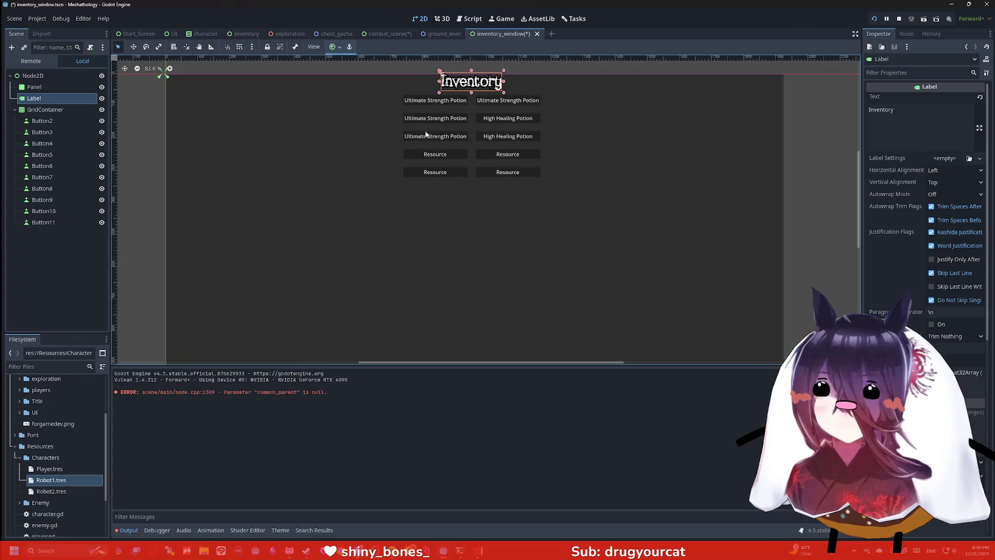
click(45, 110)
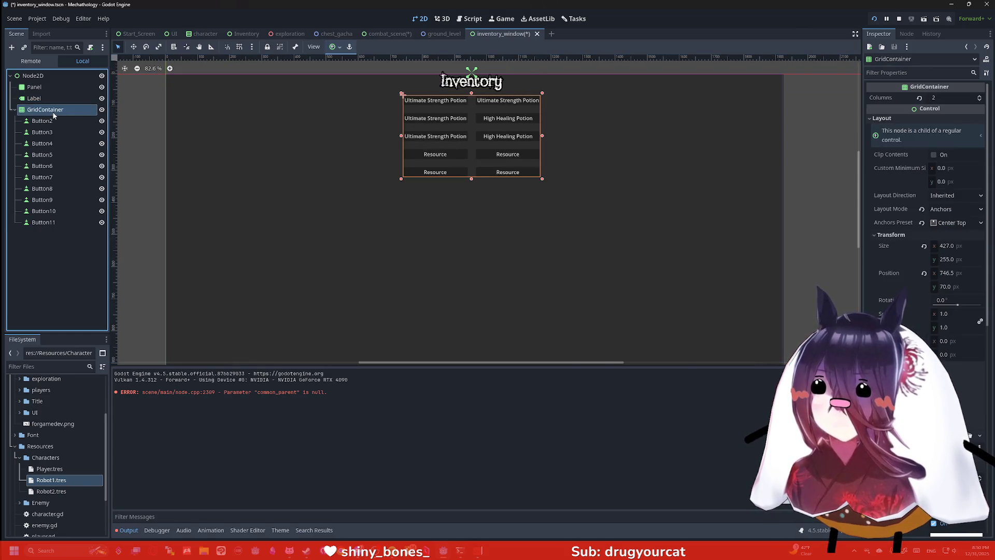
click(44, 99)
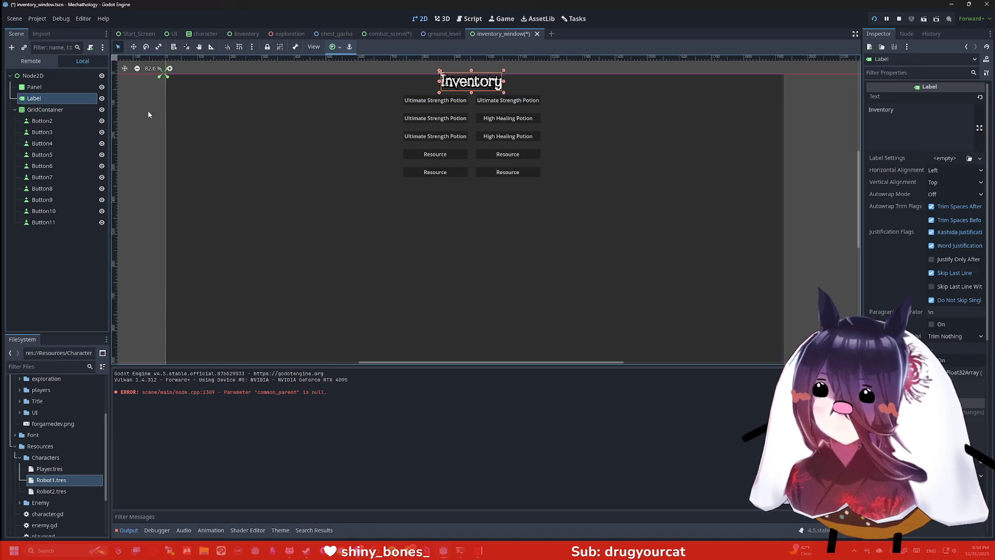
key(Down)
key(Down)
key(Down)
key(Down)
key(Down)
key(Down)
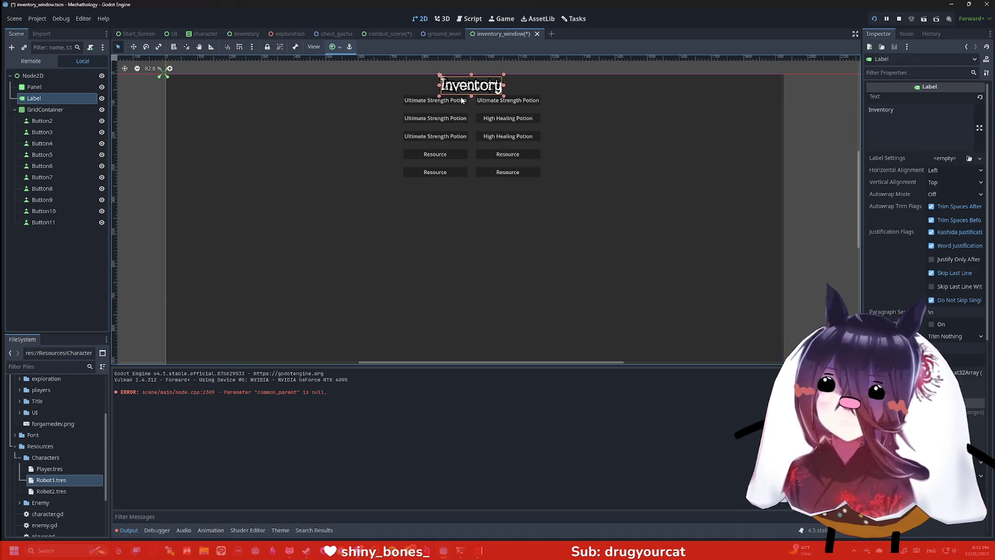
key(Down)
key(Down)
key(Down)
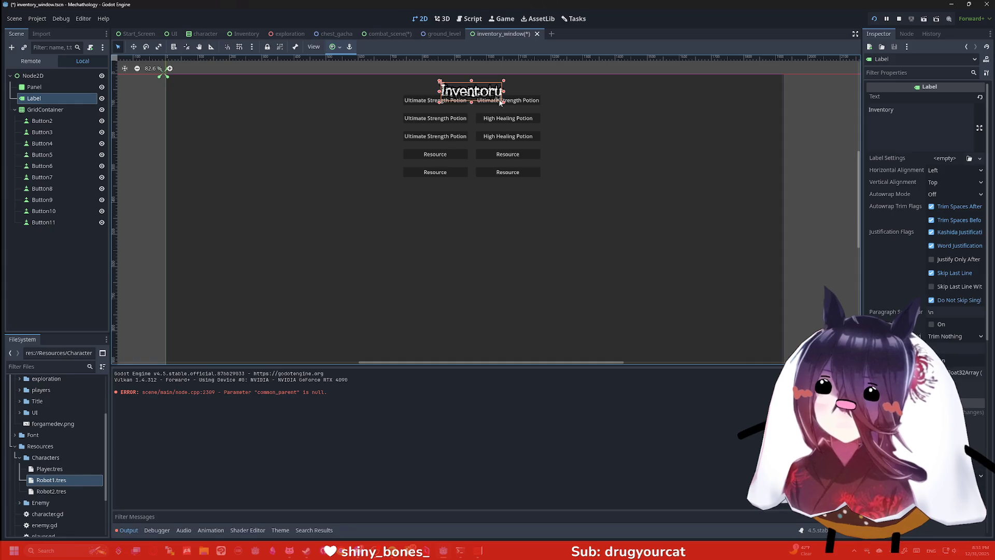
key(Up)
Step: Save the inventory window scene, then run the project and stop it
key(ctrl+s)
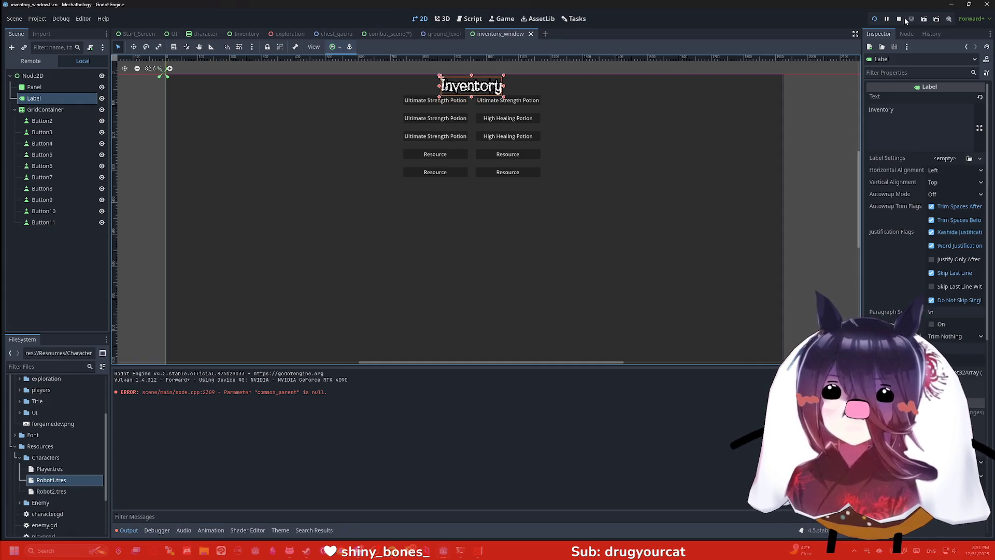
click(882, 18)
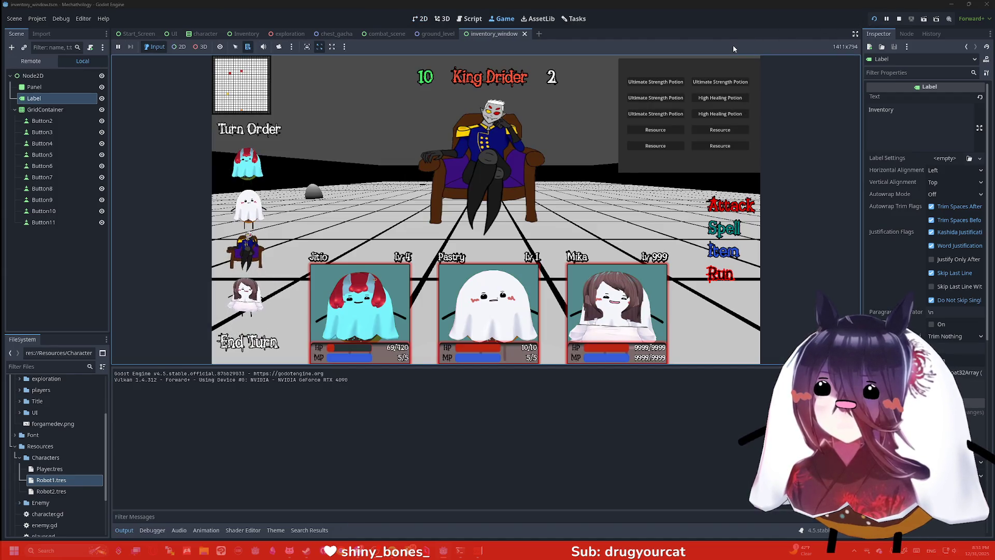
click(903, 22)
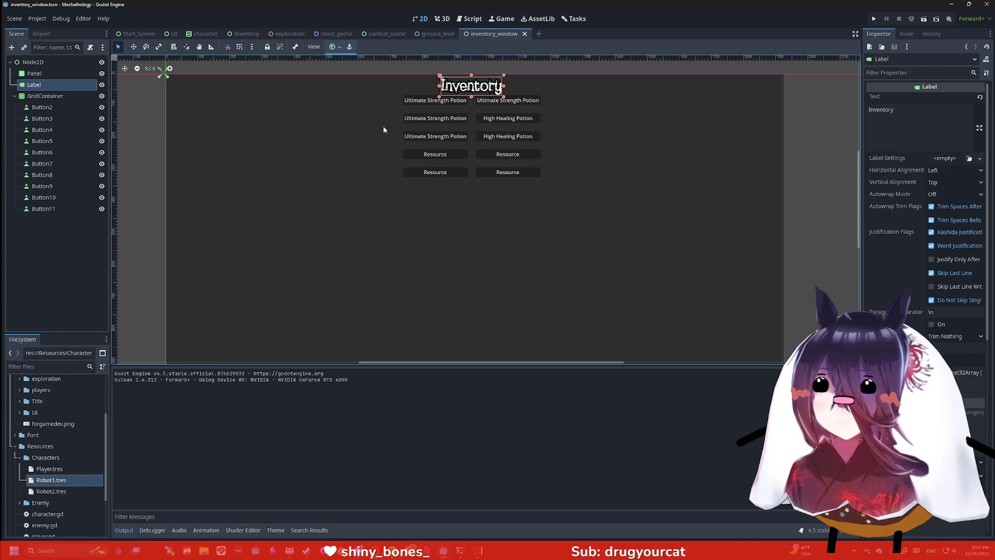
click(43, 107)
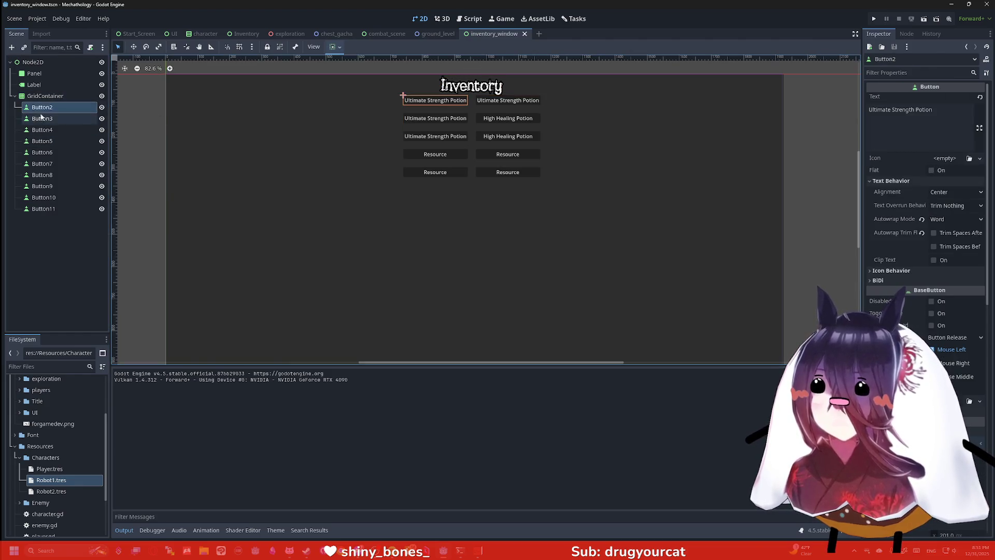
Step: Inspect Button6's sizing and alignment options inside the item grid container
click(45, 96)
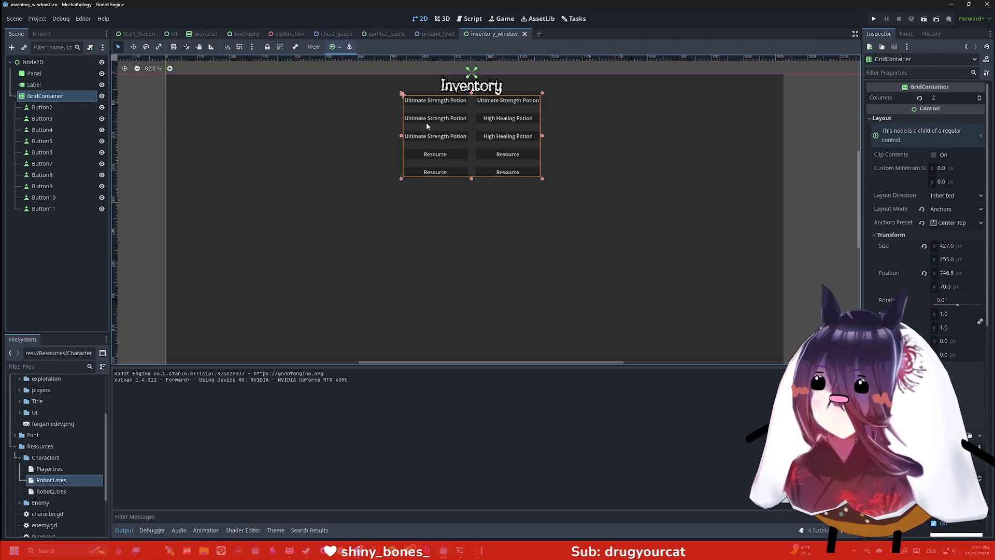
click(451, 137)
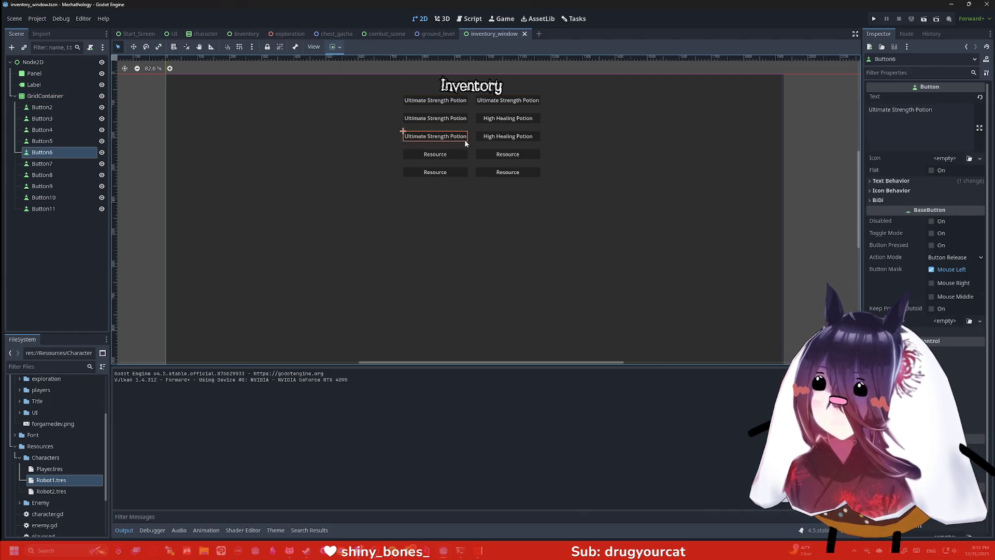
click(313, 48)
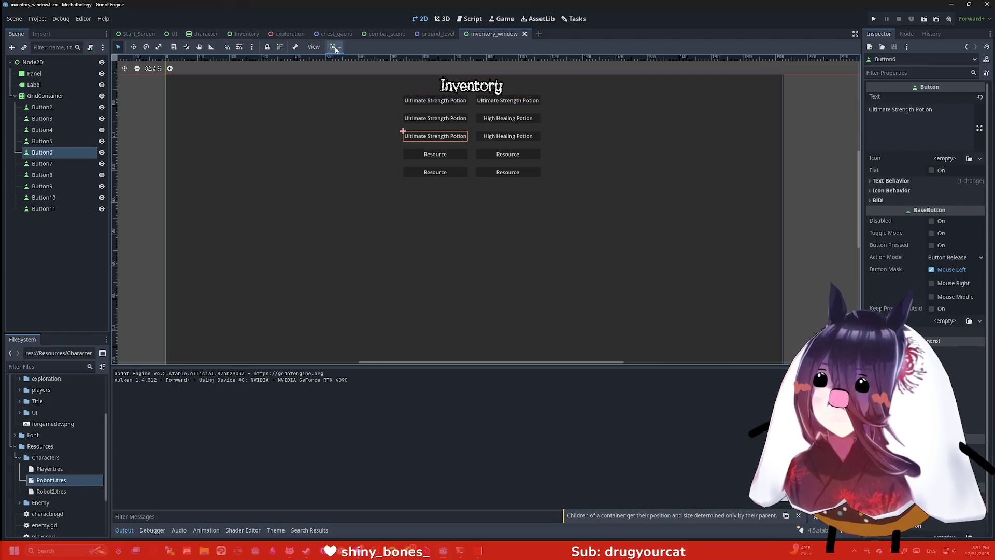
click(334, 47)
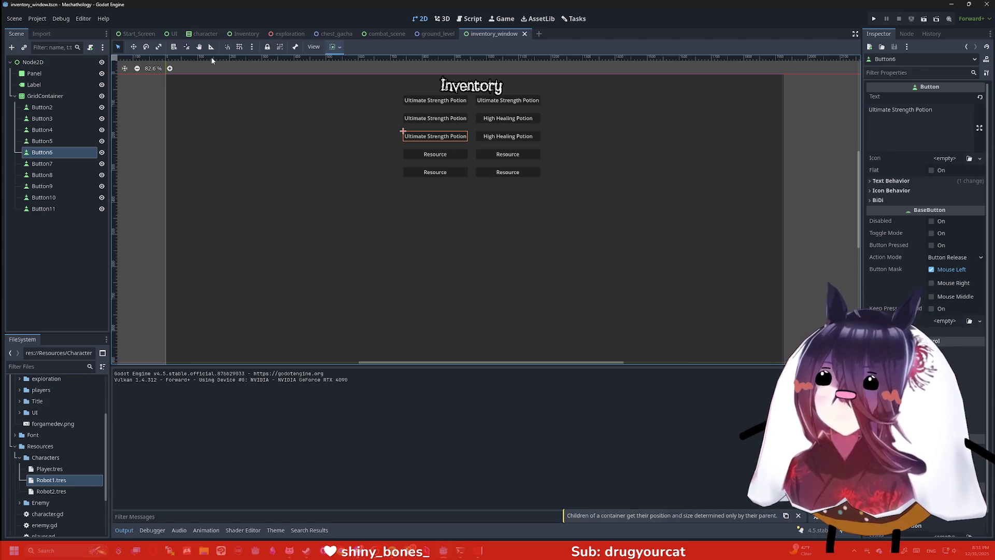
click(46, 96)
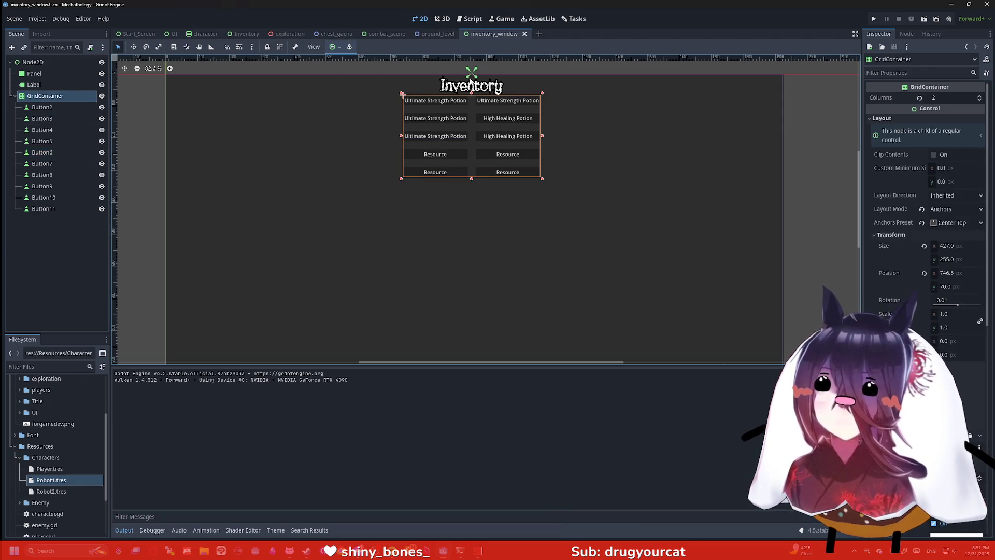
scroll(352, 109, up, 1)
scroll(316, 140, down, 2)
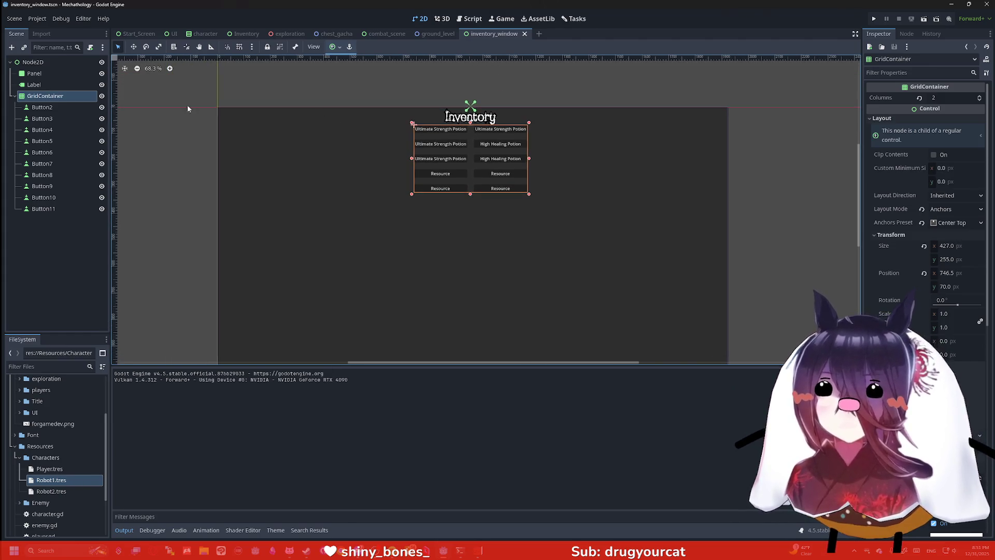
Step: Anchor the Inventory title label to Top Center, save the scene and run the game
click(43, 86)
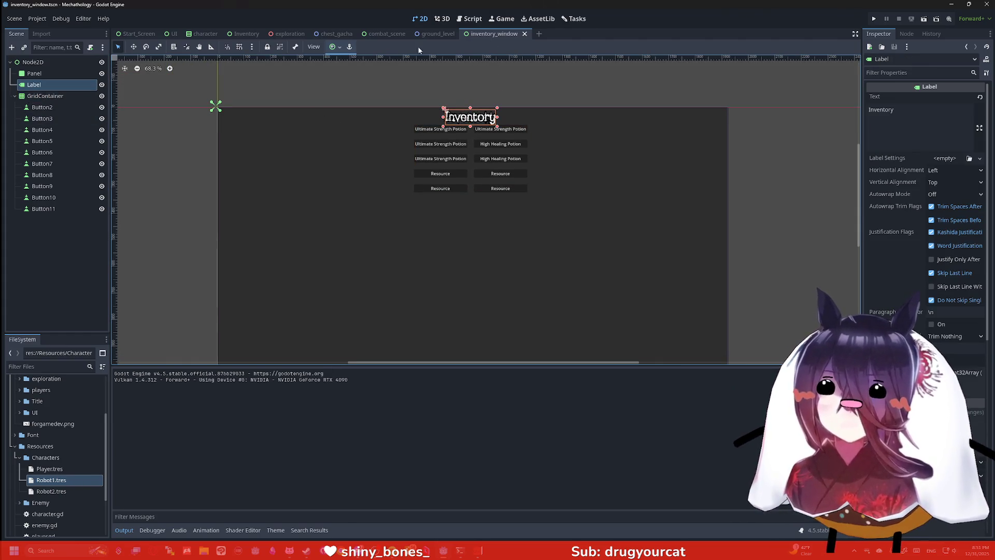
click(334, 47)
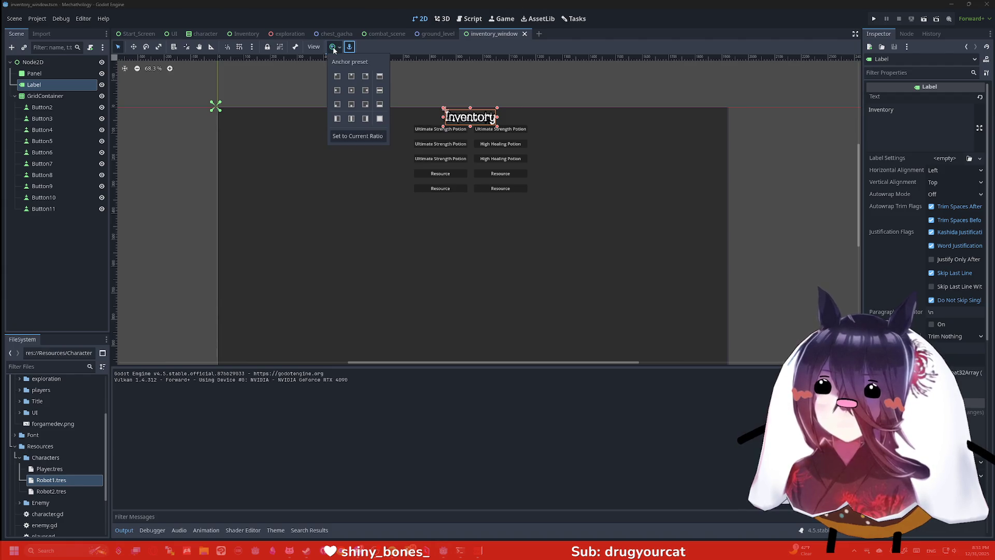
click(34, 73)
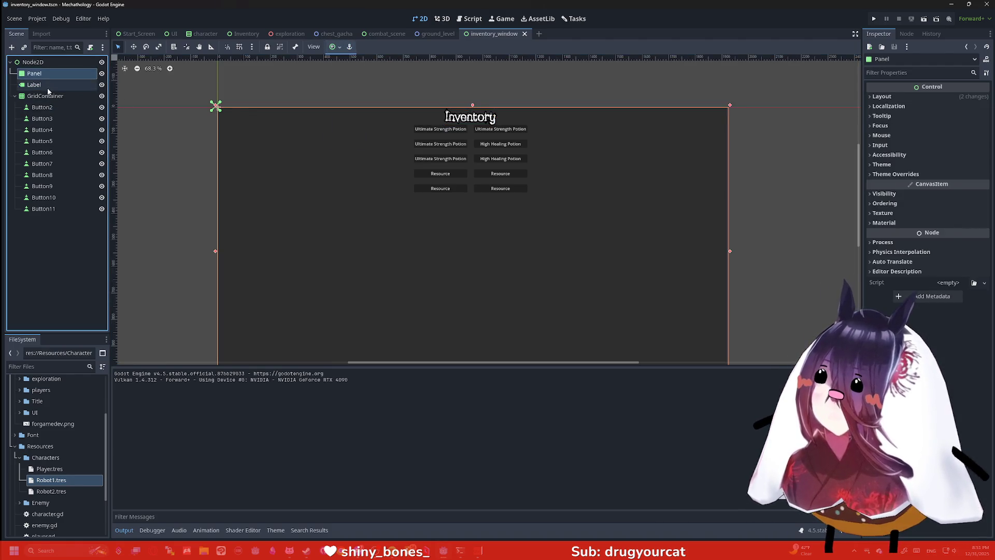
click(46, 85)
scroll(301, 98, up, 3)
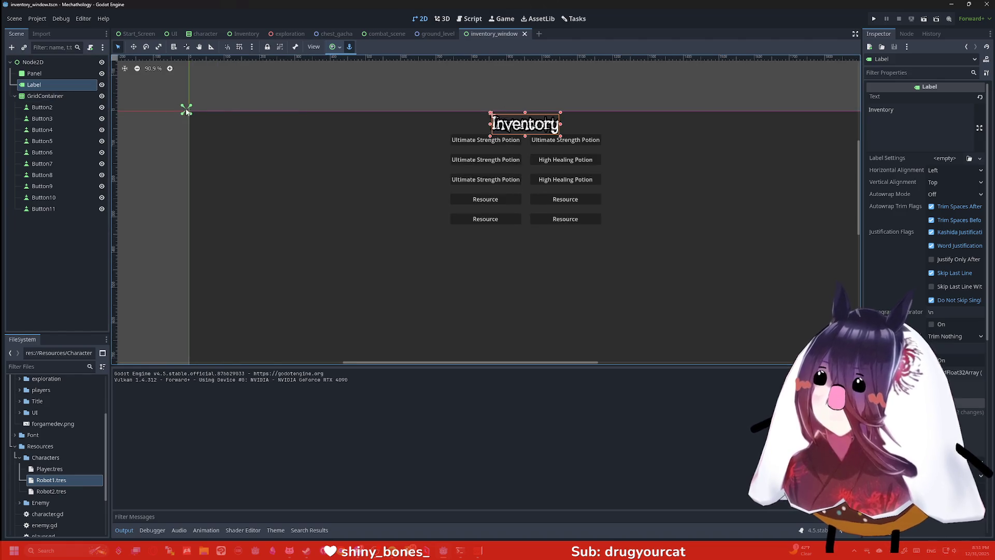
click(333, 47)
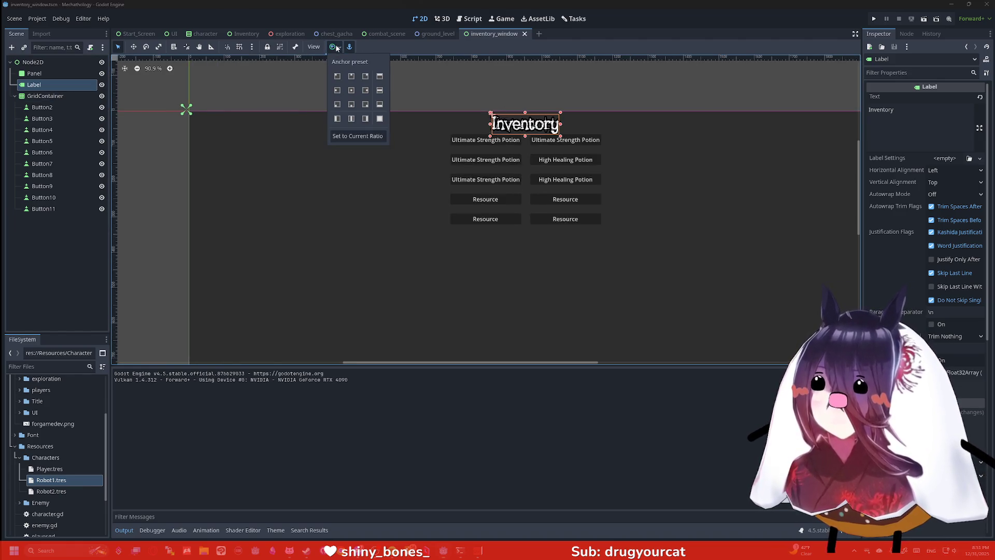
click(352, 77)
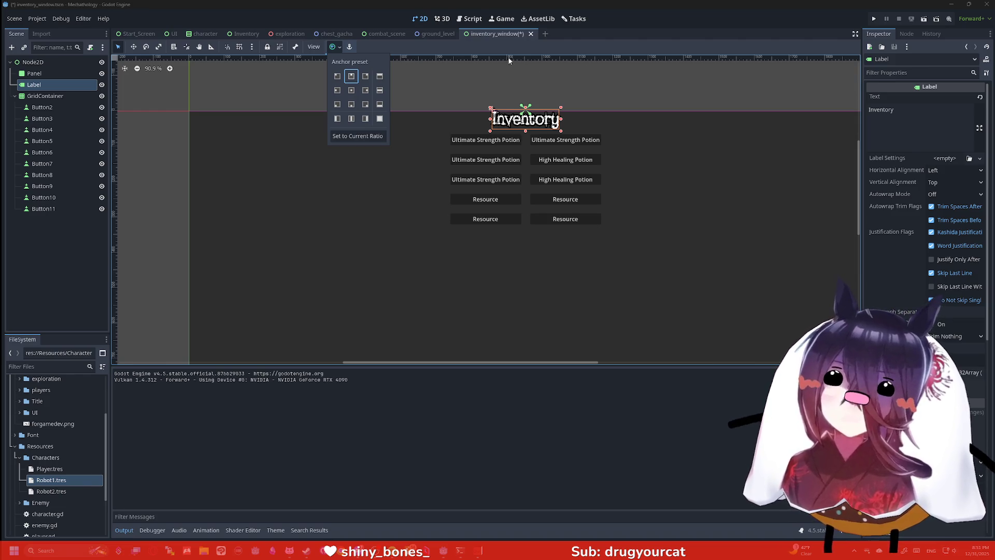
key(ctrl+s)
click(875, 19)
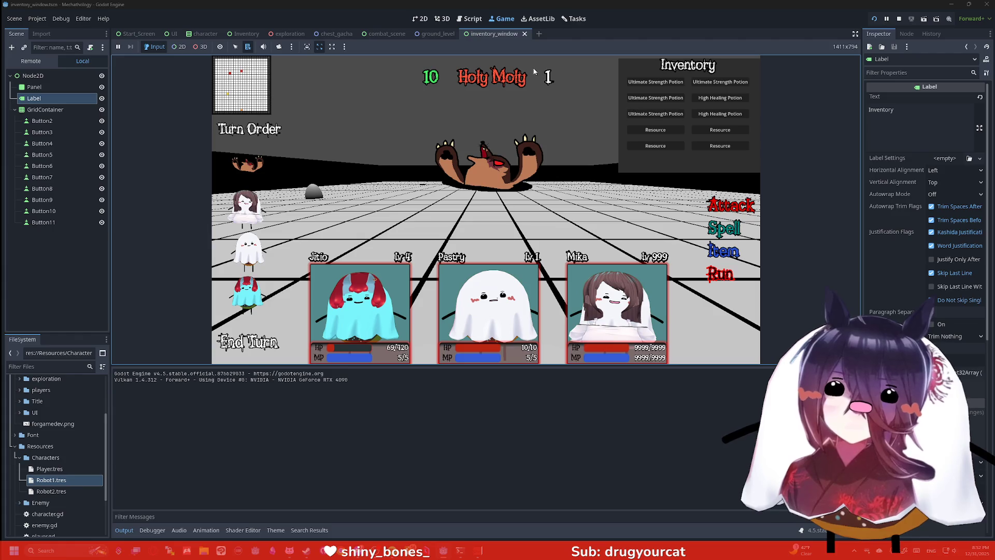
Step: Select Button2 in the running game's remote Scene tree
click(31, 121)
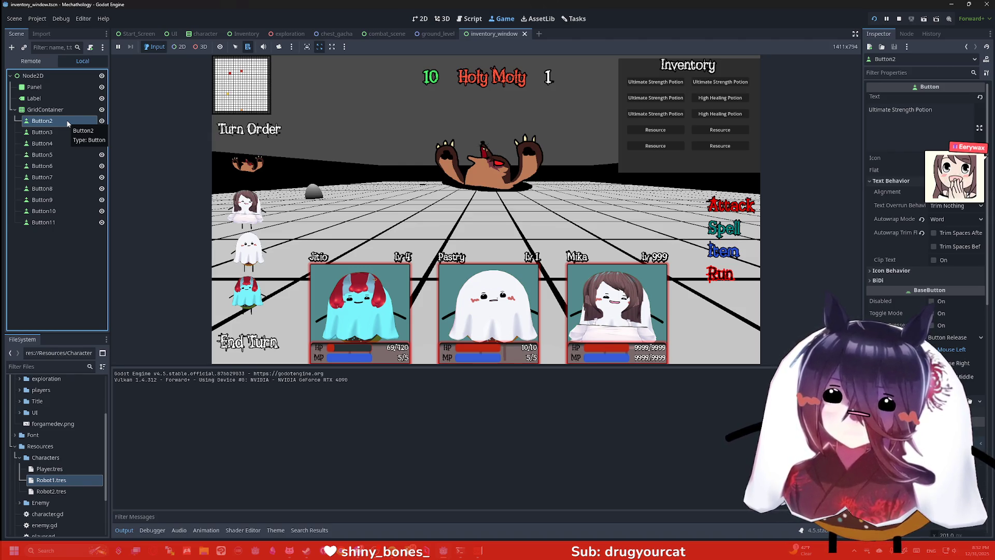
click(314, 154)
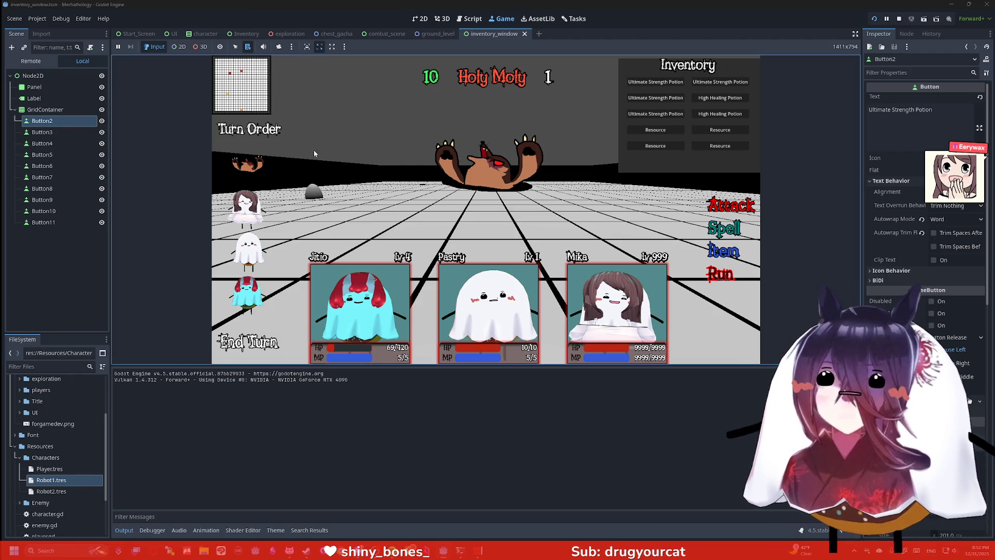
Step: Insert a line break into Button2's and Button3's Ultimate Strength Potion names
click(914, 109)
key(Return)
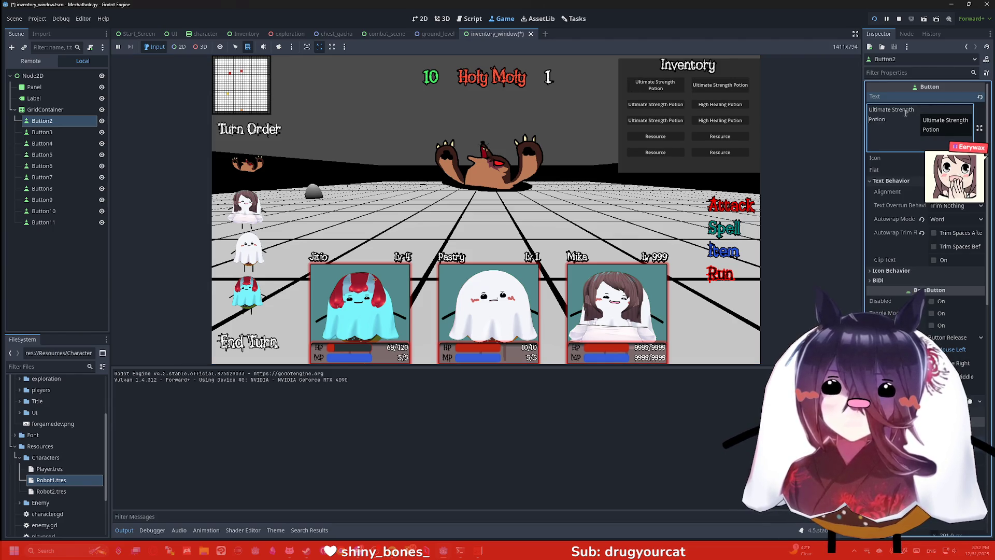
click(892, 109)
key(Return)
key(BackSpace)
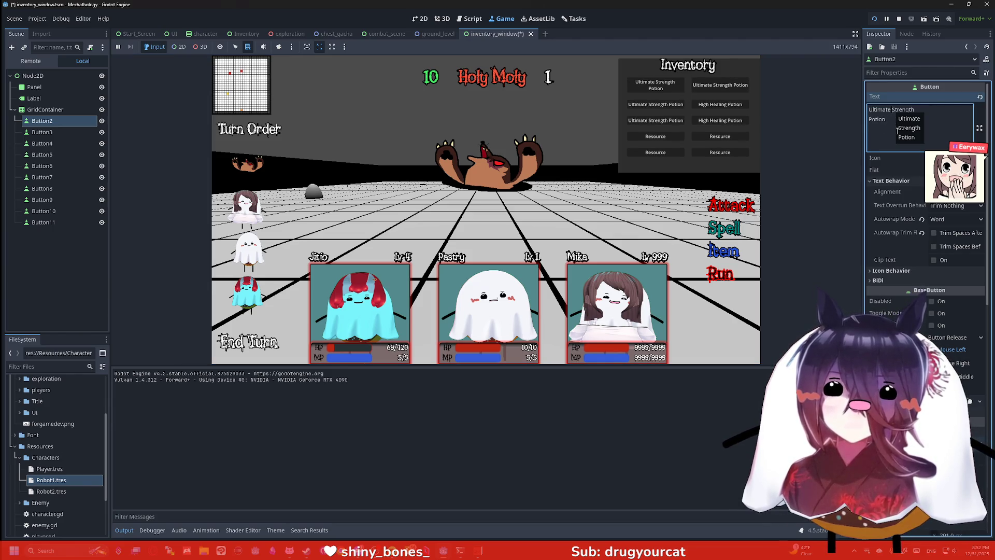
click(42, 132)
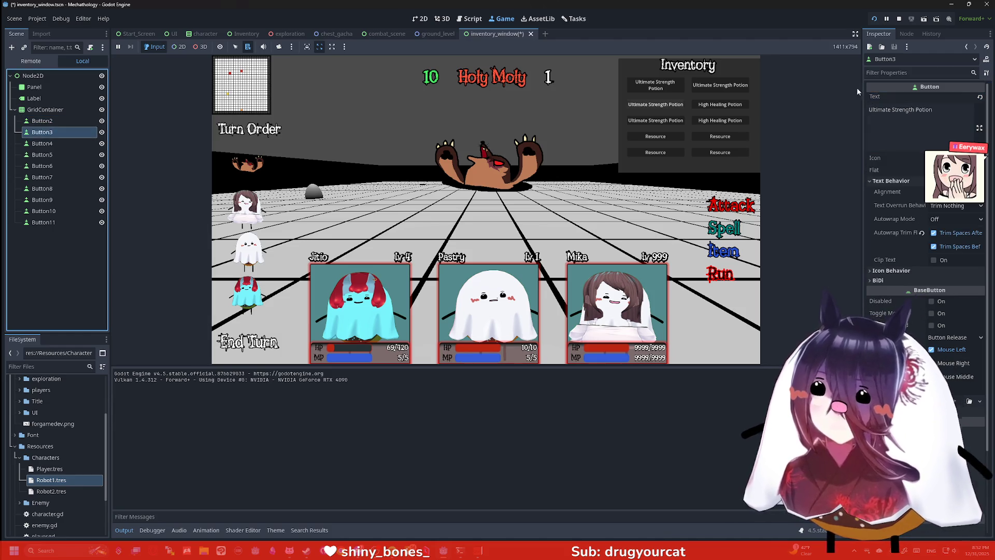
click(917, 111)
key(Return)
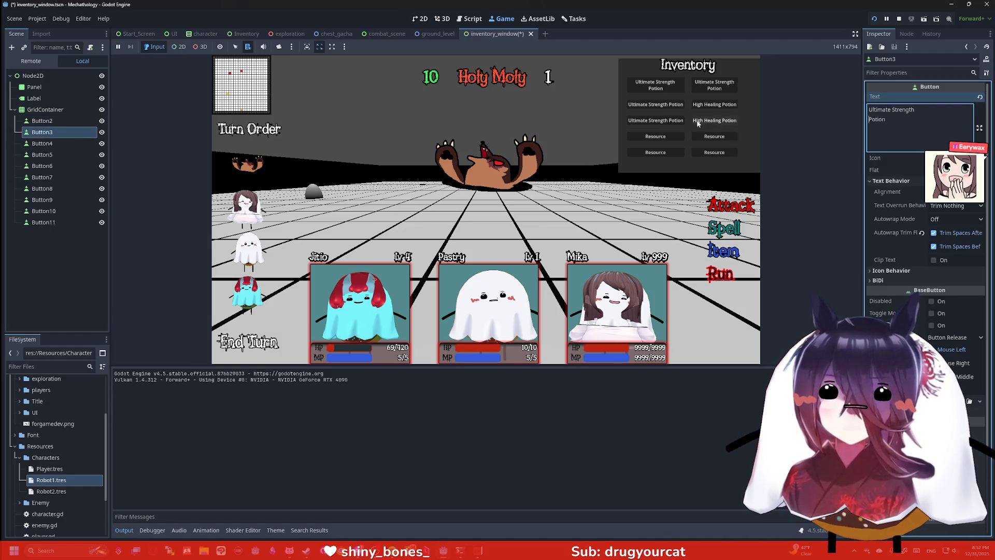
Step: Break Button4's and Button5's (High Healing Potion) names onto two lines
click(96, 145)
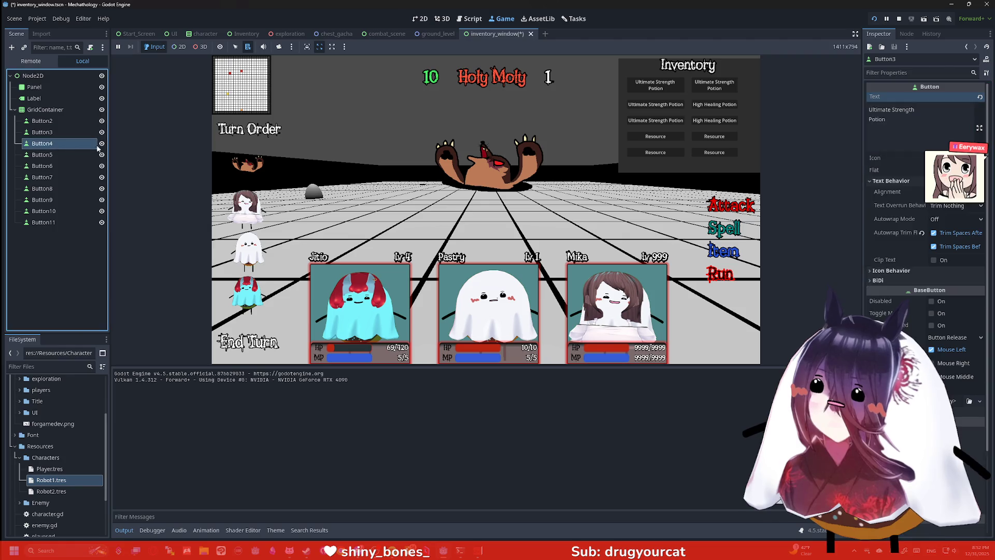
click(915, 109)
key(Return)
click(42, 154)
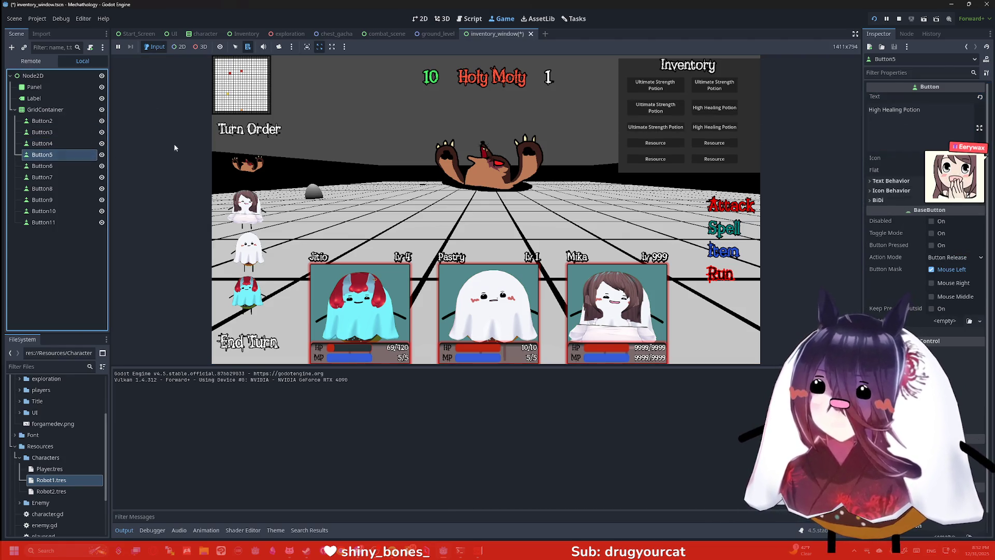
click(903, 110)
key(Return)
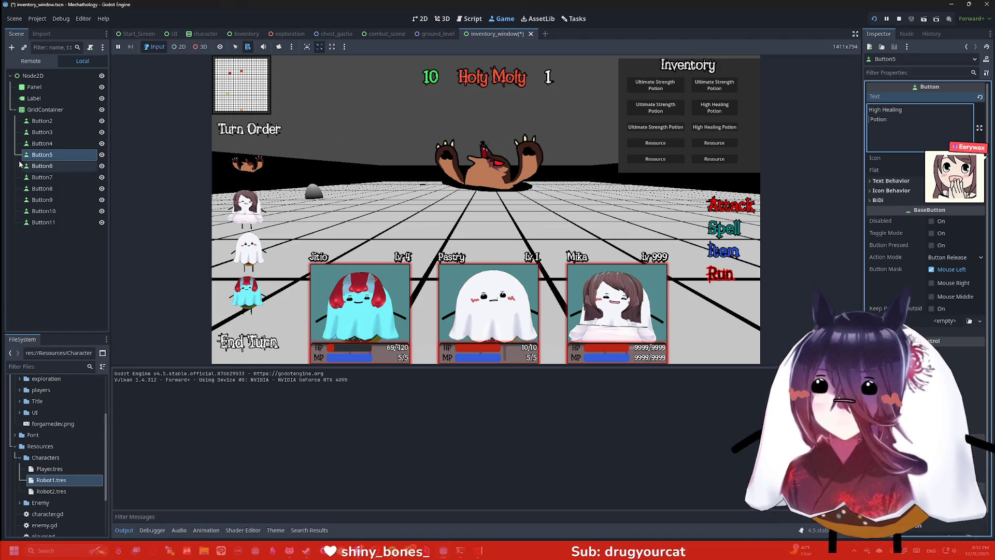
Step: Remove the unwanted line breaks from Button6 and Button5, then save the scene
click(42, 166)
click(915, 110)
key(Return)
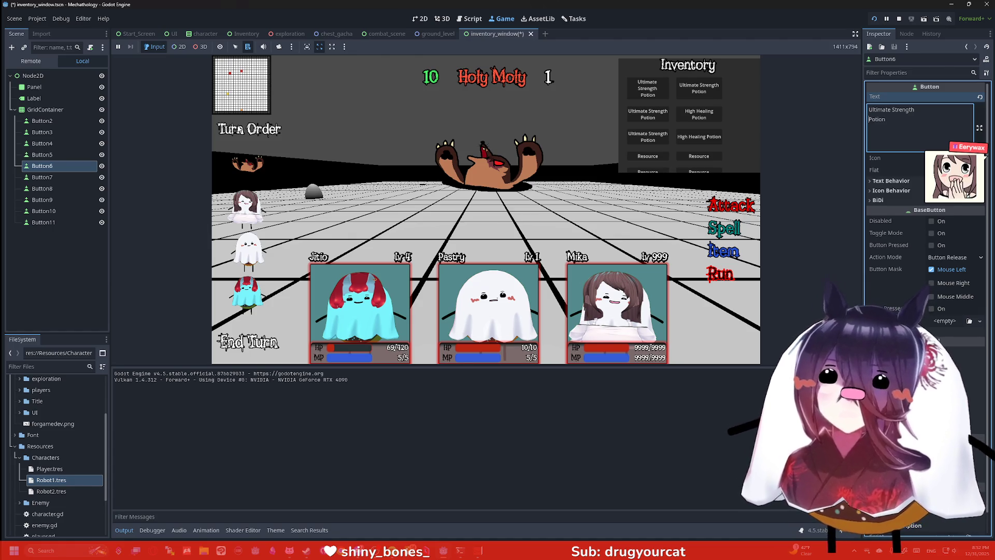
key(BackSpace)
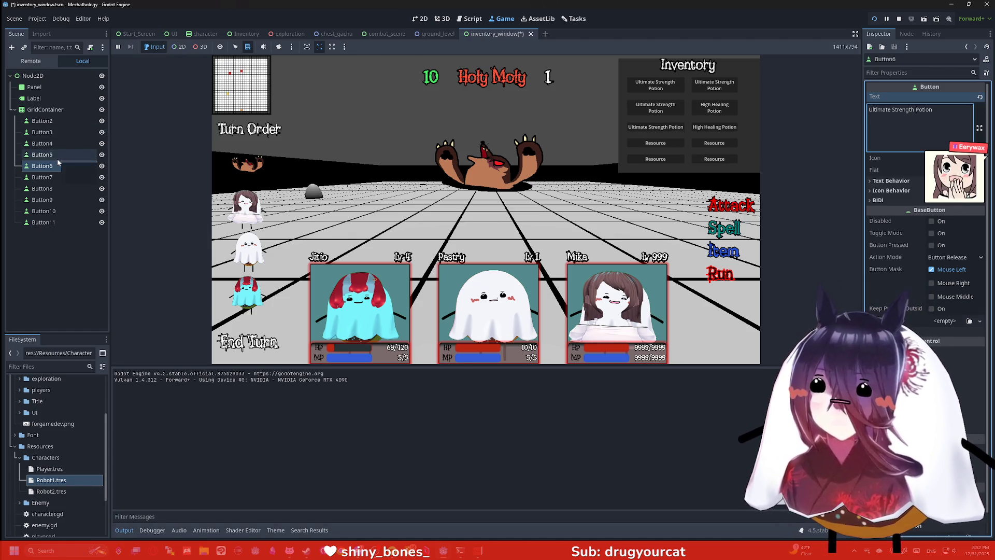
click(55, 154)
key(BackSpace)
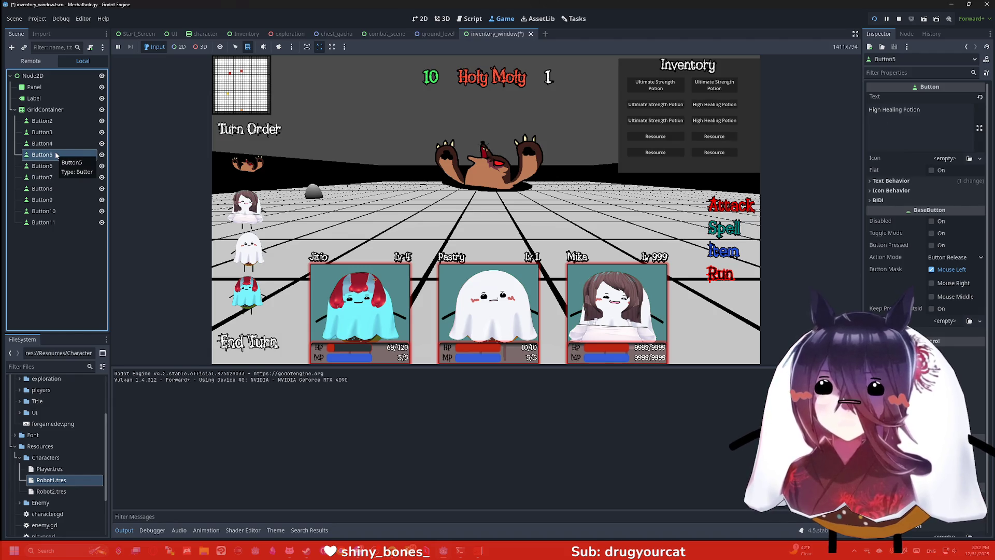
key(ctrl+s)
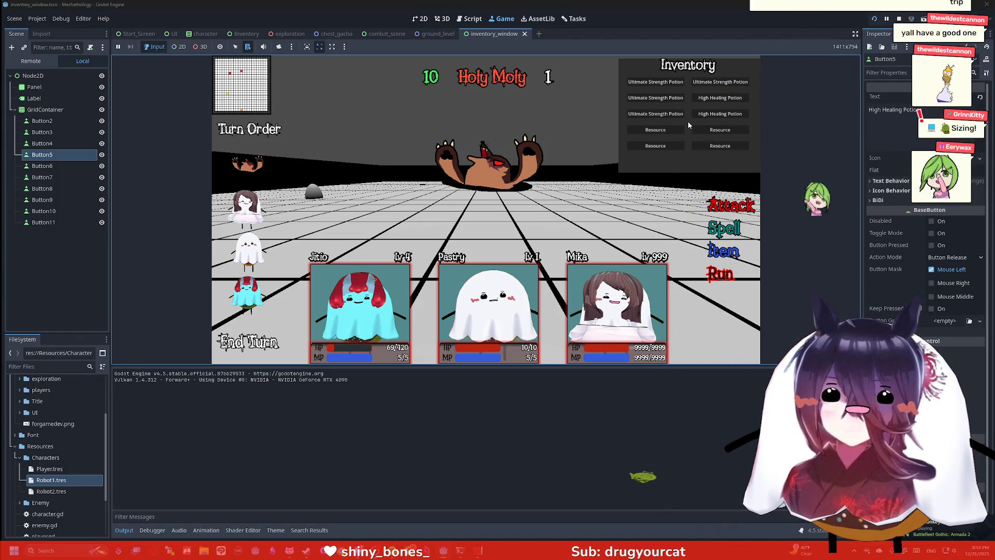
Step: Test the Game view's expand and stretch modes, restore the aspect ratio, and relaunch with F6
click(854, 34)
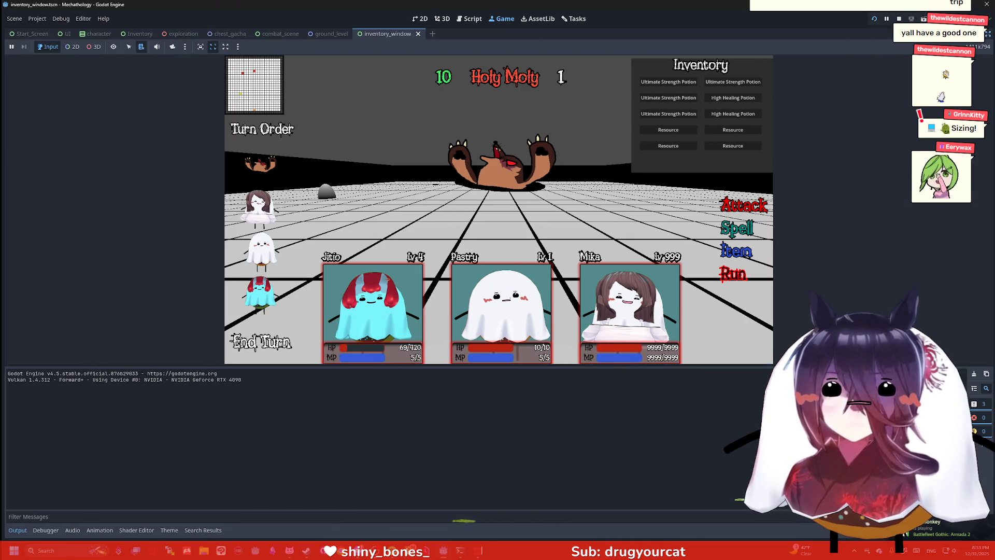
key(ctrl+shift+F11)
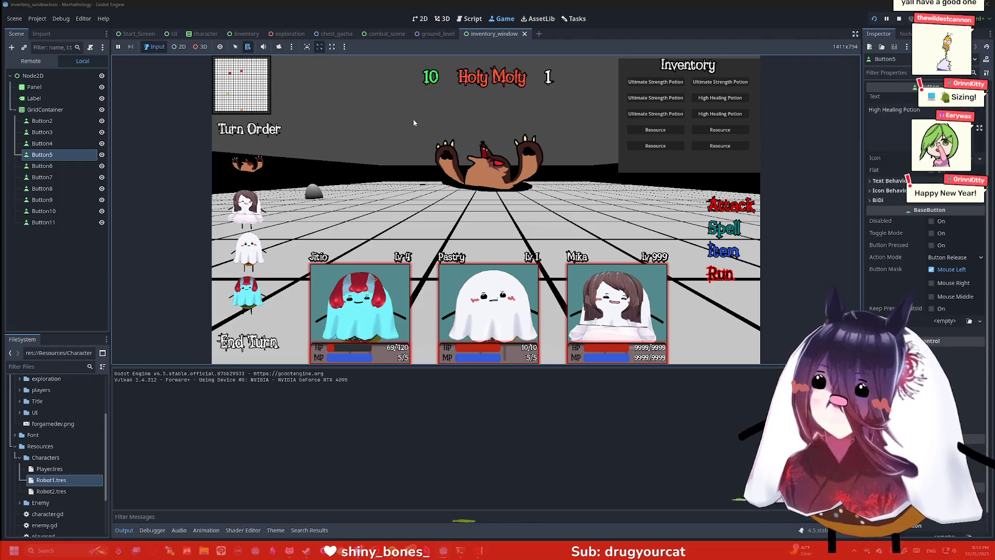
click(331, 46)
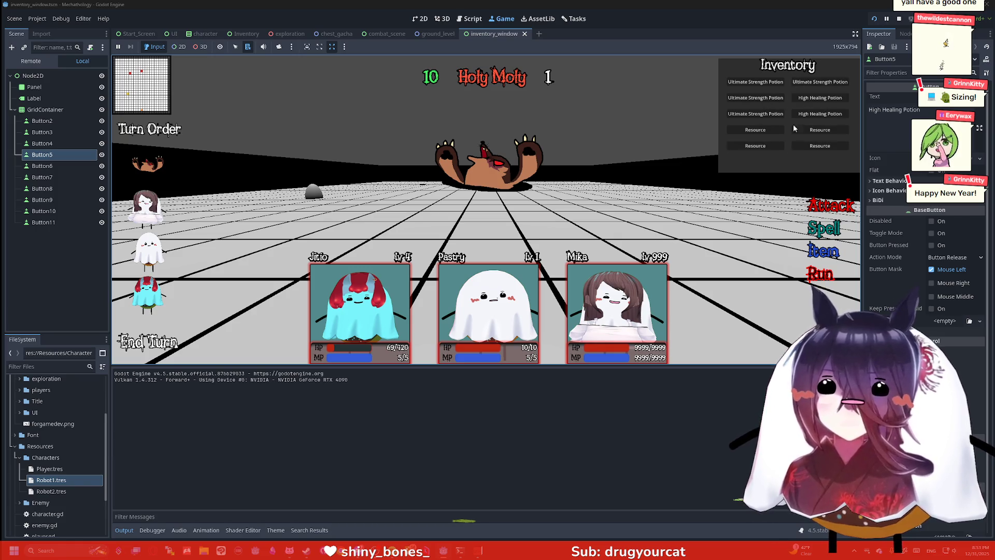
click(318, 47)
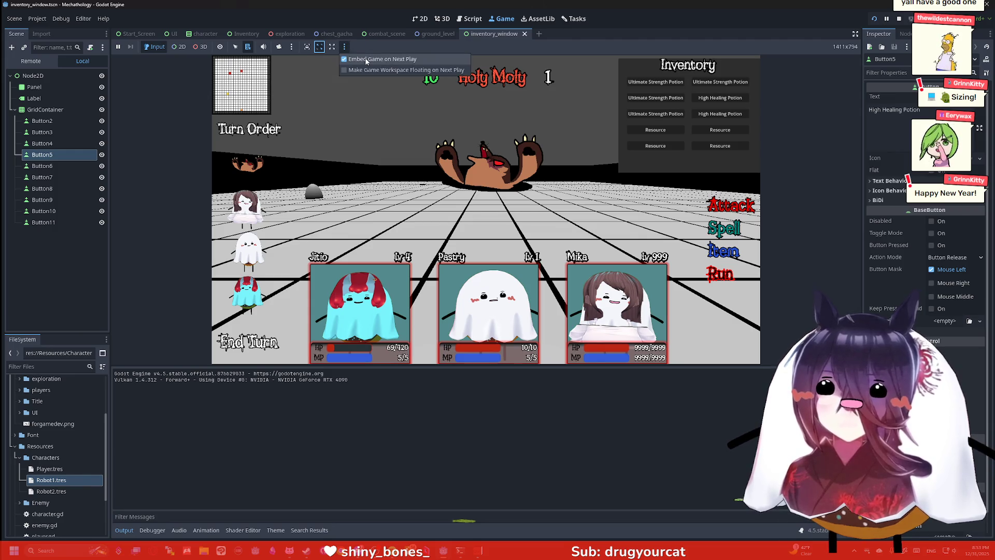
key(F6)
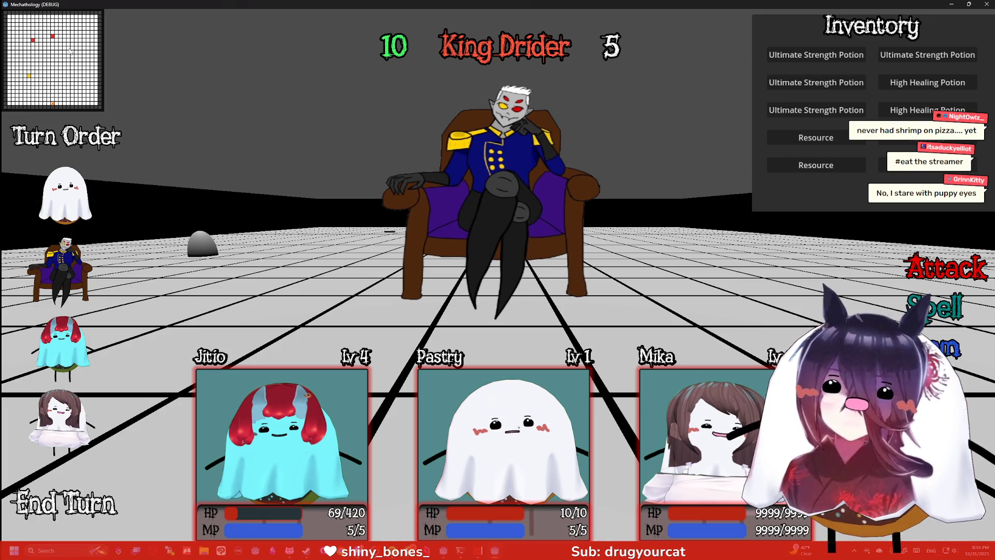
Step: Close the separate debug game window after viewing the King Drider battle
double_click(887, 8)
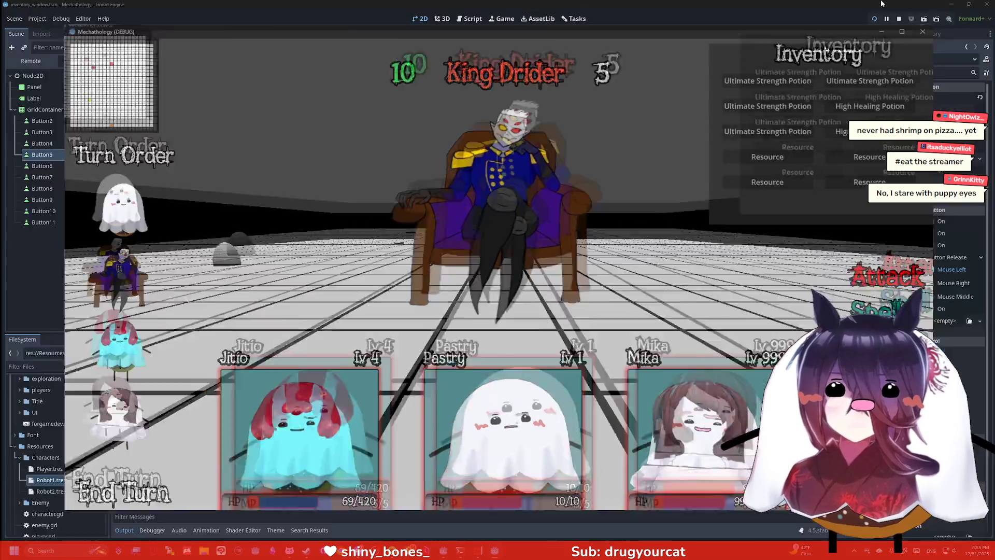
Step: Stop the game, select Button2–Button11, and quick-load the custom font into their Font override
key(F8)
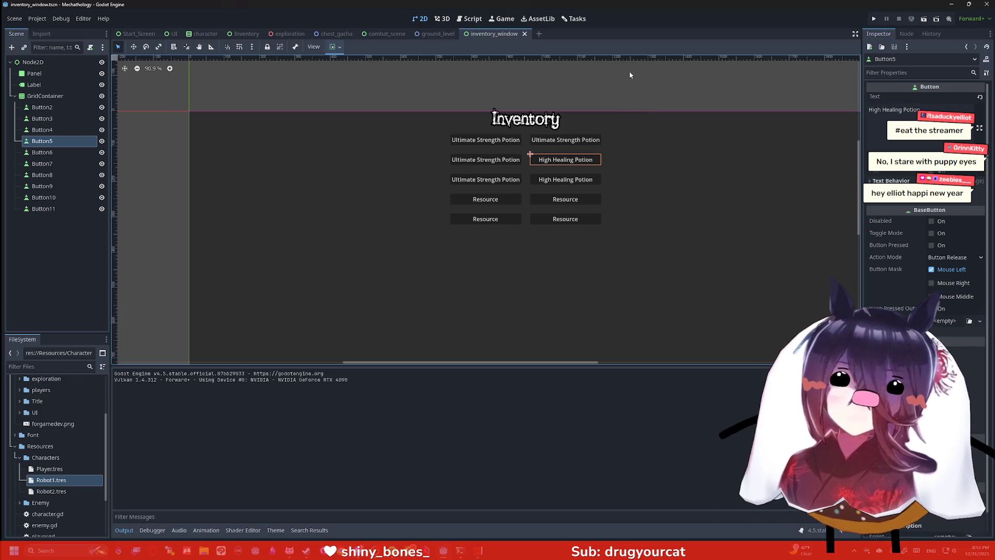
scroll(591, 87, down, 1)
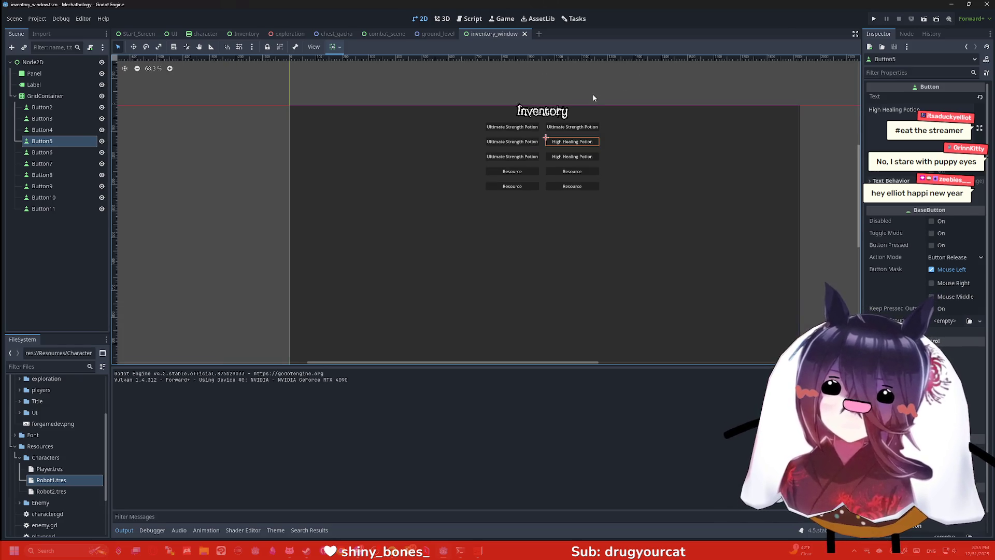
click(64, 107)
shift+click(66, 209)
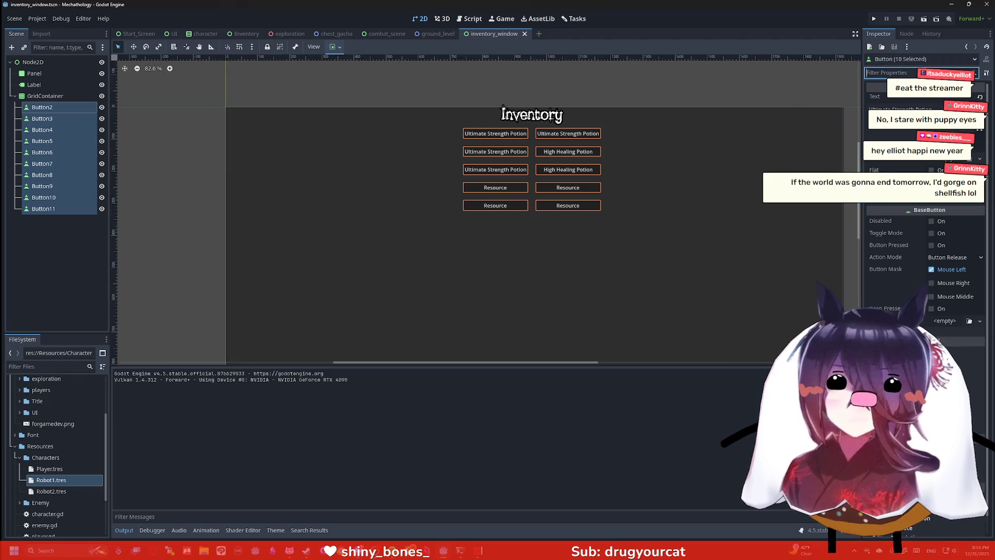
text(font)
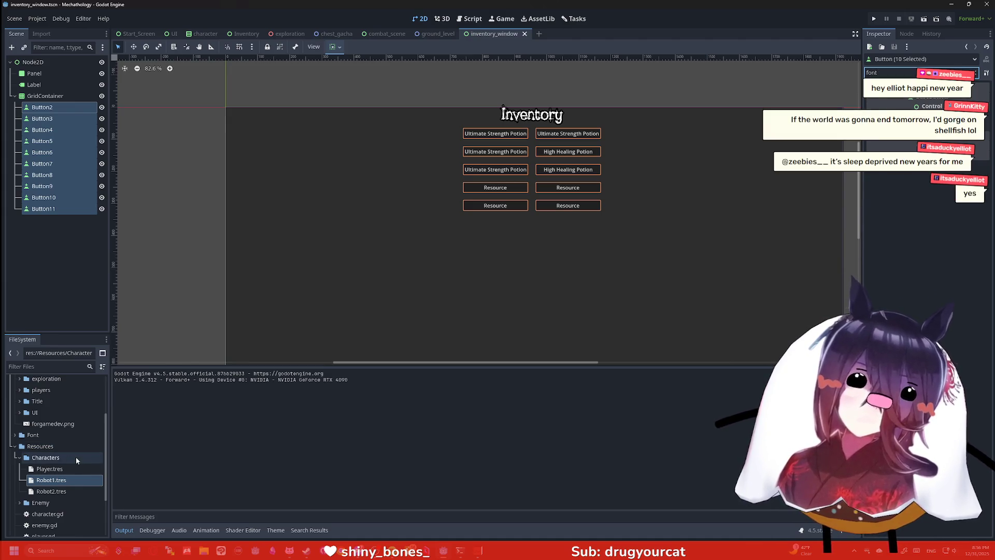
scroll(84, 462, down, 3)
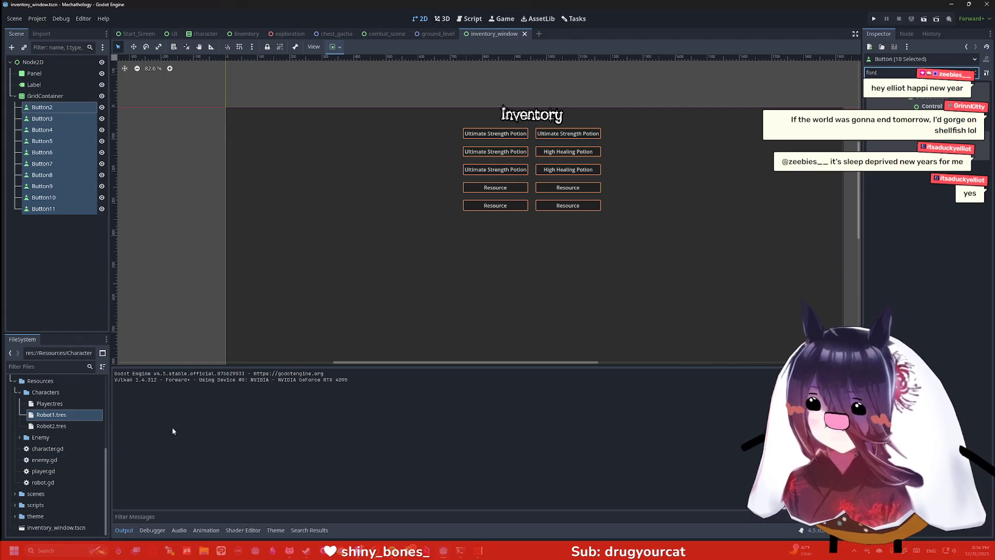
click(909, 148)
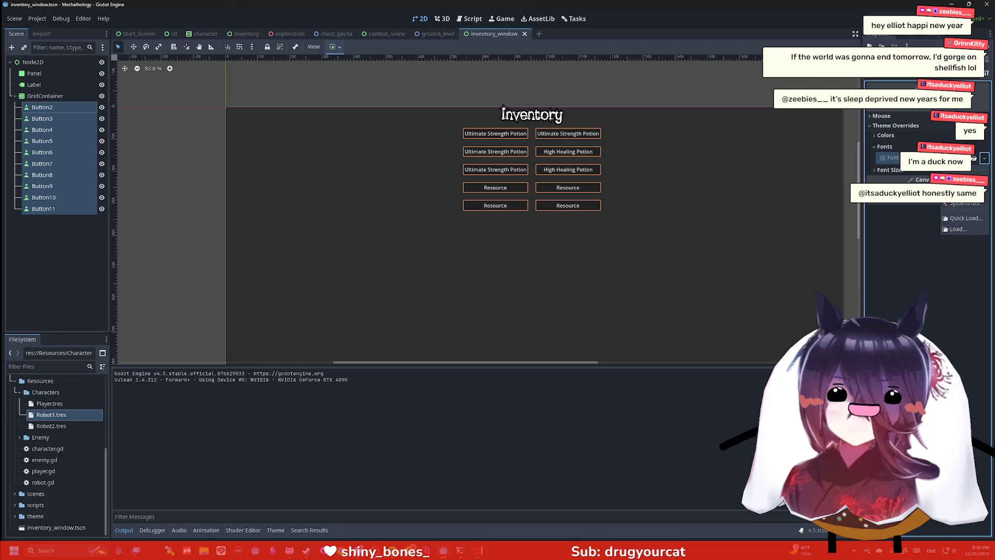
click(985, 158)
click(971, 218)
double_click(387, 189)
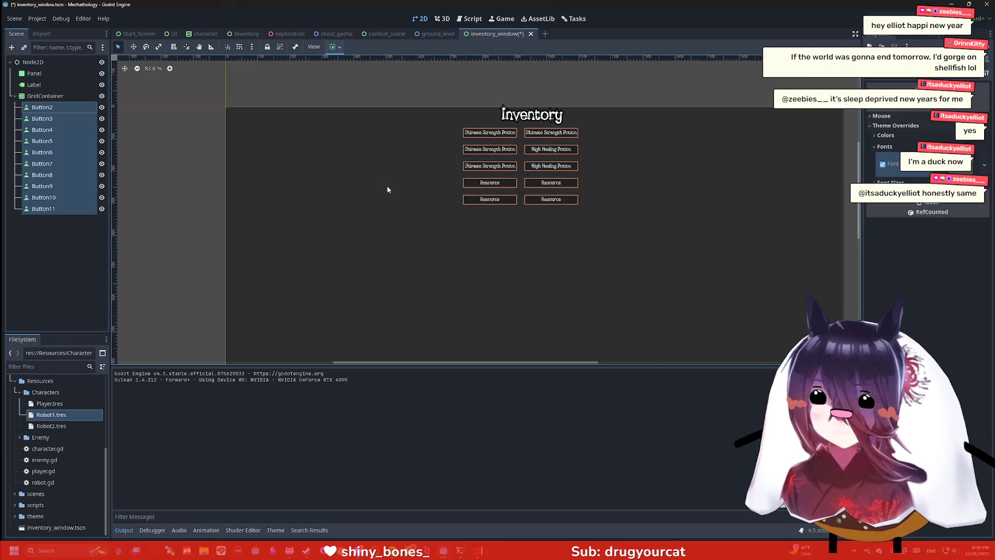
Step: Give the buttons a light-blue Font Color override (133, 221, 251)
scroll(565, 172, up, 5)
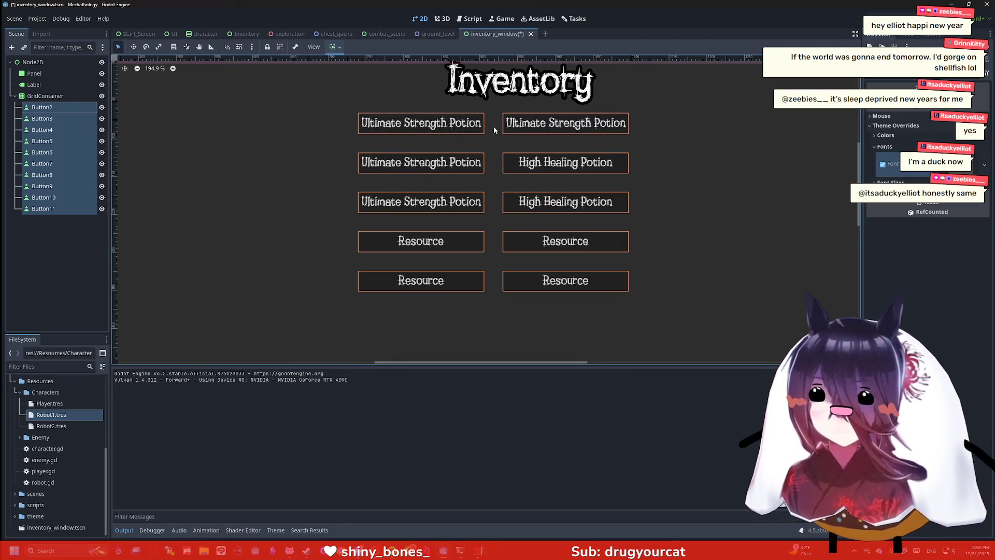
click(886, 135)
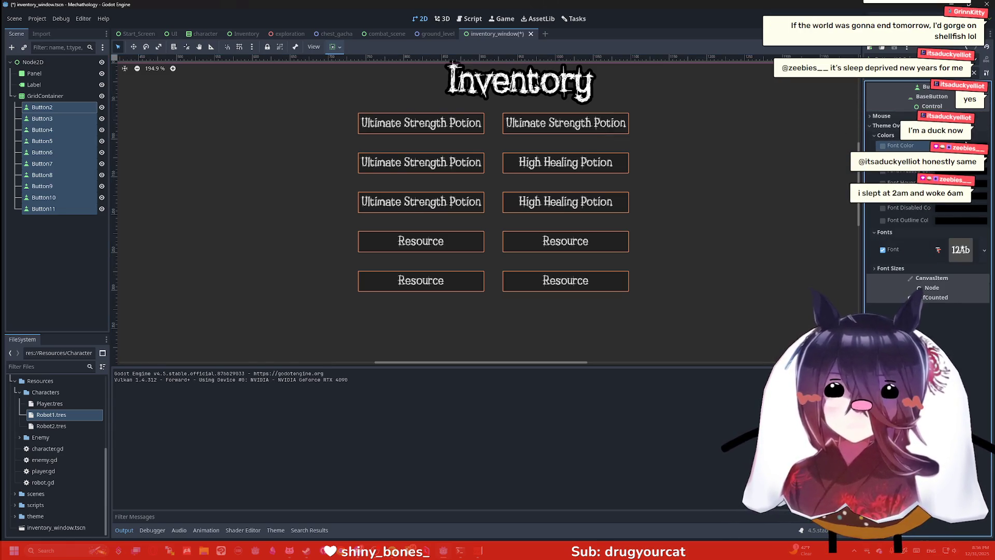
click(883, 145)
click(959, 146)
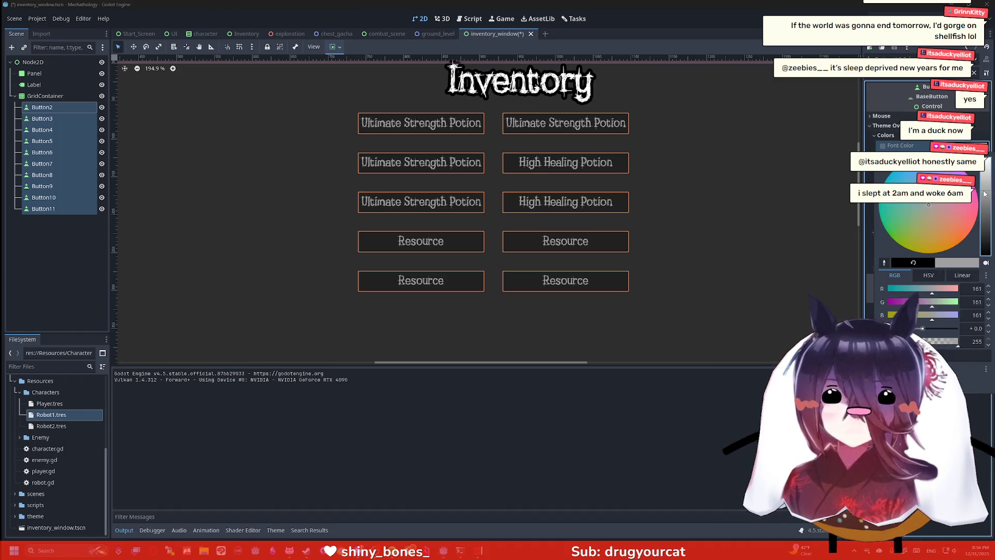
click(892, 235)
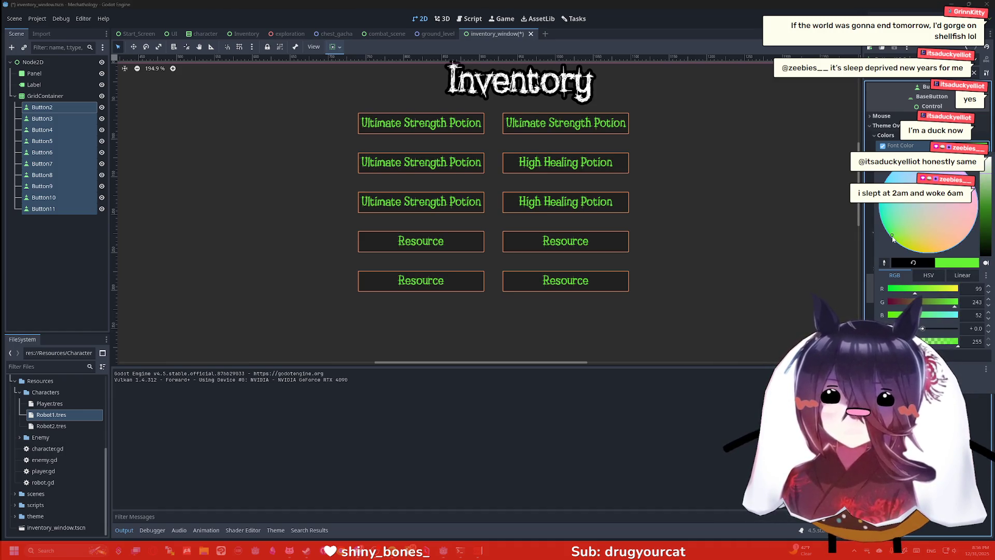
click(914, 174)
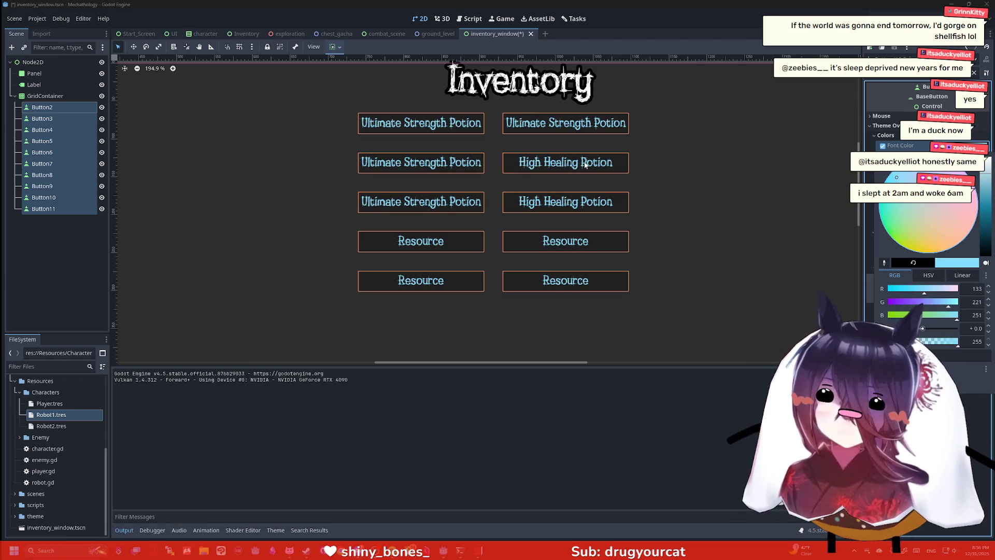
click(75, 143)
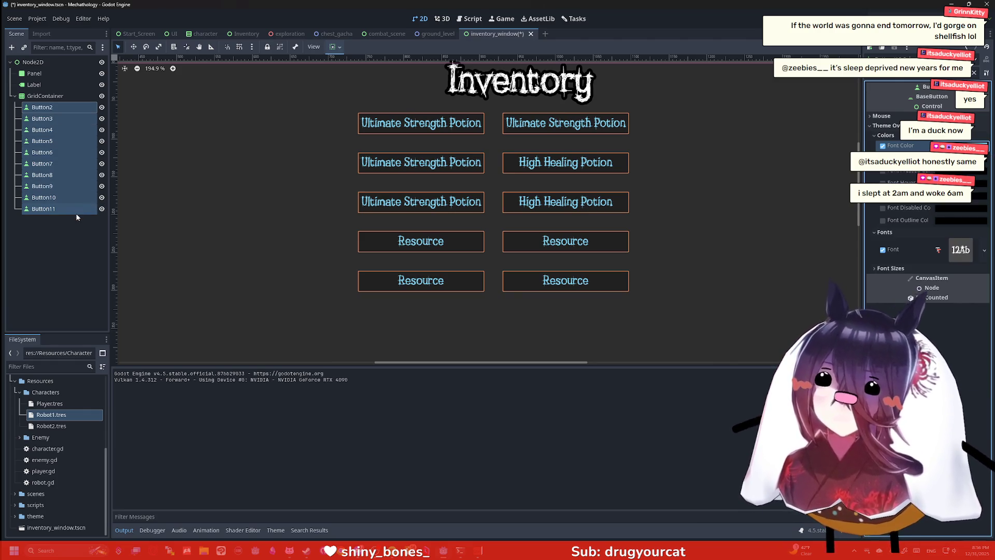
Step: Save and run the game to check the light-blue font buttons, then close it
key(F6)
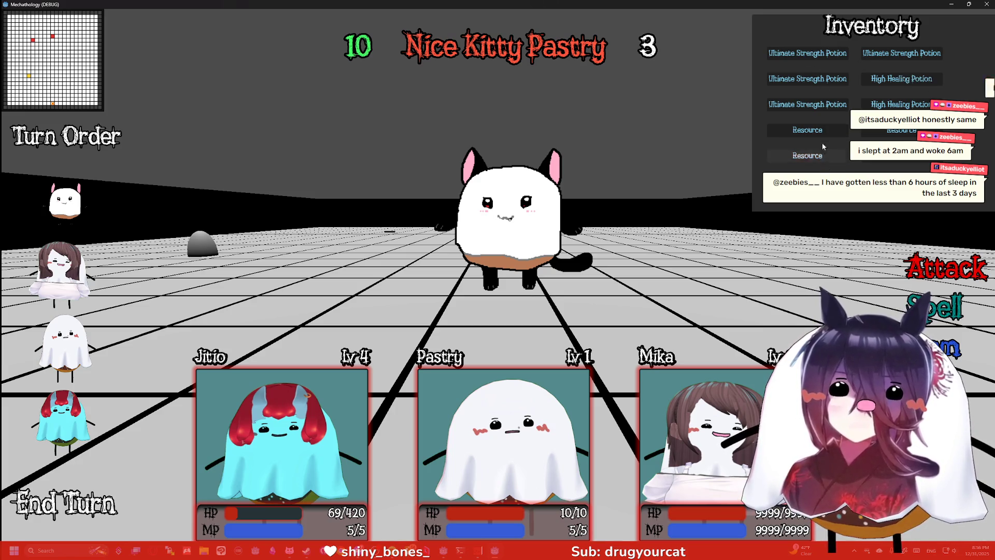
click(985, 4)
click(55, 73)
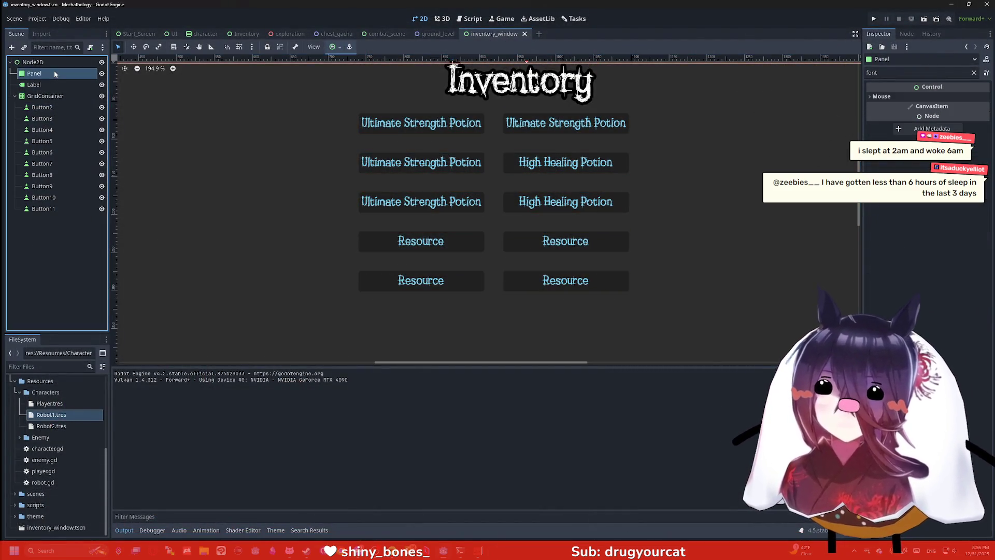
Step: Clear the font and color Inspector filters and pan to see the whole panel
click(974, 73)
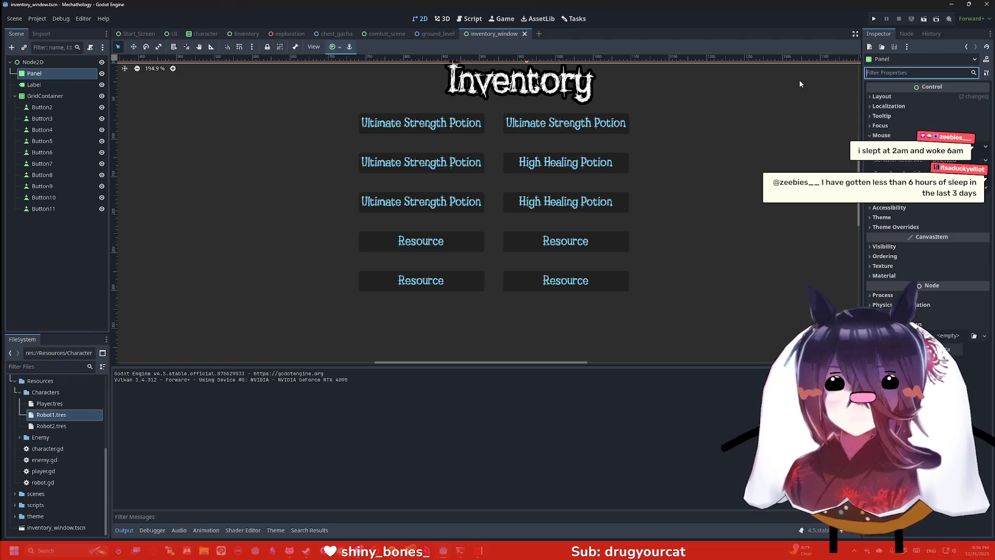
text(color)
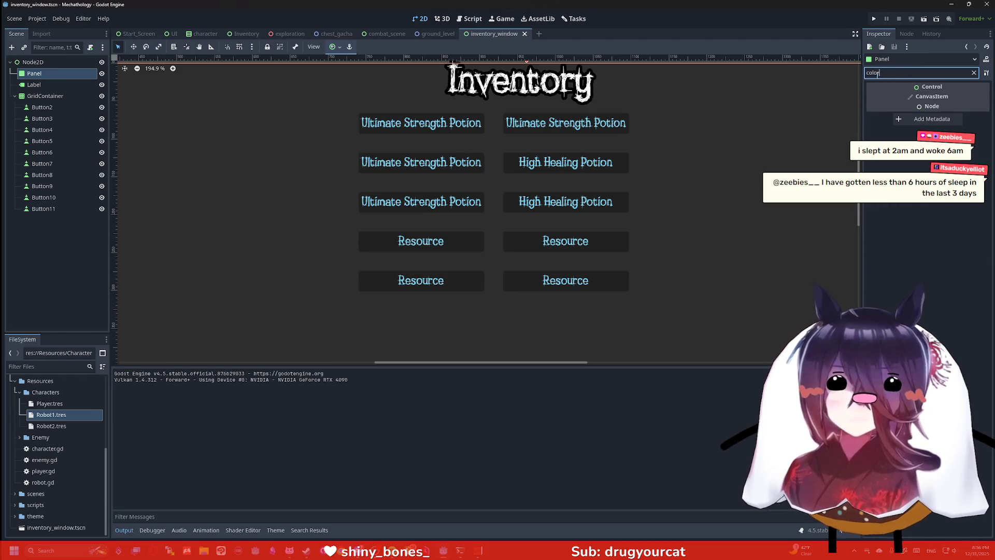
click(974, 72)
scroll(640, 162, down, 6)
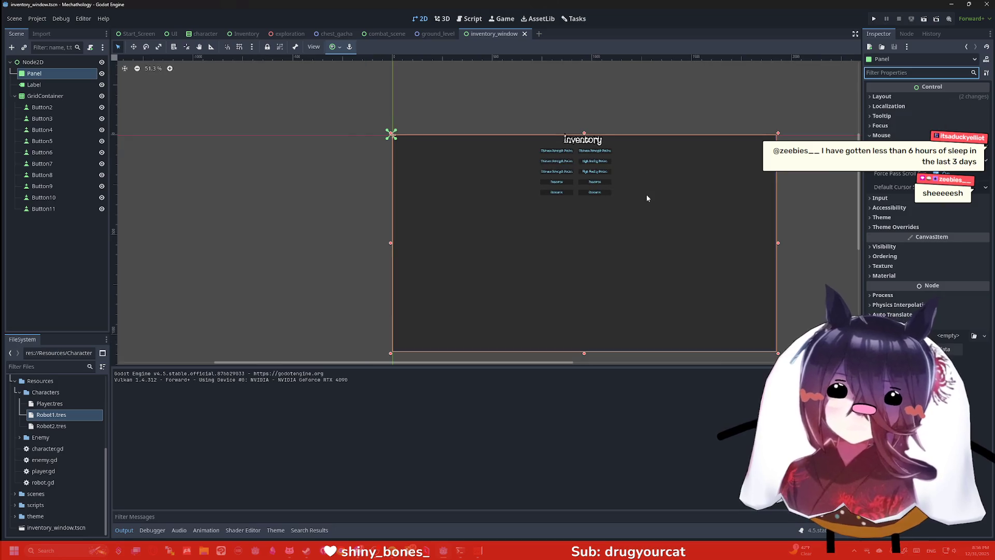
drag(647, 198, 631, 182)
scroll(563, 127, up, 10)
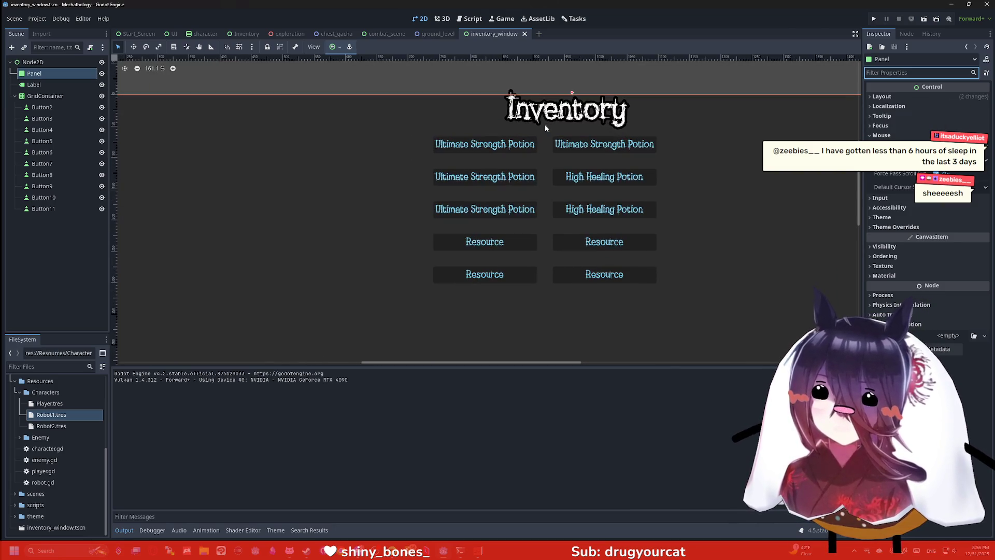
Step: Nudge the GridContainer right with the arrow keys to x 781.5
click(45, 96)
key(Right)
key(Right)
key(Right)
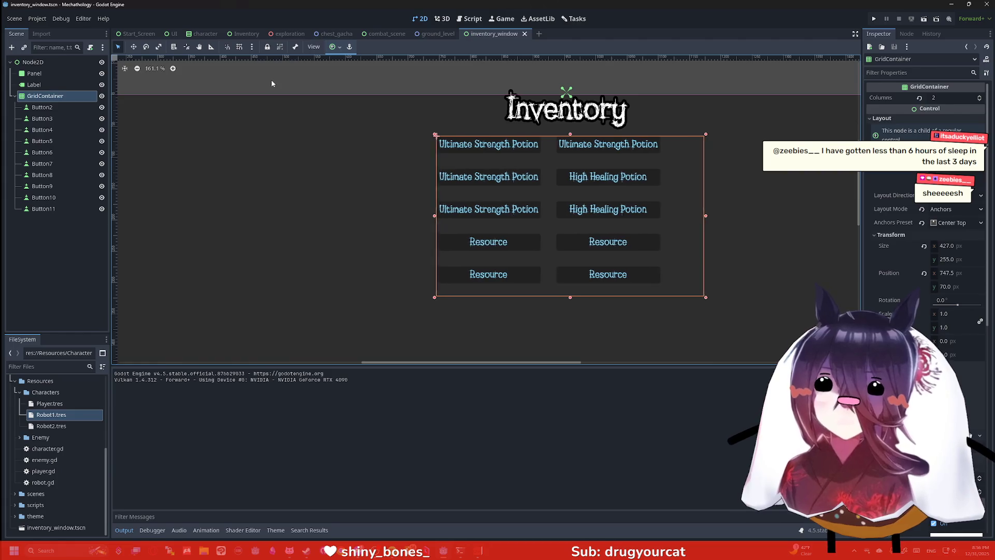
key(Right)
key(Right)
key(Right)
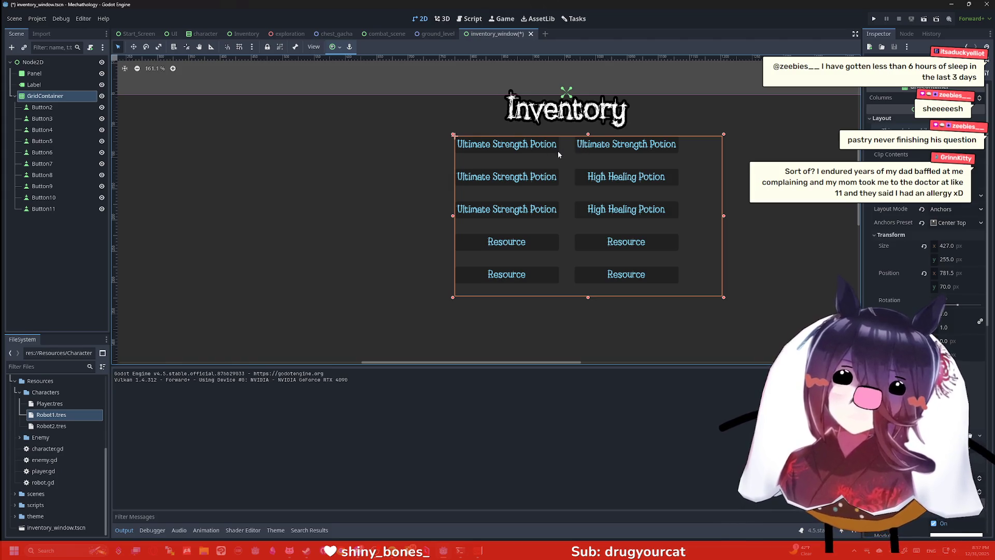
scroll(450, 156, down, 7)
scroll(429, 179, up, 2)
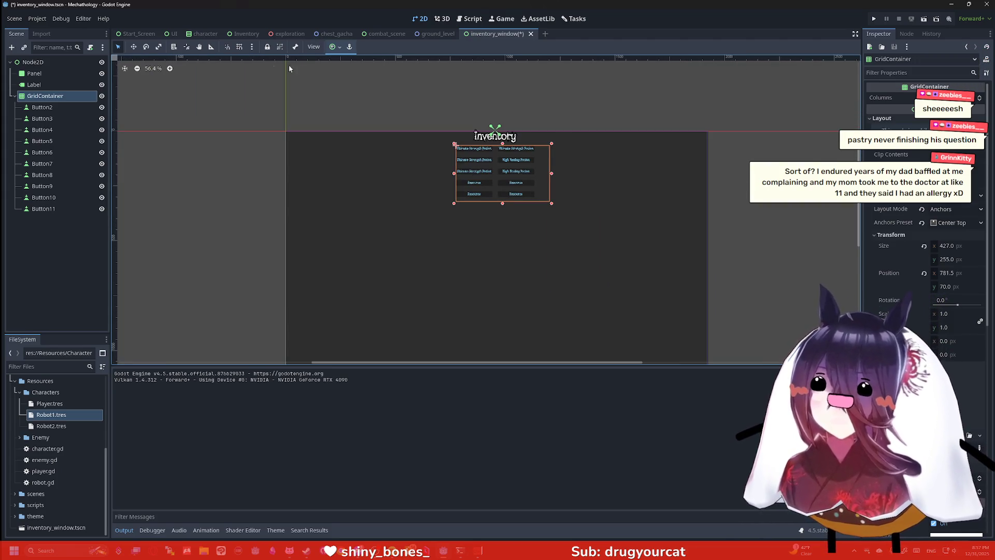
right_click(61, 77)
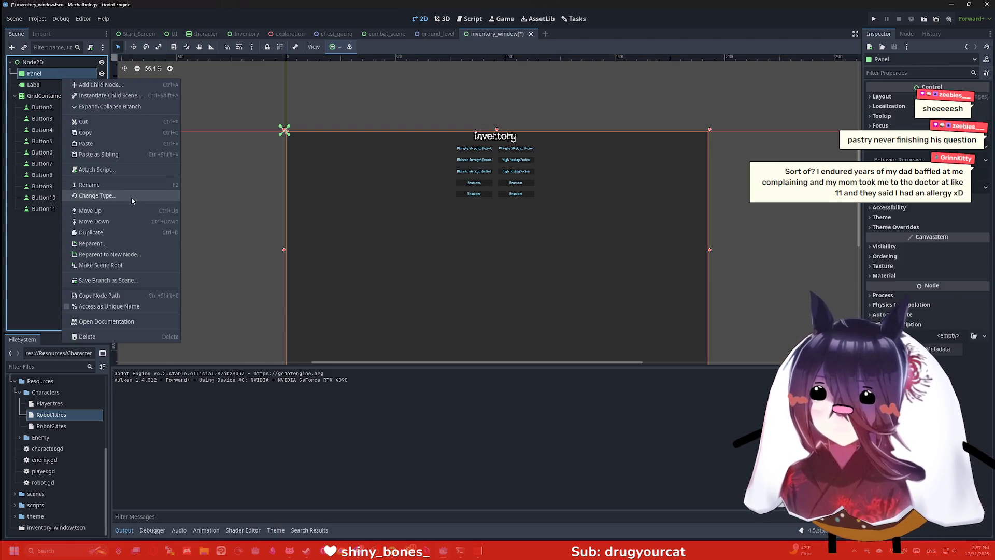
Step: Change the Panel node's type to ColorRect
click(131, 195)
text(color)
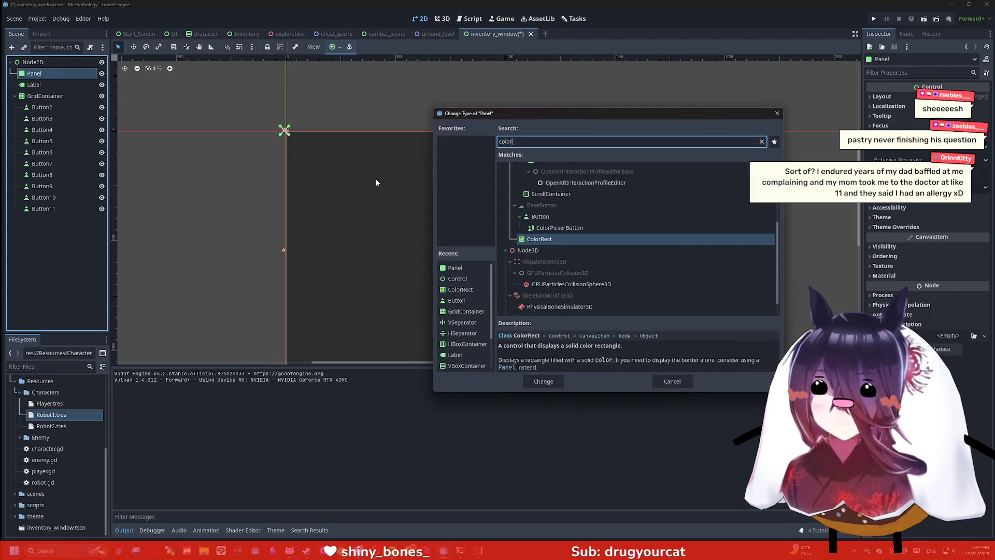
key(Return)
scroll(566, 119, up, 2)
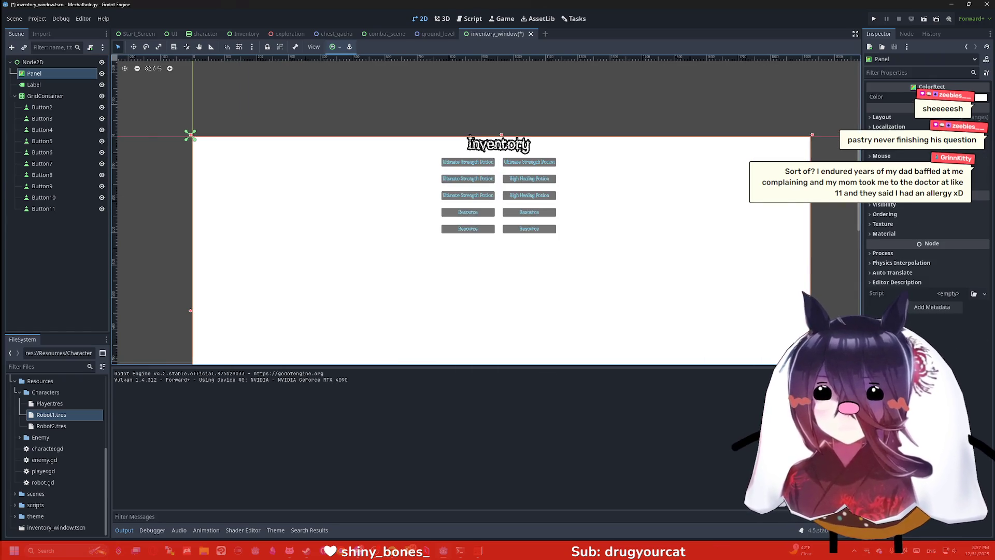
Step: Set the ColorRect's colour to dark indigo, roughly RGB 54, 48, 137
click(981, 97)
drag(928, 253, 905, 253)
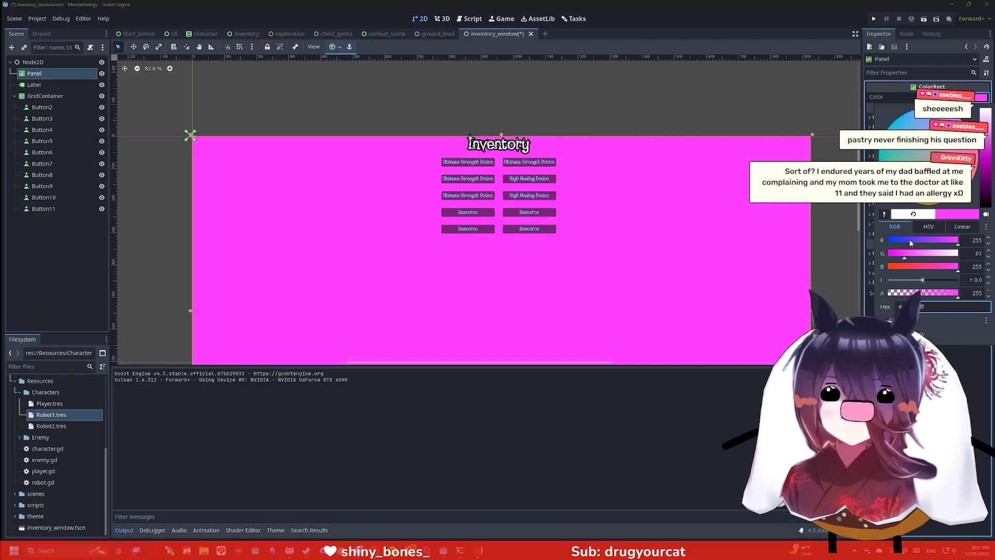
click(901, 241)
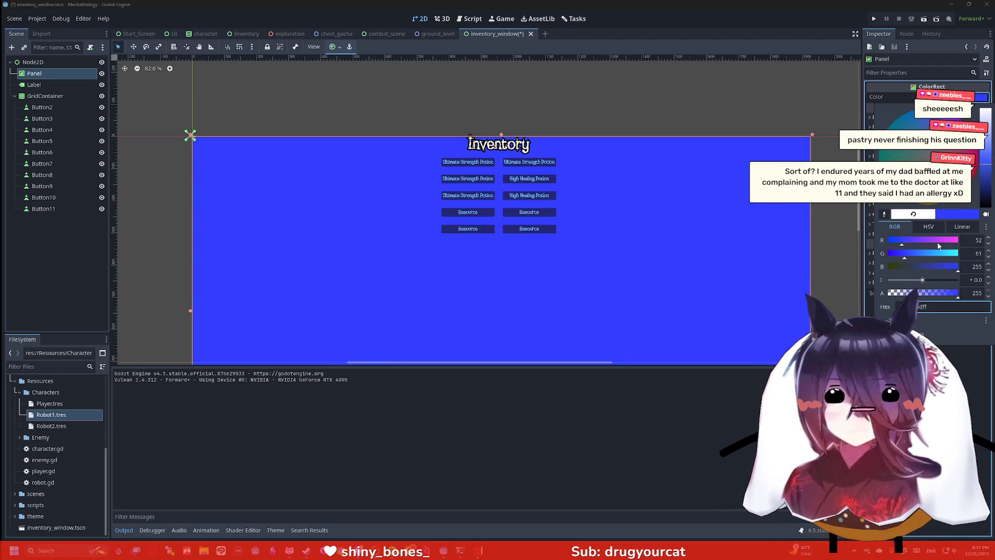
click(925, 266)
click(936, 254)
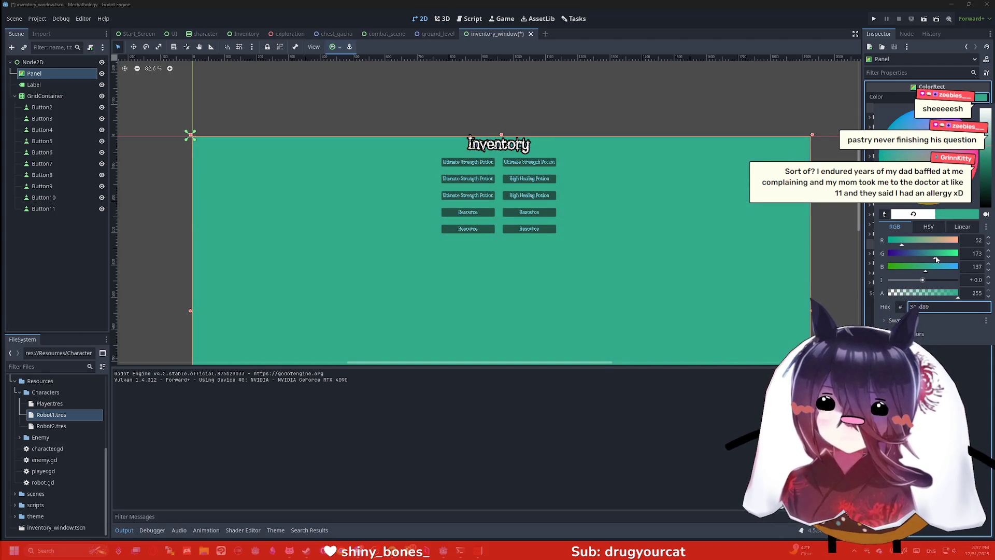
click(916, 255)
mouse_move(916, 257)
mouse_down()
mouse_move(896, 259)
mouse_move(914, 244)
mouse_move(946, 248)
mouse_move(894, 248)
mouse_move(903, 251)
mouse_up()
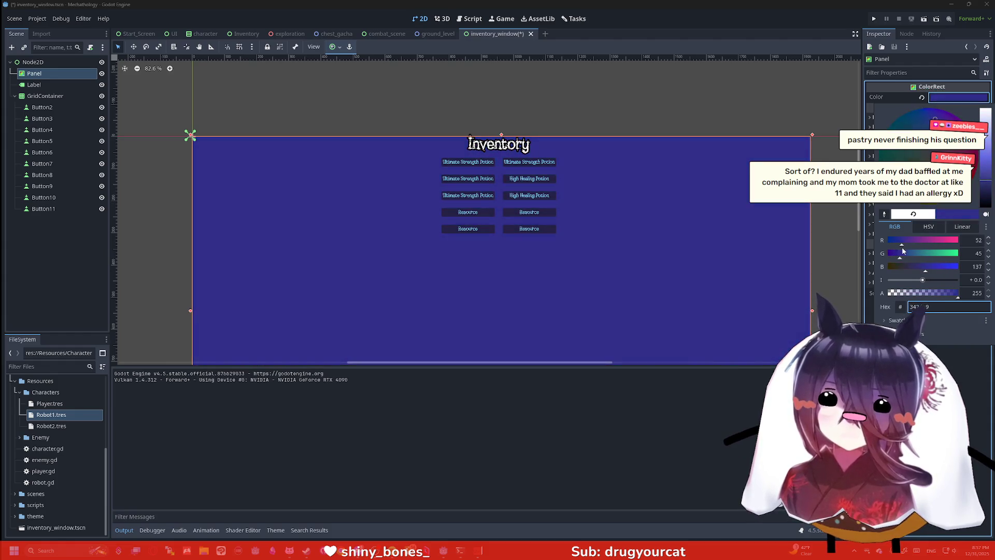
click(901, 258)
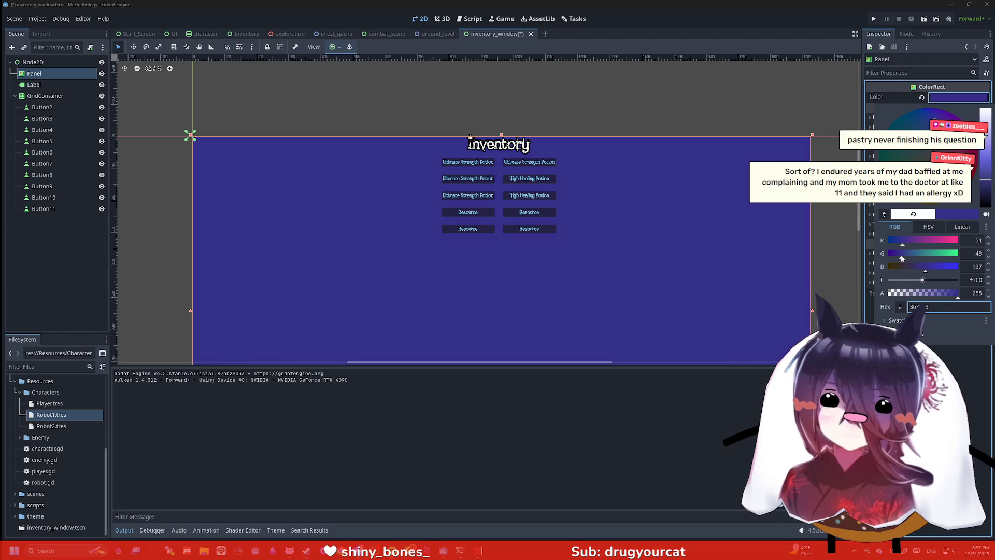
key(Escape)
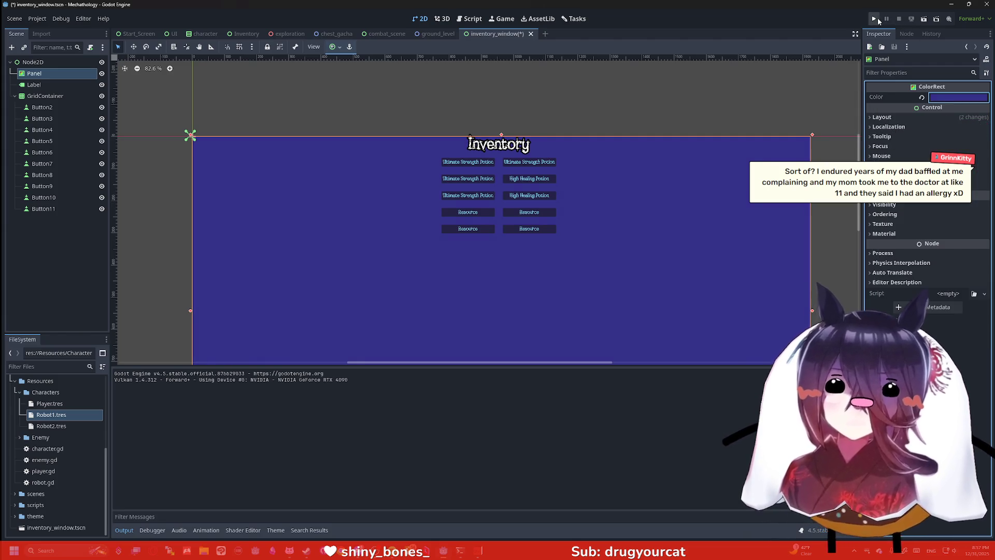
Step: Run the project to check the inventory over the battle, then reopen combat_scene
click(875, 19)
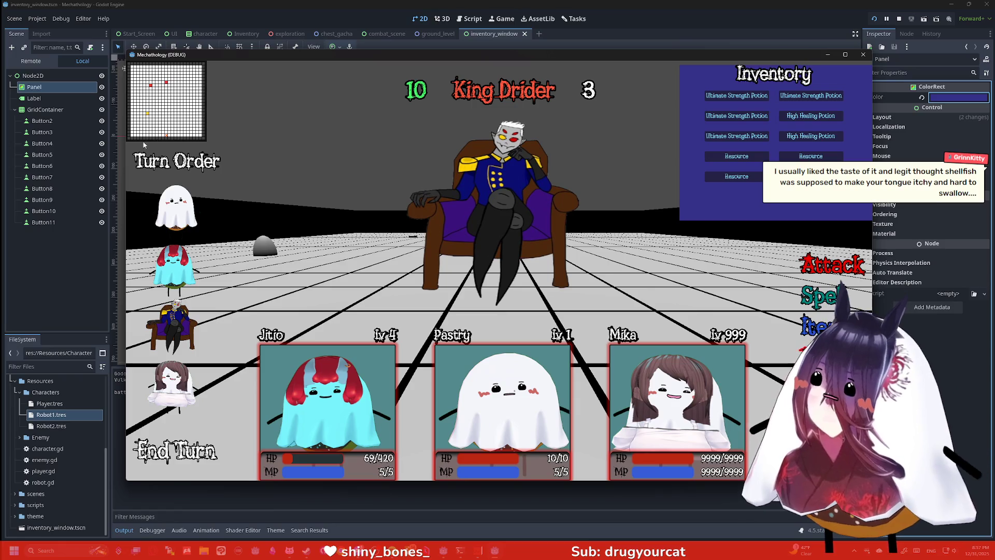
click(369, 33)
click(370, 33)
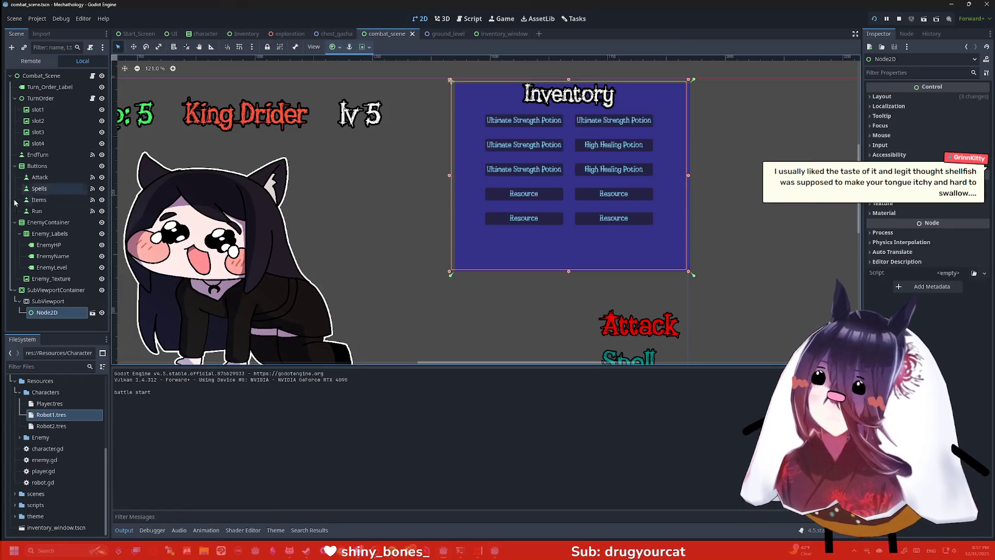
click(51, 290)
click(46, 302)
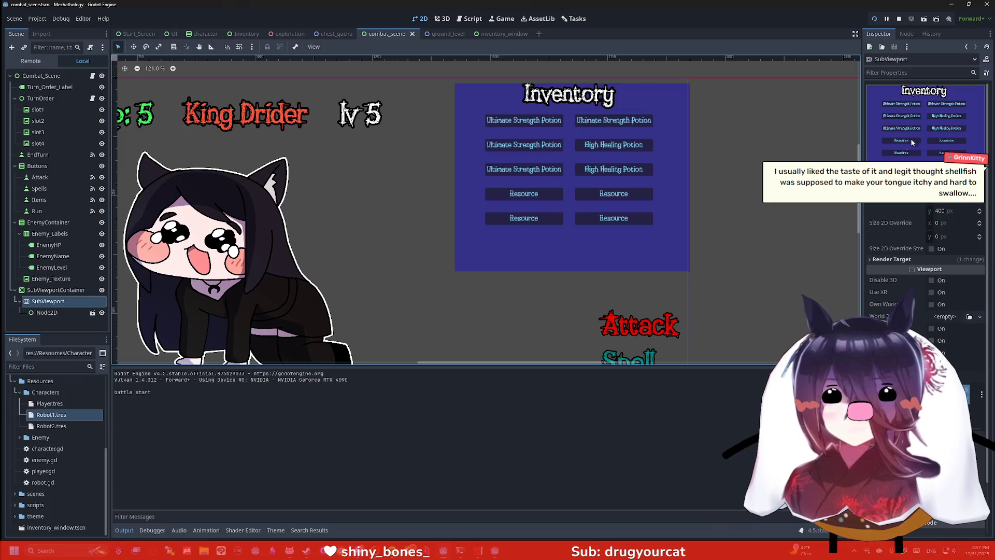
click(903, 74)
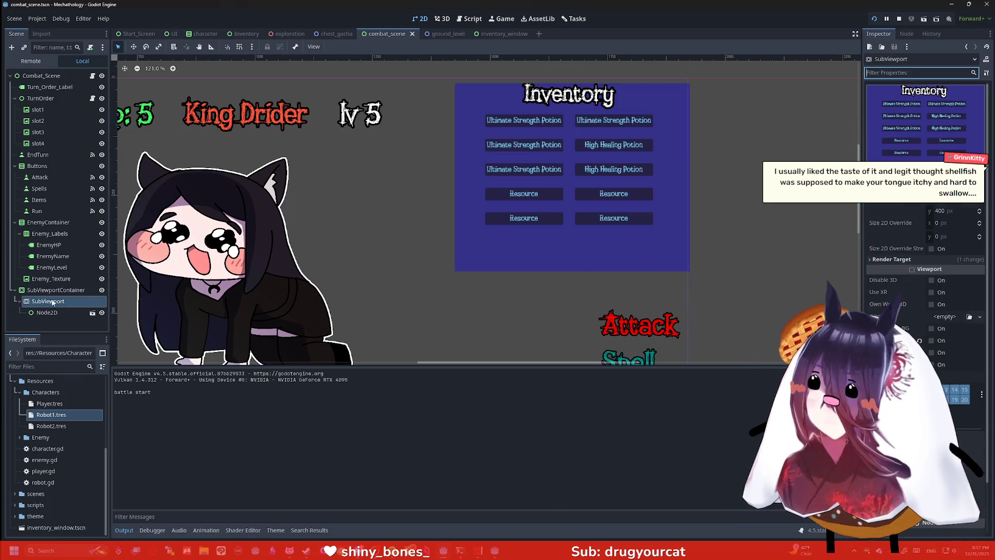
click(512, 227)
click(938, 74)
text(cur)
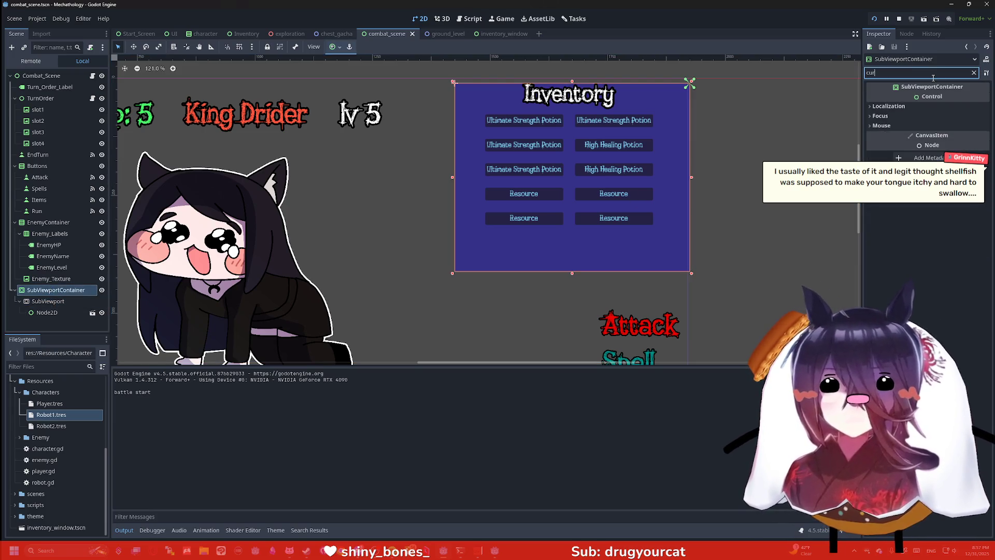
click(887, 106)
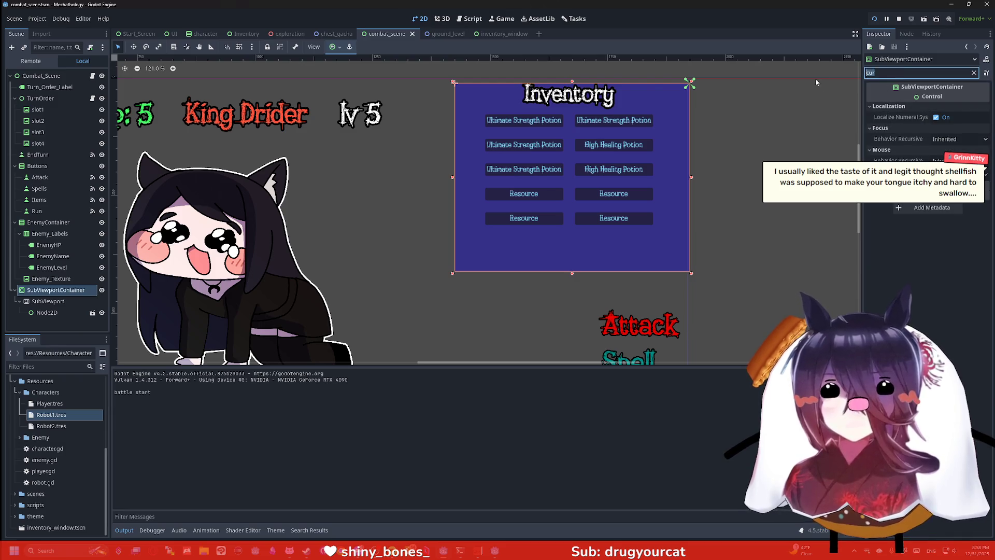
click(974, 72)
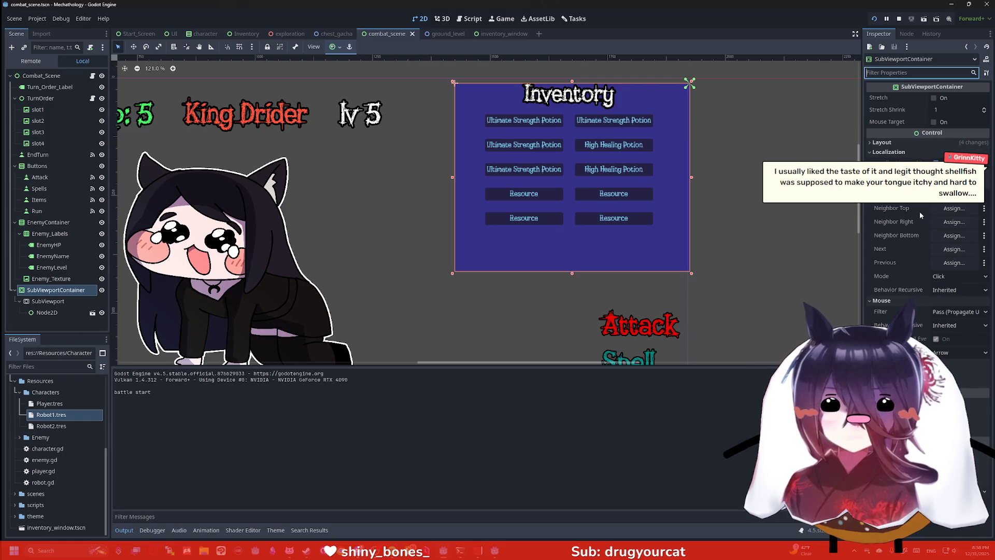
mouse_move(906, 251)
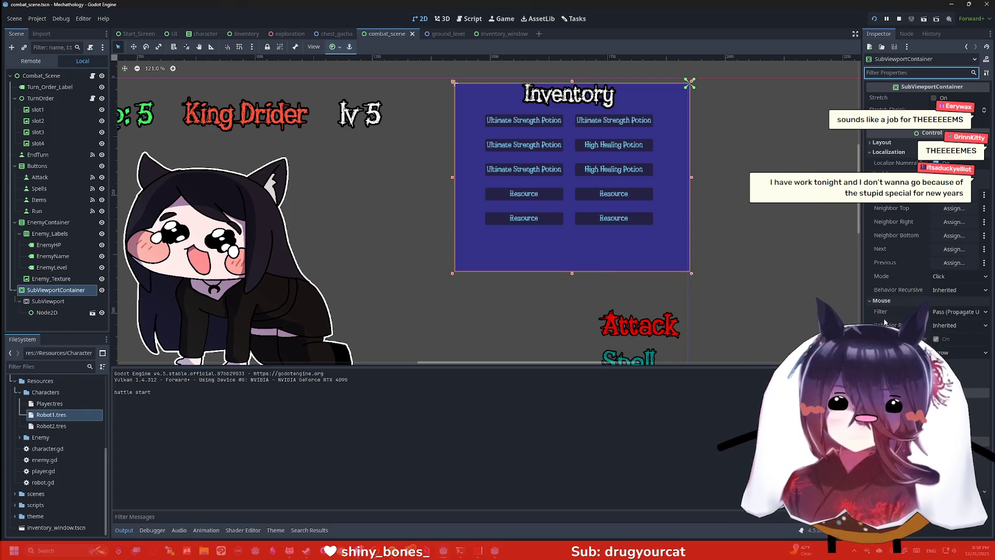
click(902, 257)
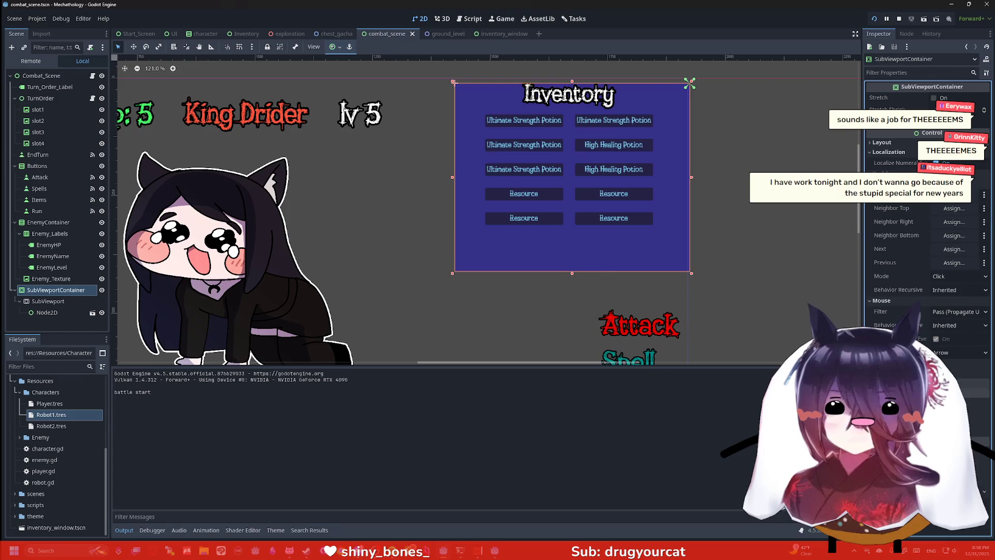
key(Escape)
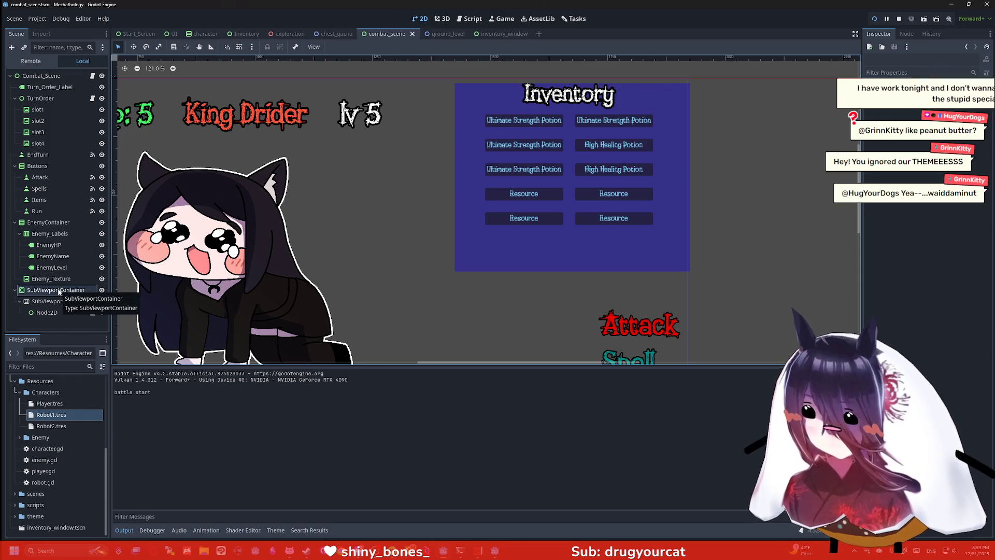
click(56, 312)
click(57, 301)
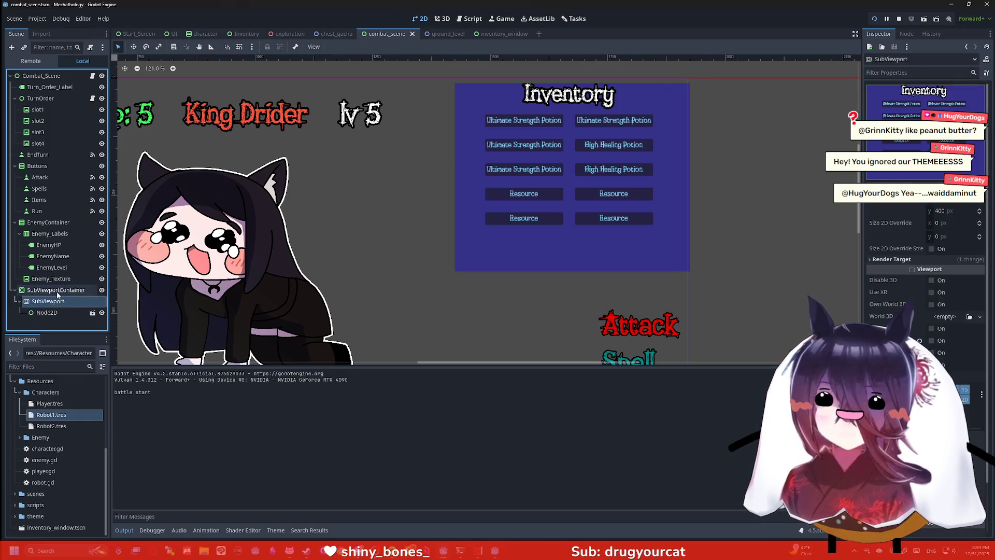
click(56, 290)
click(886, 142)
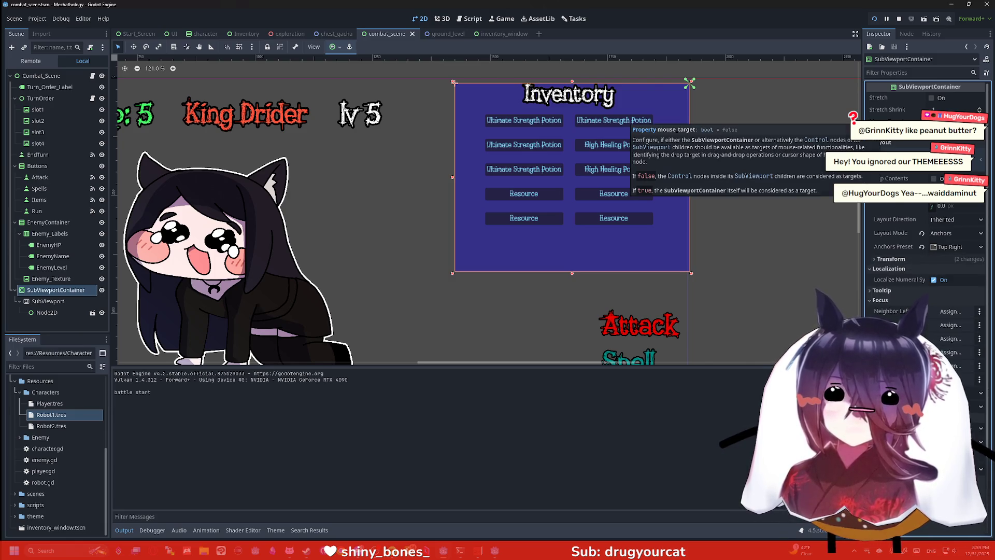
scroll(900, 113, down, 3)
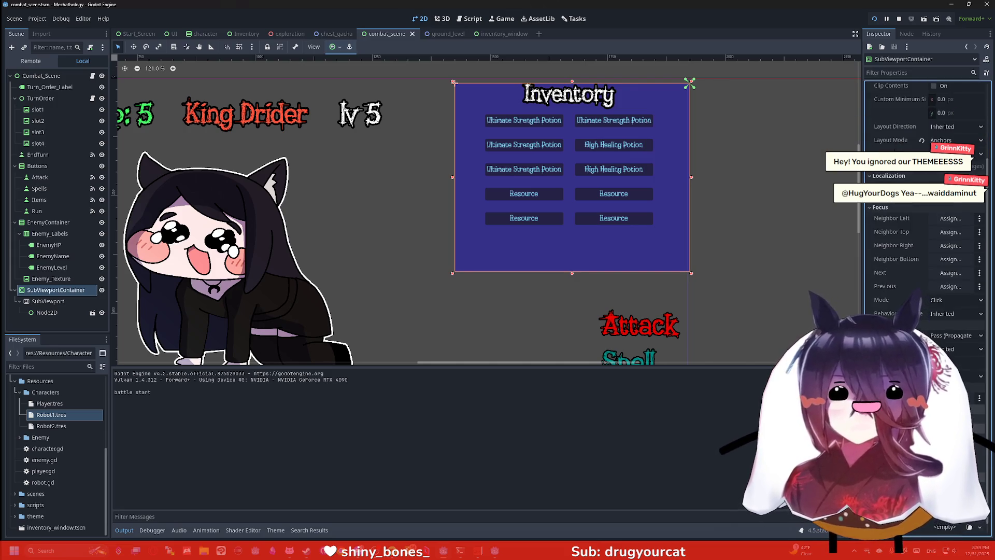
scroll(928, 233, down, 3)
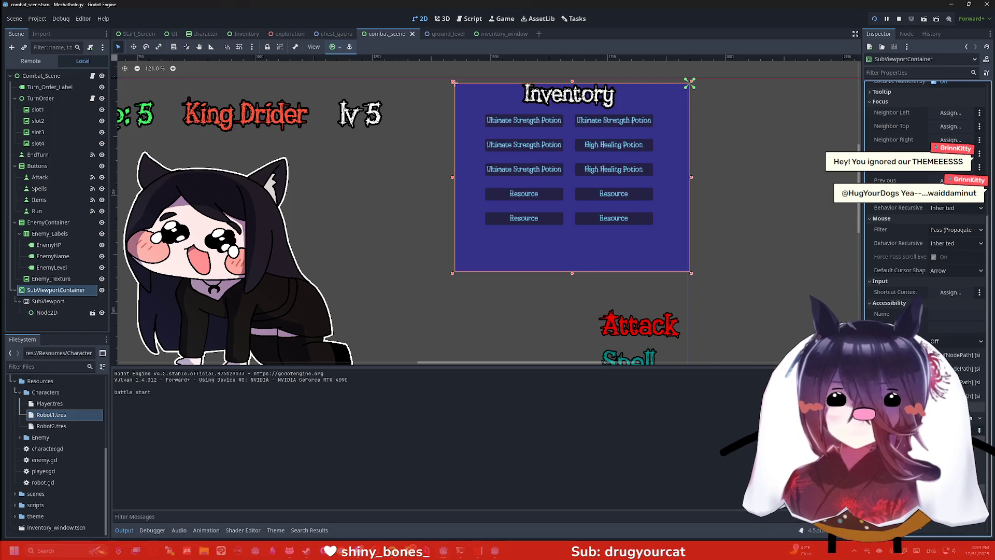
scroll(927, 207, down, 1)
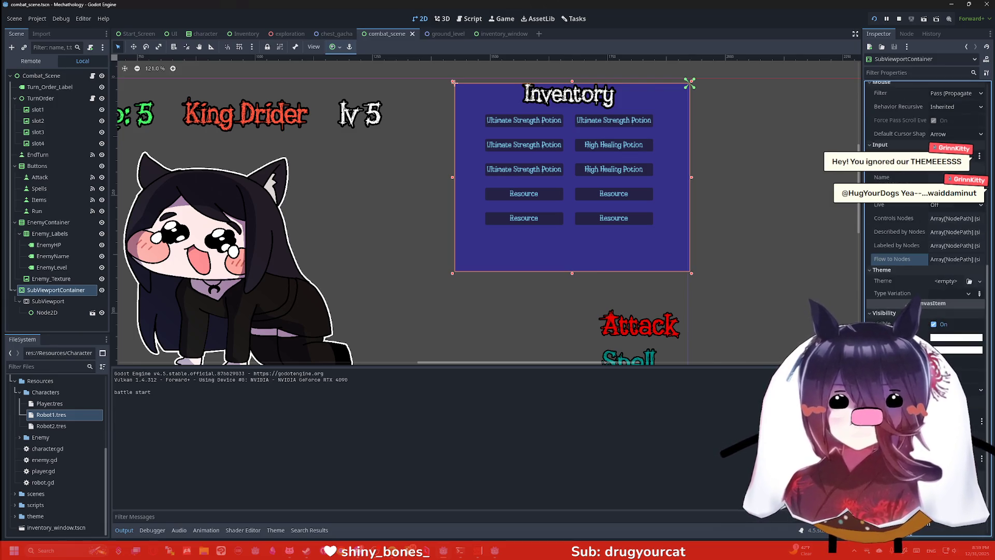
scroll(928, 234, down, 5)
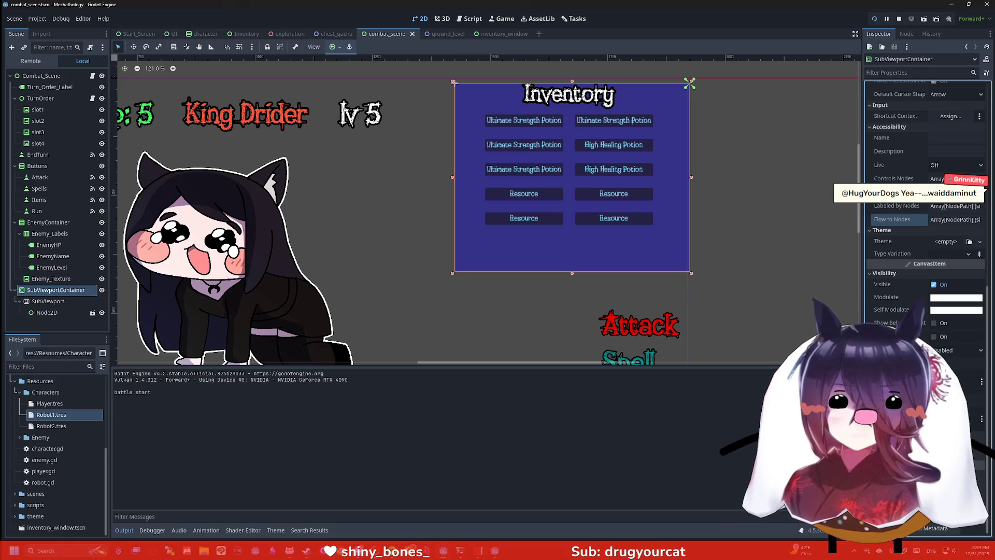
scroll(928, 233, down, 2)
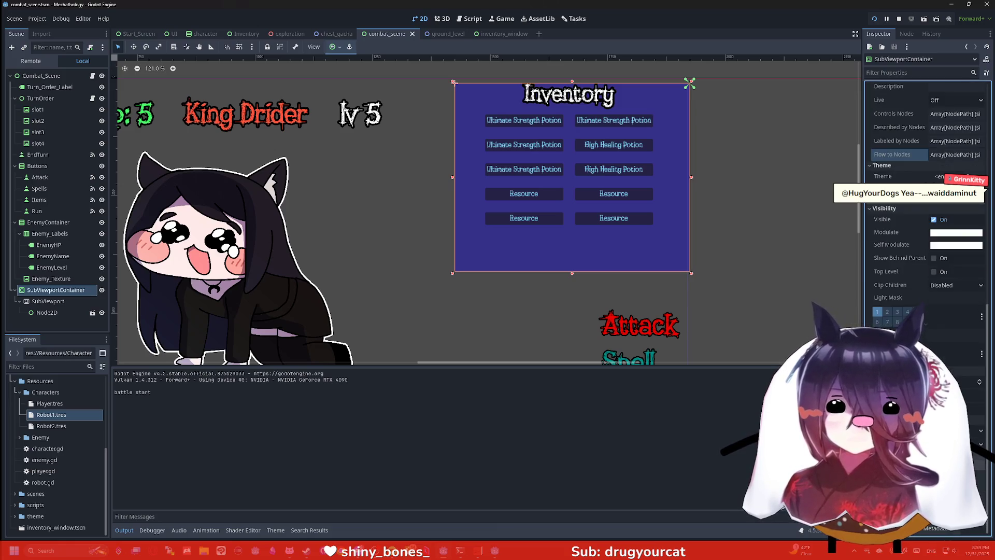
scroll(928, 233, down, 1)
scroll(928, 233, down, 1)
scroll(928, 233, down, 1)
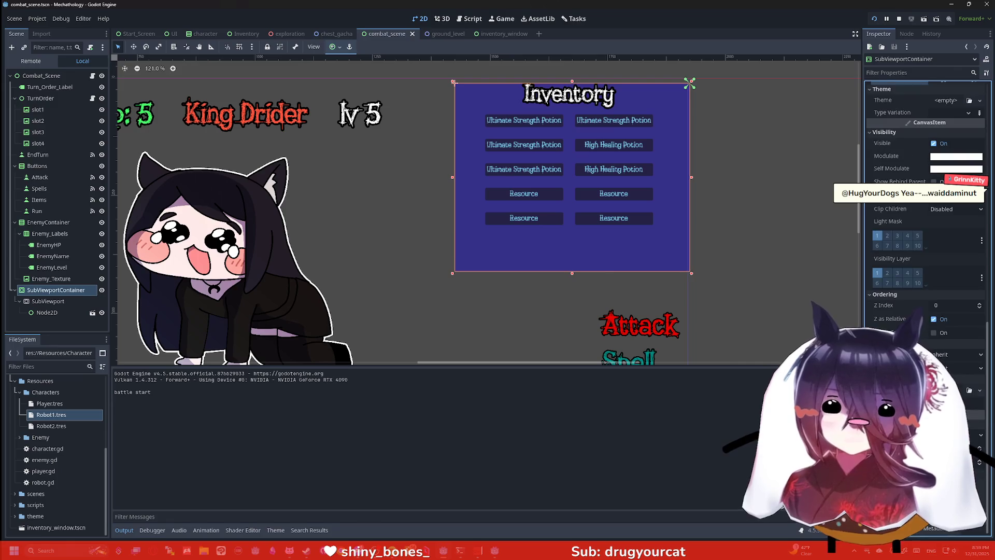
scroll(928, 233, down, 1)
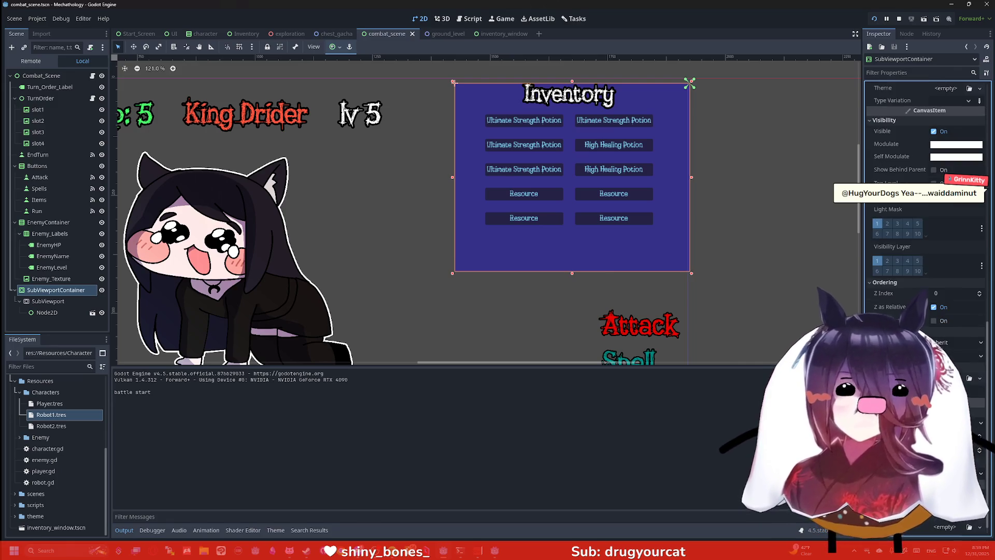
scroll(928, 228, down, 1)
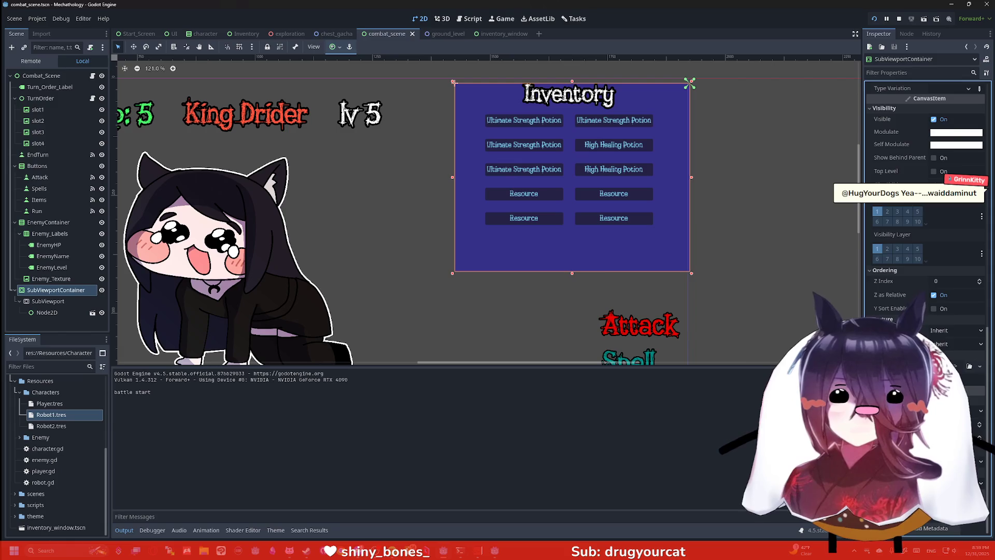
scroll(927, 228, down, 1)
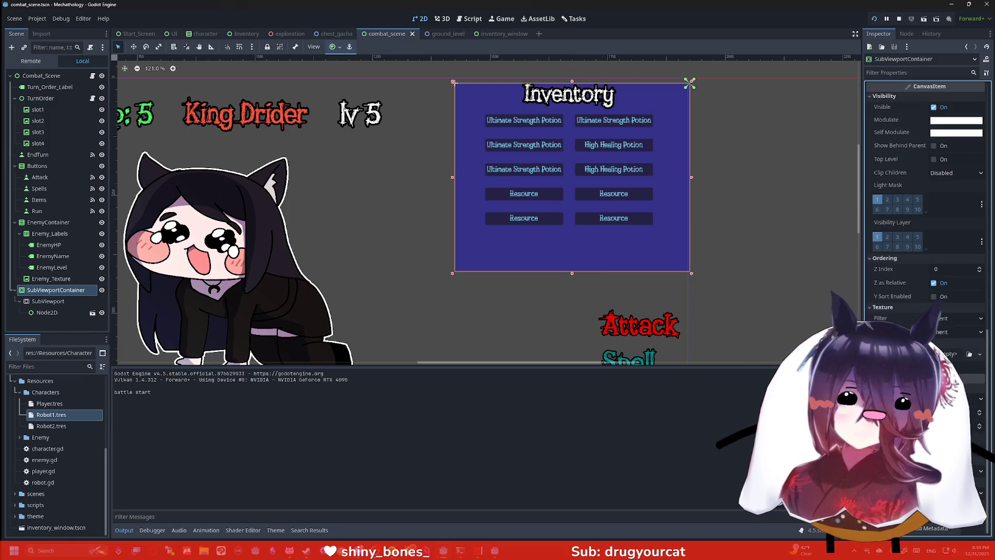
scroll(943, 293, up, 4)
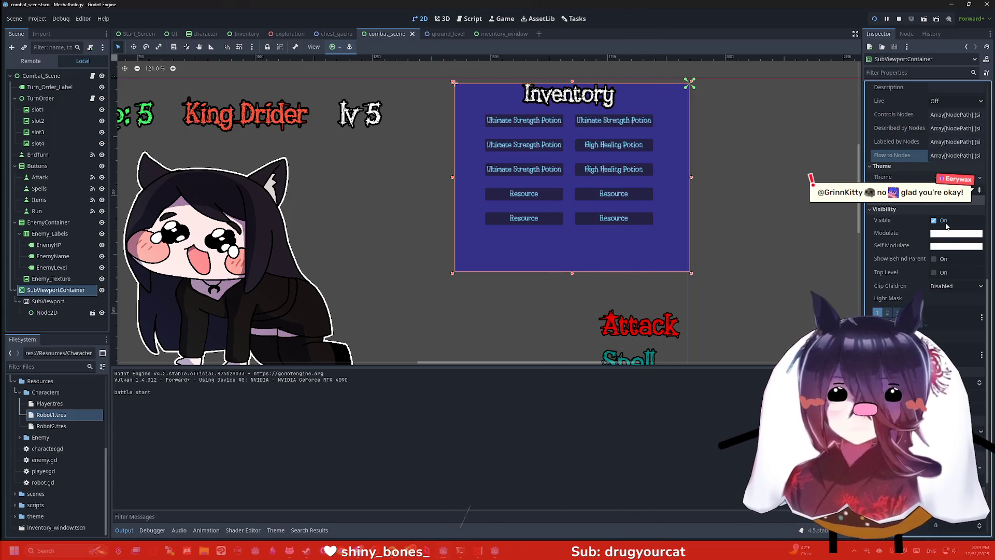
scroll(912, 217, up, 2)
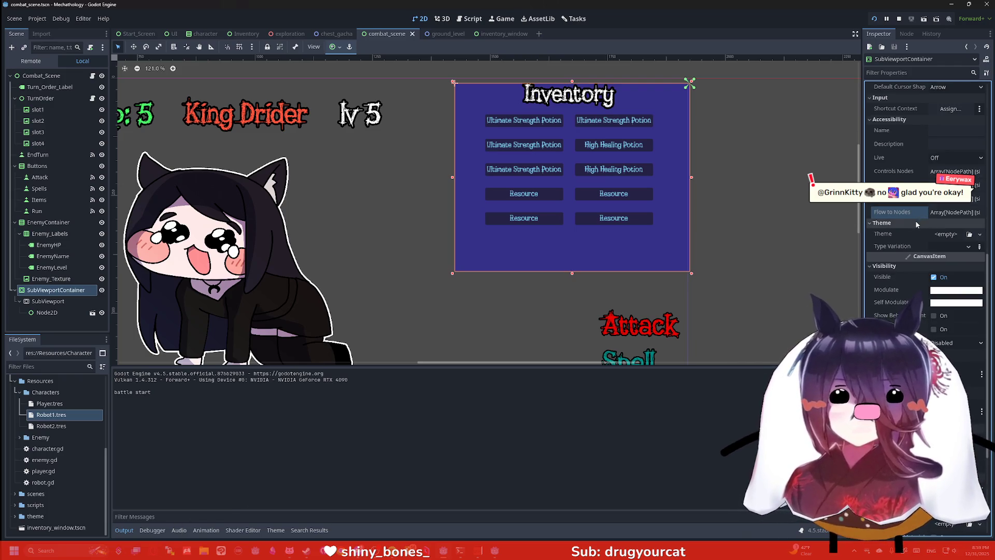
scroll(916, 217, up, 2)
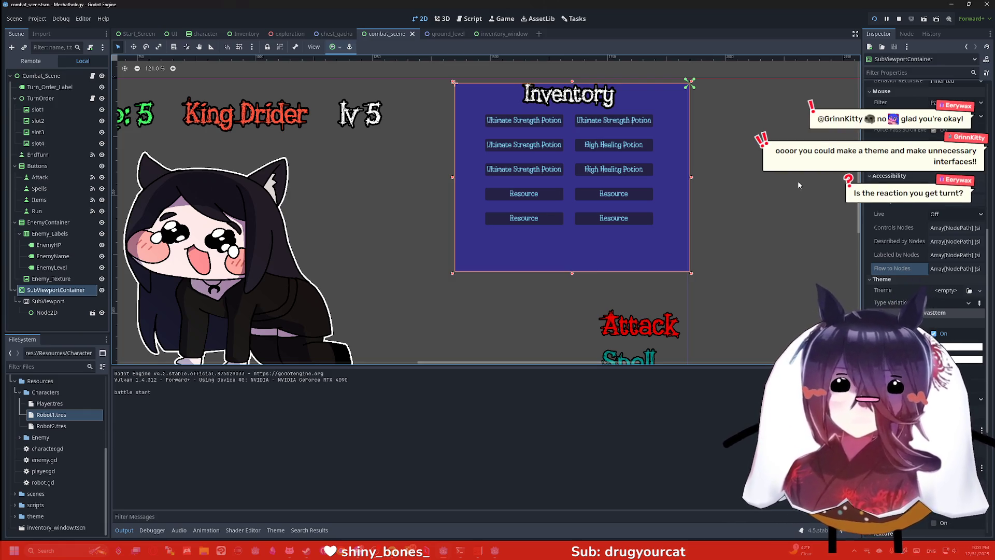
scroll(925, 234, up, 5)
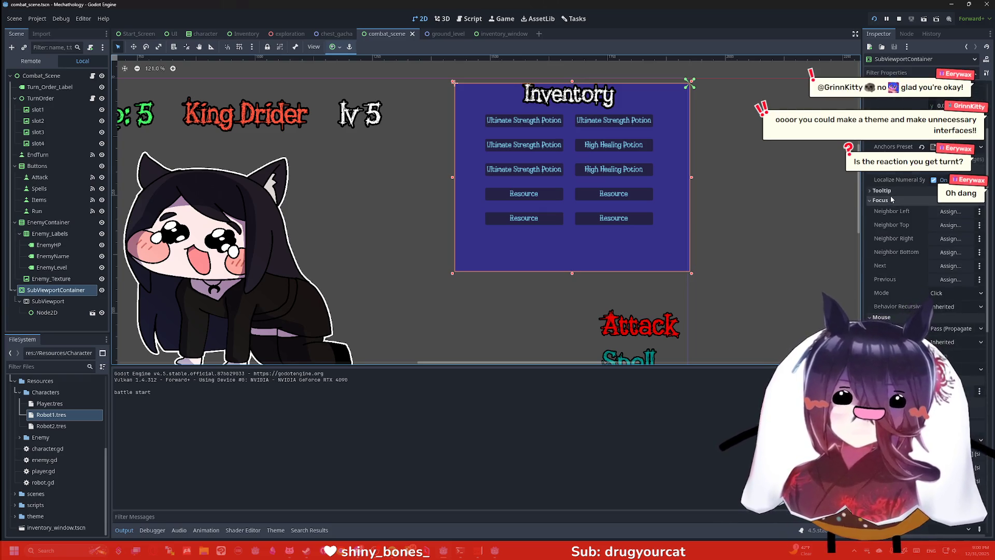
scroll(890, 192, up, 4)
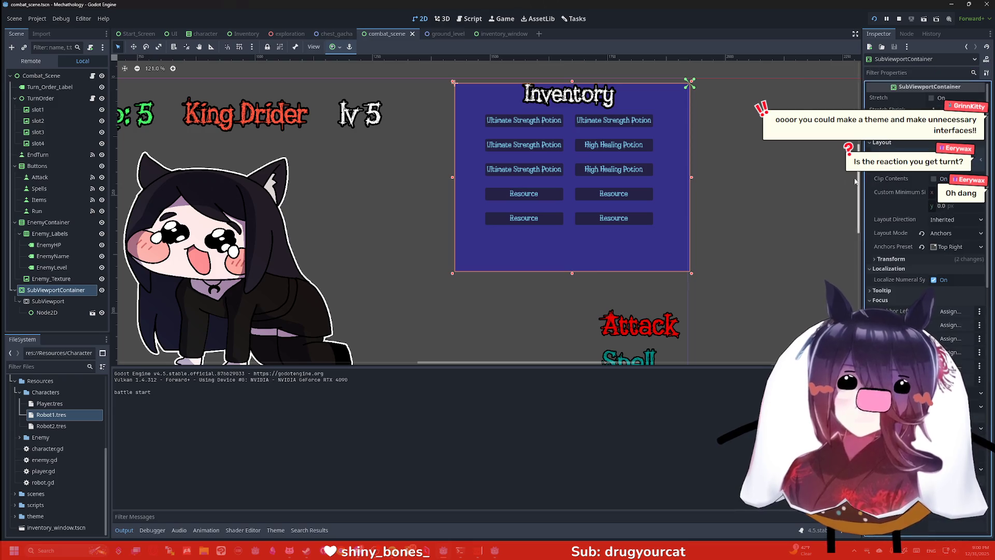
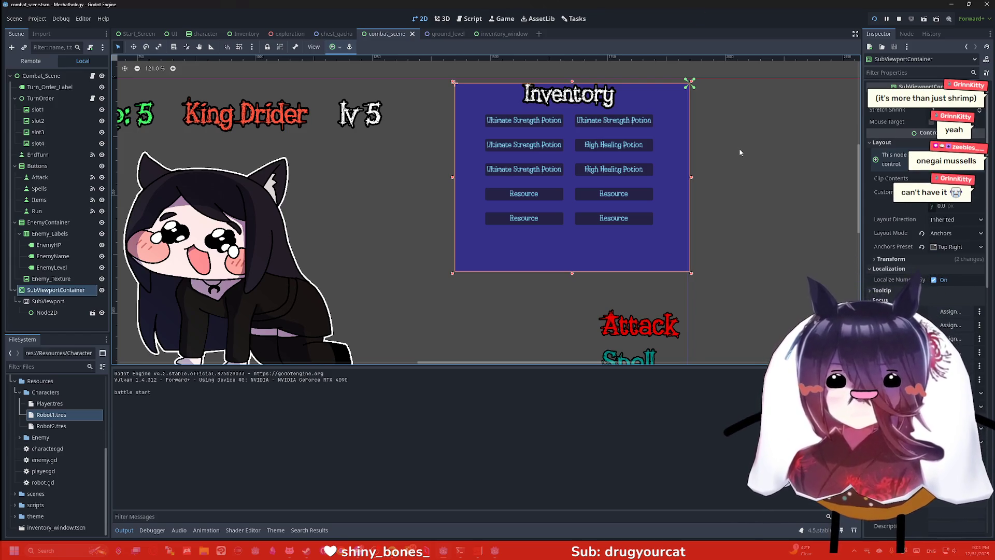
Step: Anchor the inventory's SubViewportContainer to the Top Right preset, after briefly trying Center Top
click(737, 149)
click(656, 214)
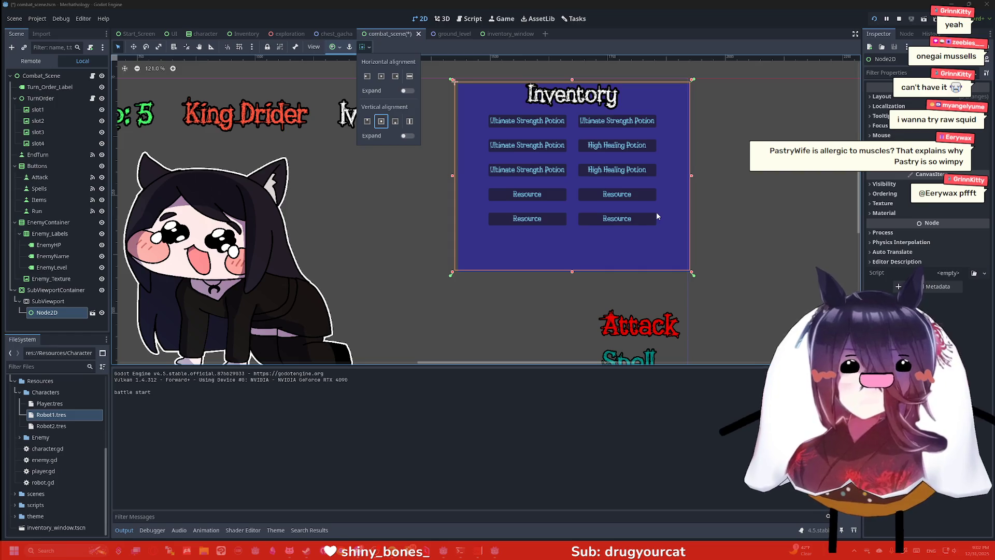
click(56, 290)
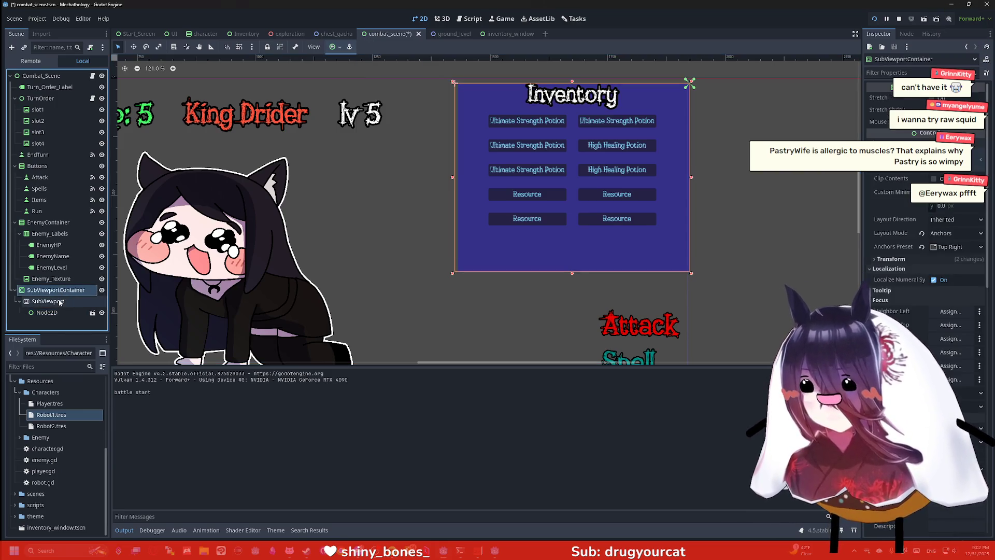
click(336, 47)
click(352, 77)
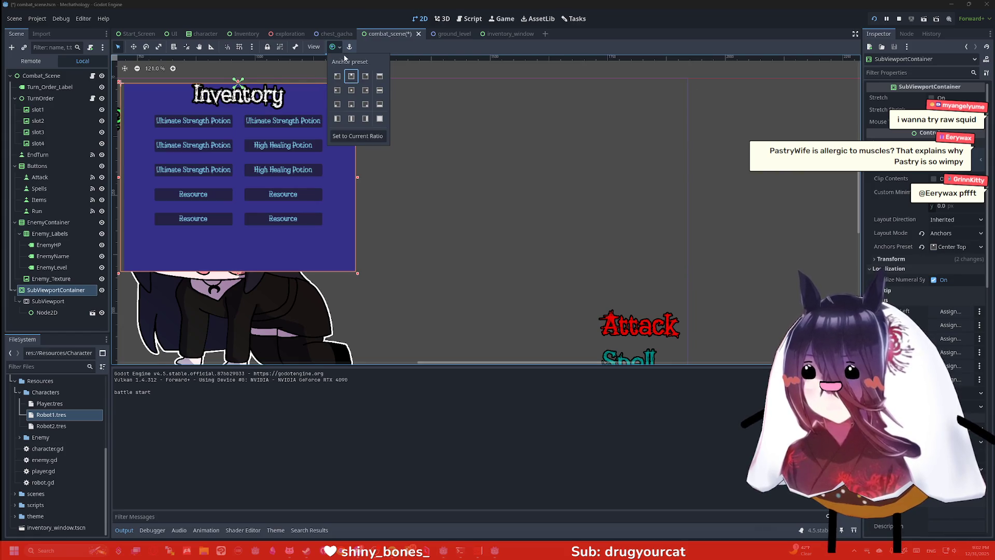
click(365, 76)
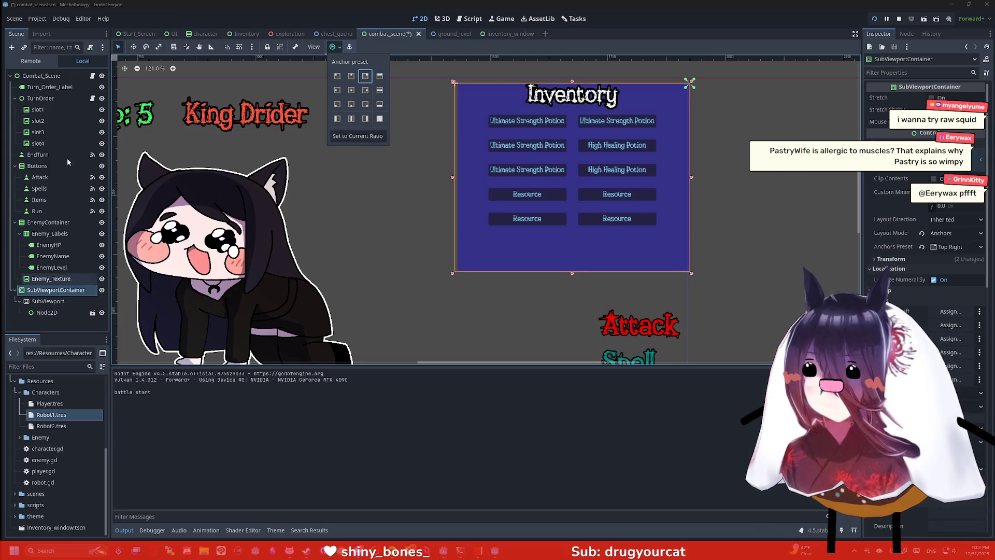
click(46, 301)
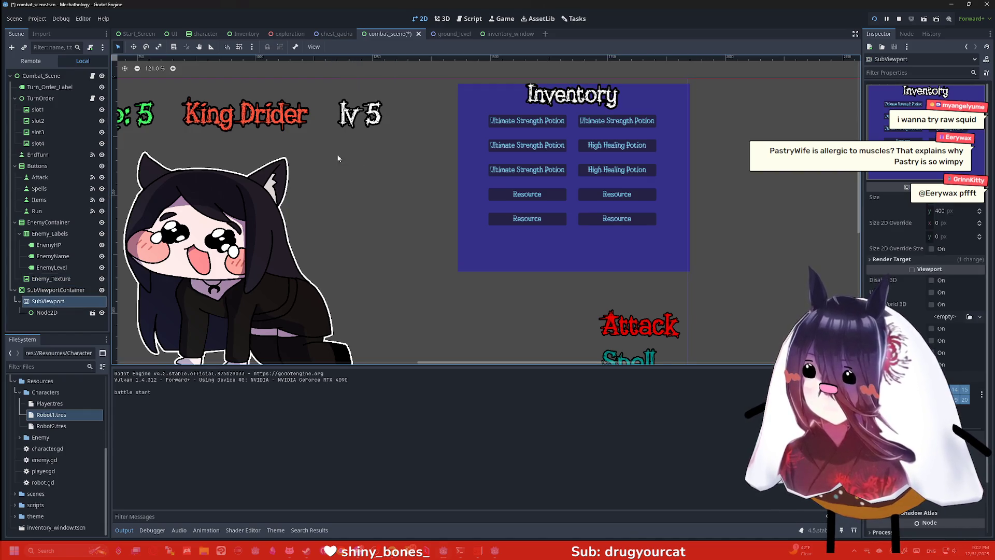
Step: Nudge the inventory Node2D inside the SubViewport left three times with the arrow key
click(47, 313)
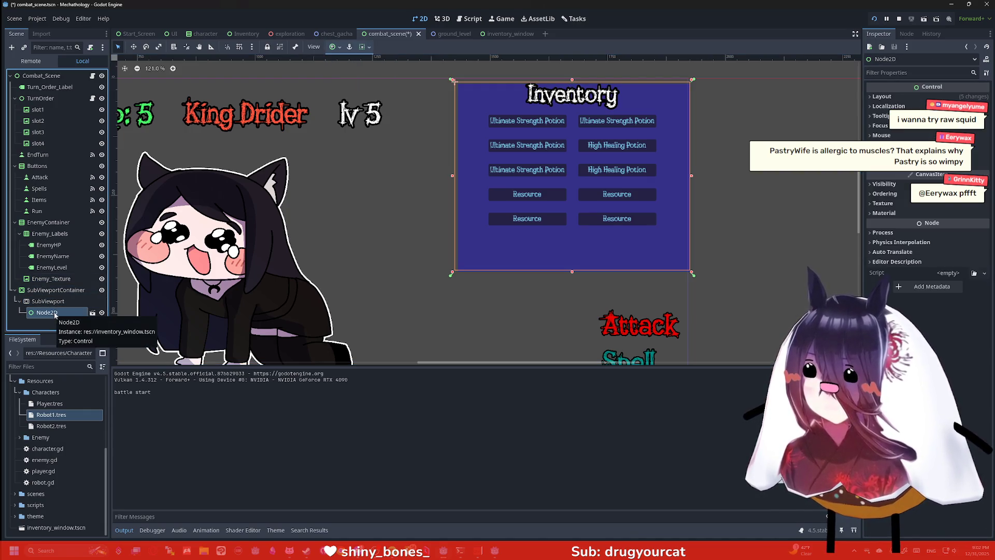
scroll(500, 102, up, 6)
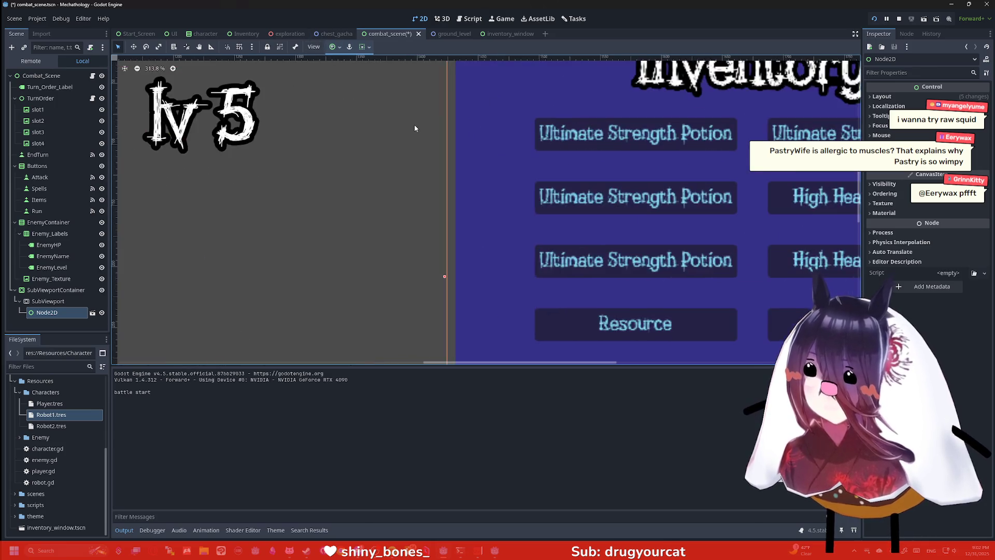
scroll(477, 112, down, 5)
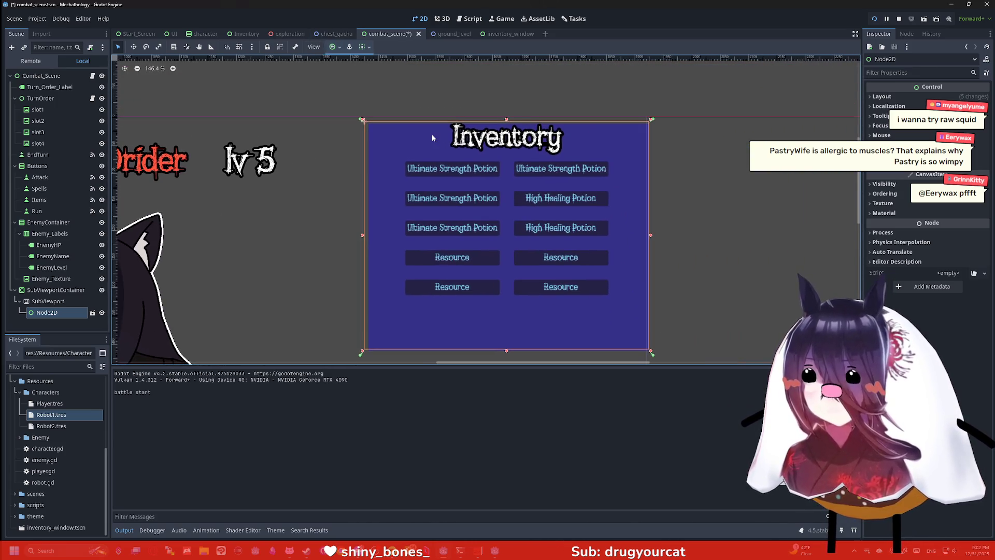
key(Left)
key(Left)
key(Left)
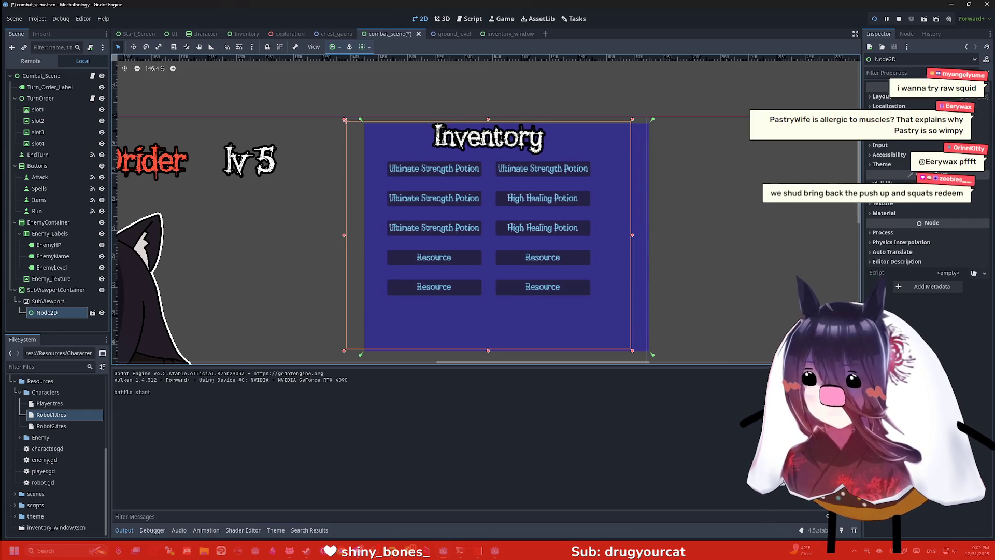
key(Left)
key(Left)
key(Left)
scroll(491, 146, down, 3)
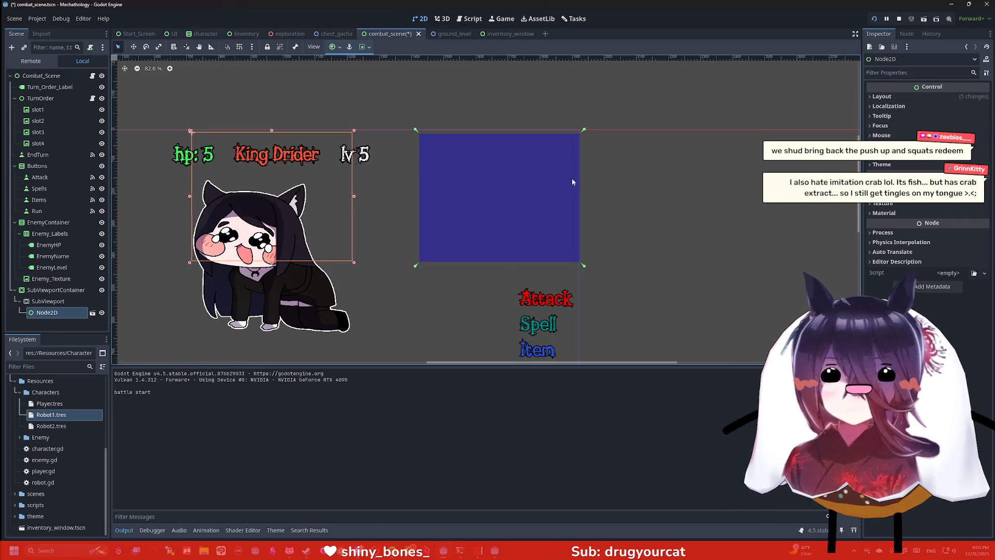
key(Left)
key(Left)
key(Left)
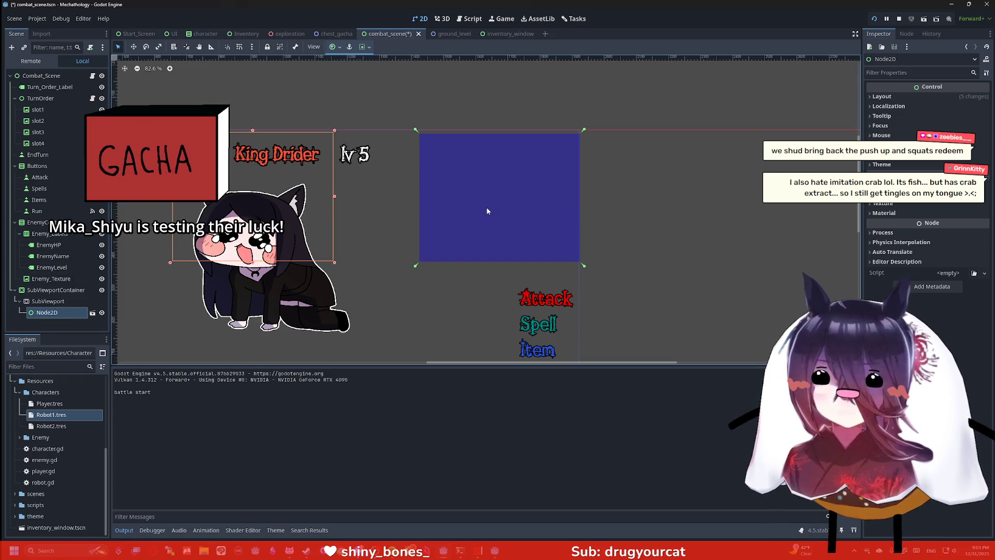
Step: Reselect the inventory Node2D, then deselect it to check its fit in the top-right frame
click(381, 130)
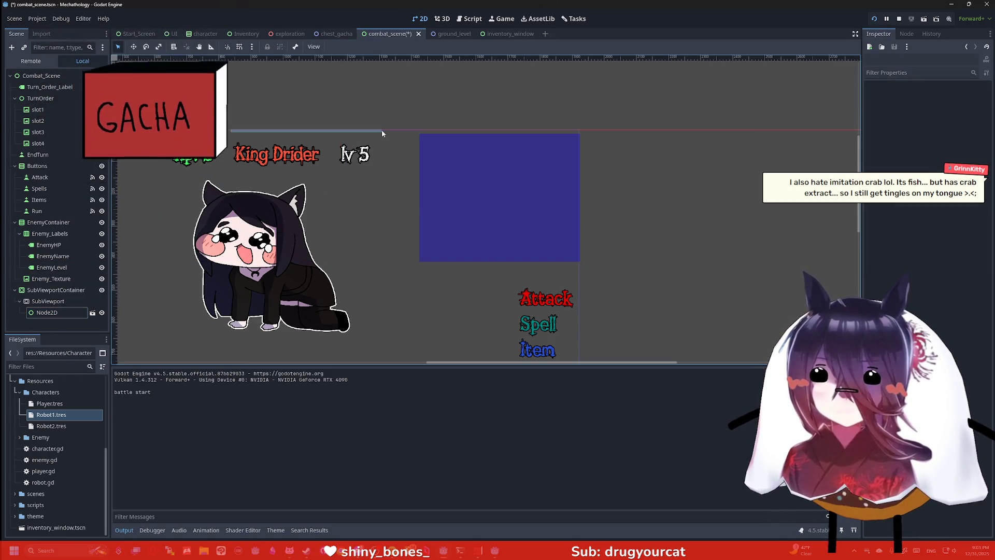
click(66, 313)
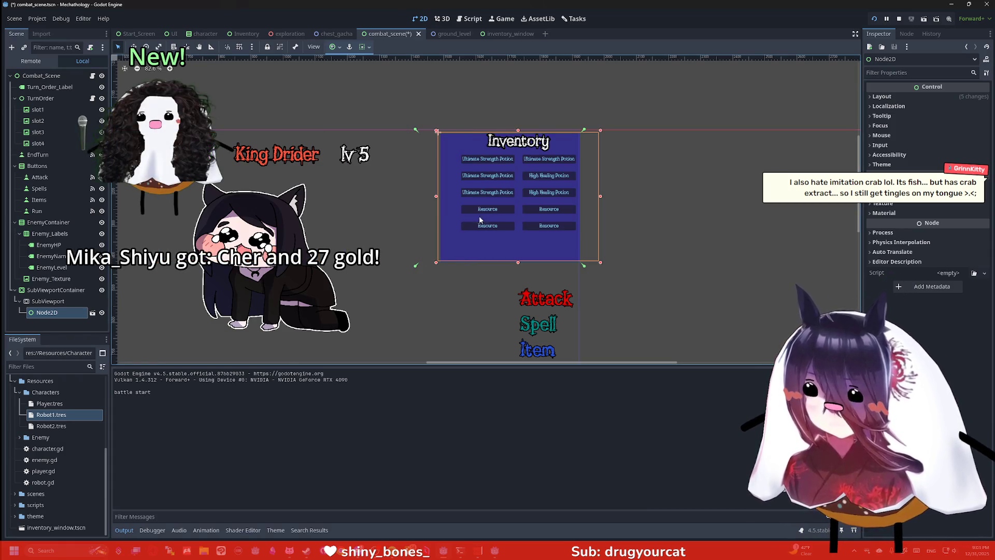
scroll(509, 179, up, 4)
scroll(510, 184, up, 4)
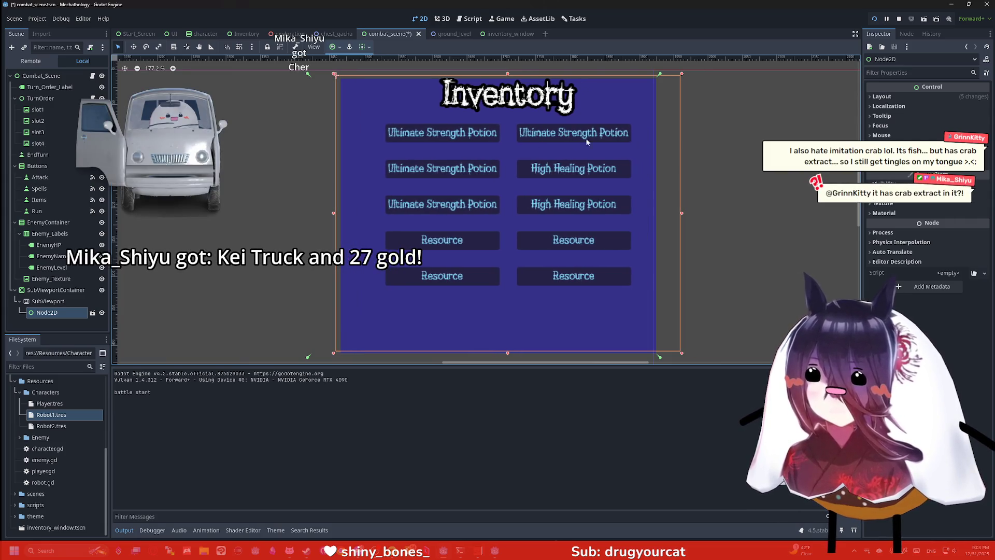
click(773, 125)
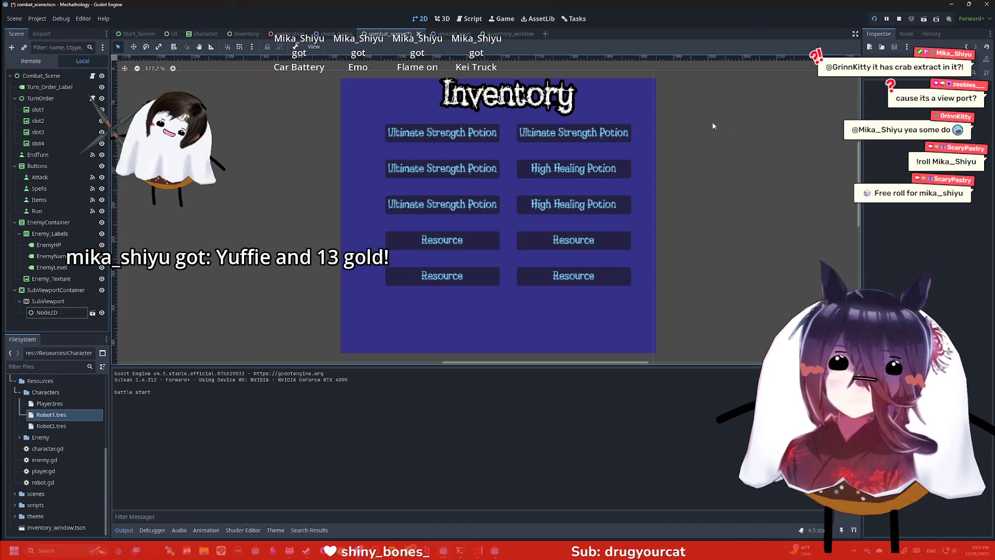
scroll(670, 115, down, 2)
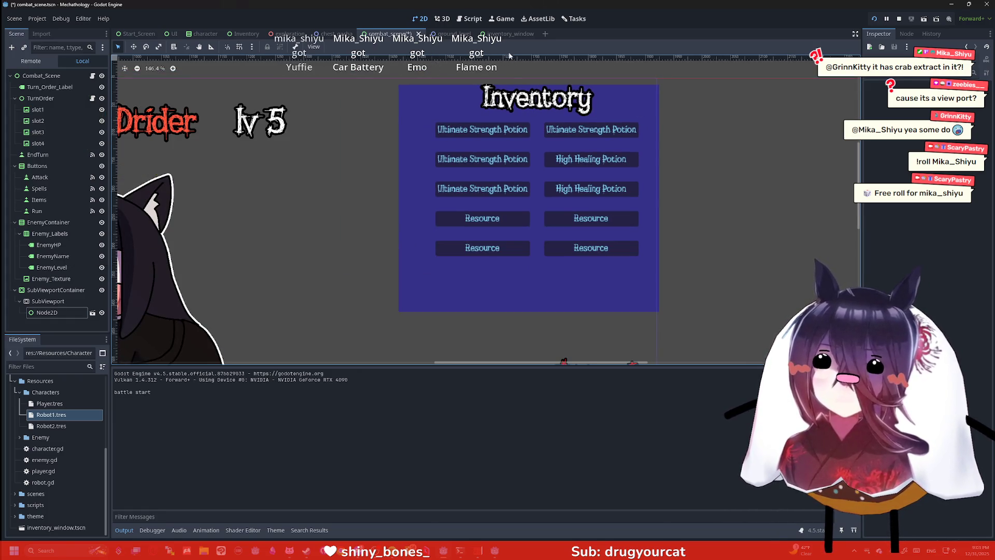
Step: Switch to the inventory_window scene tab
click(500, 33)
scroll(518, 113, down, 5)
scroll(531, 132, up, 3)
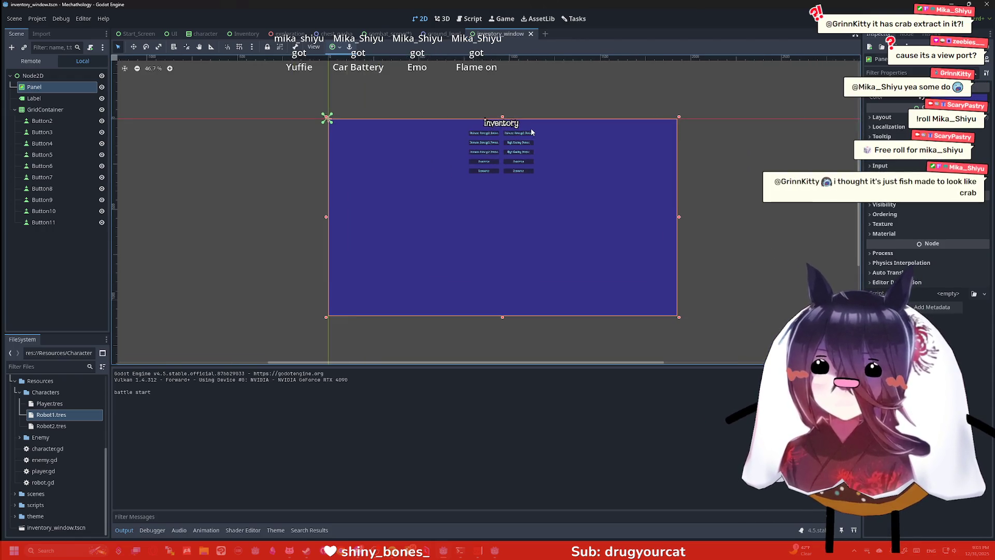
scroll(531, 132, up, 2)
scroll(621, 135, up, 1)
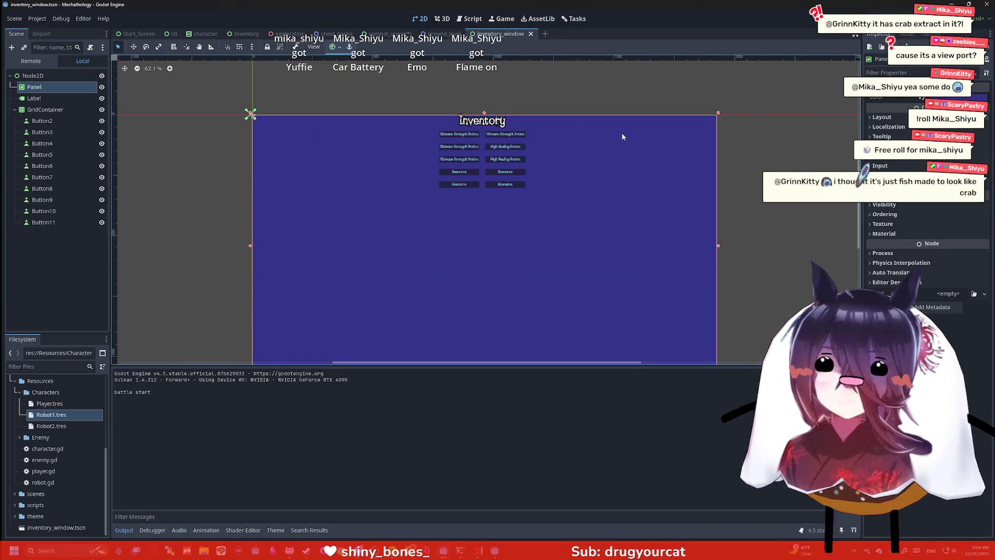
Step: Inspect the root Node2D, Panel and Inventory Label, and reveal the root's size settings
click(33, 75)
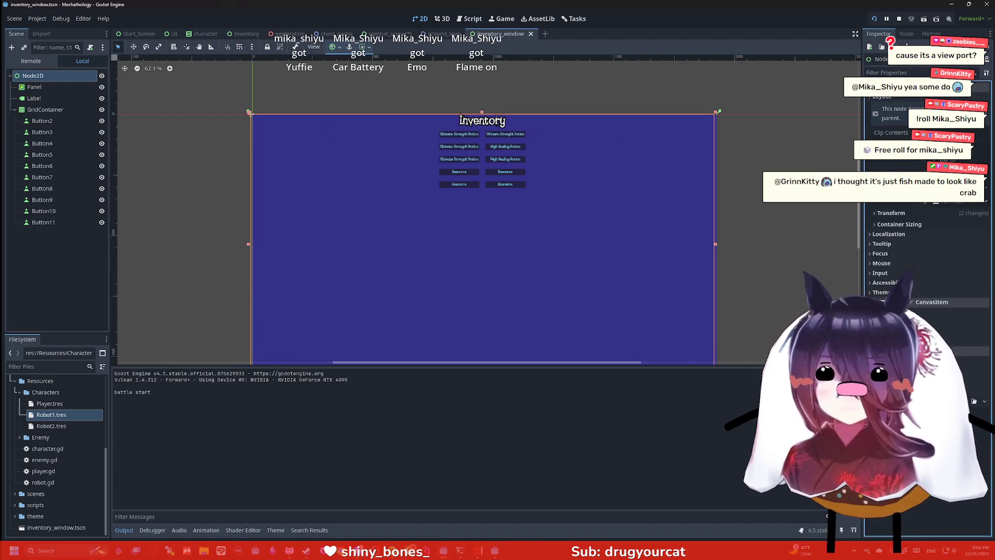
click(35, 87)
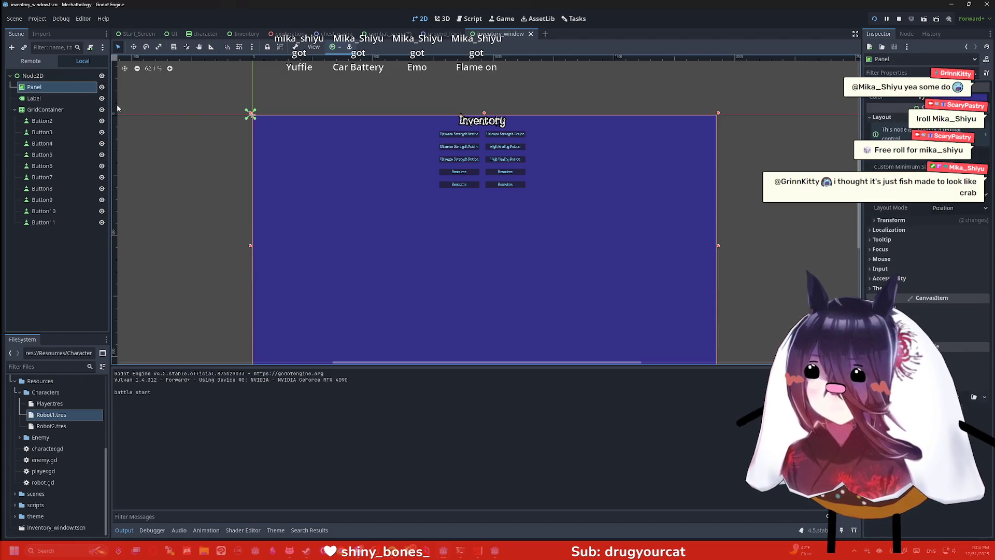
click(73, 99)
click(36, 76)
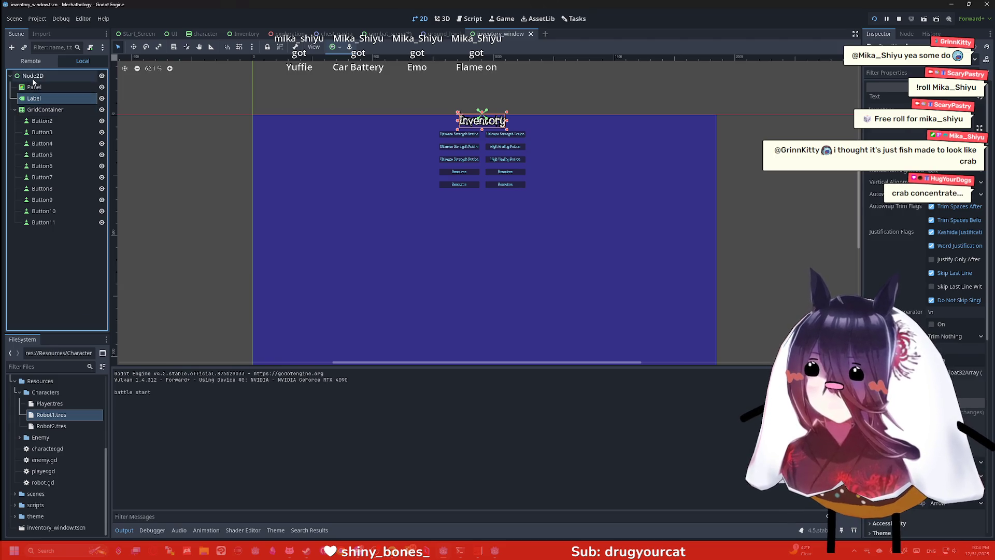
scroll(600, 181, down, 1)
click(891, 213)
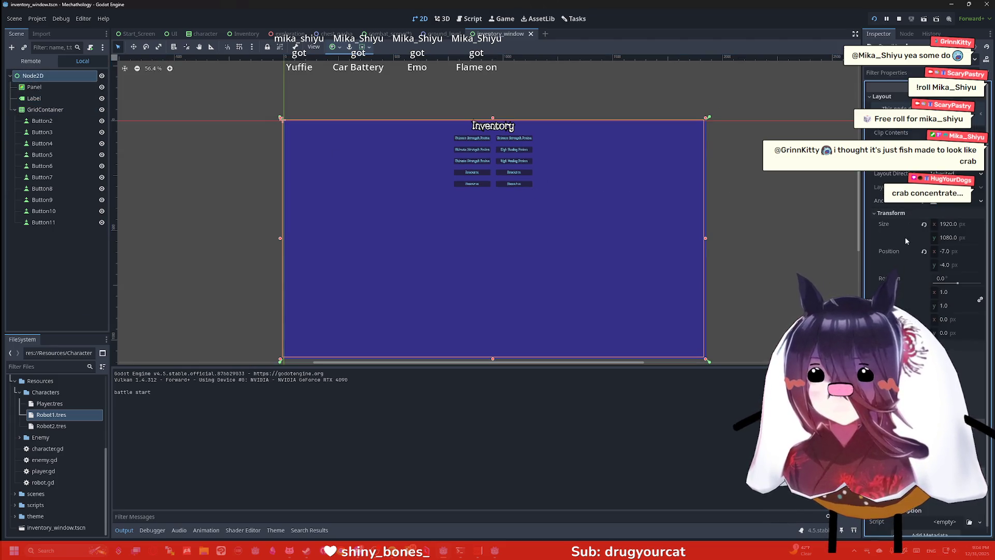
Step: Resize the root Node2D control to 500 × 400 px, correcting an initial 480 × 150 entry
click(967, 225)
text(4)
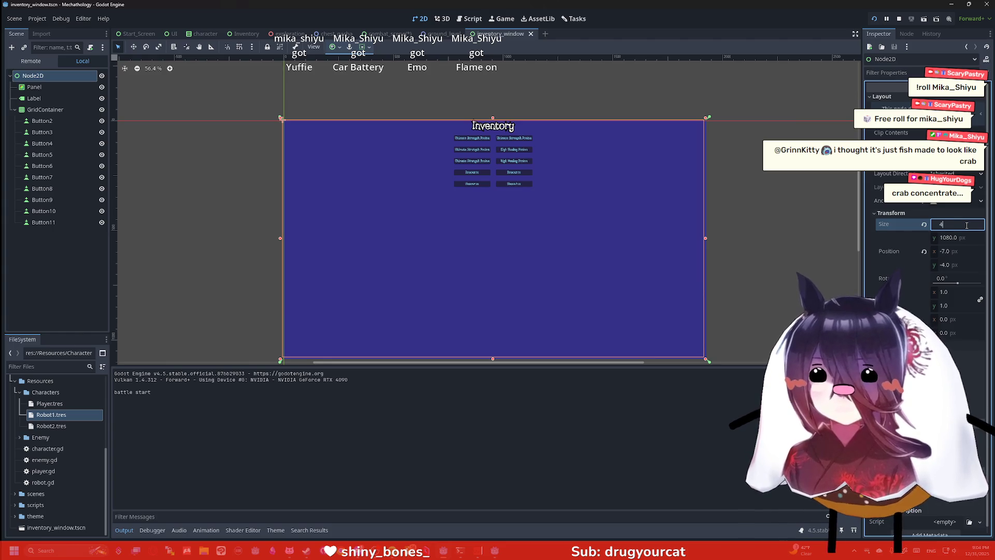
text(80)
key(Tab)
text(1)
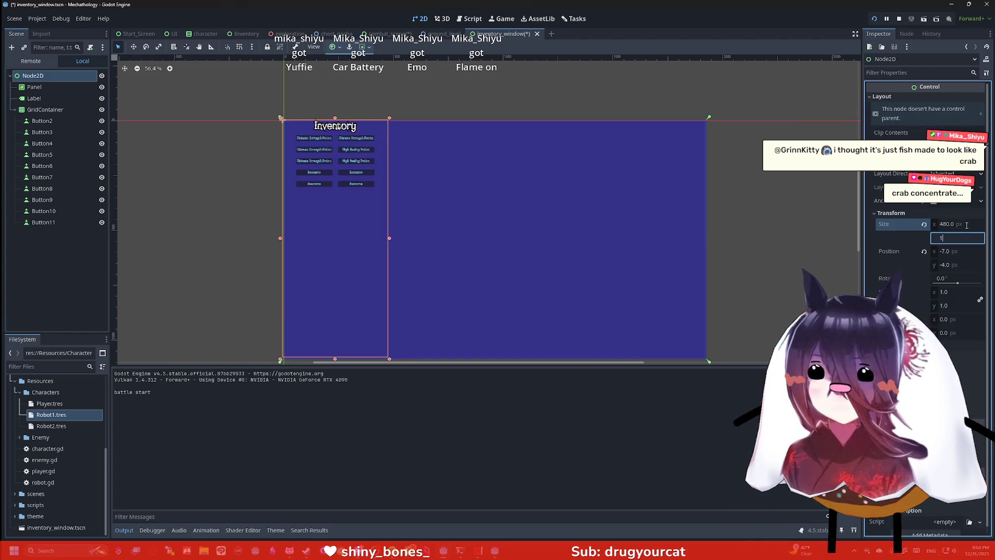
text(50)
key(Return)
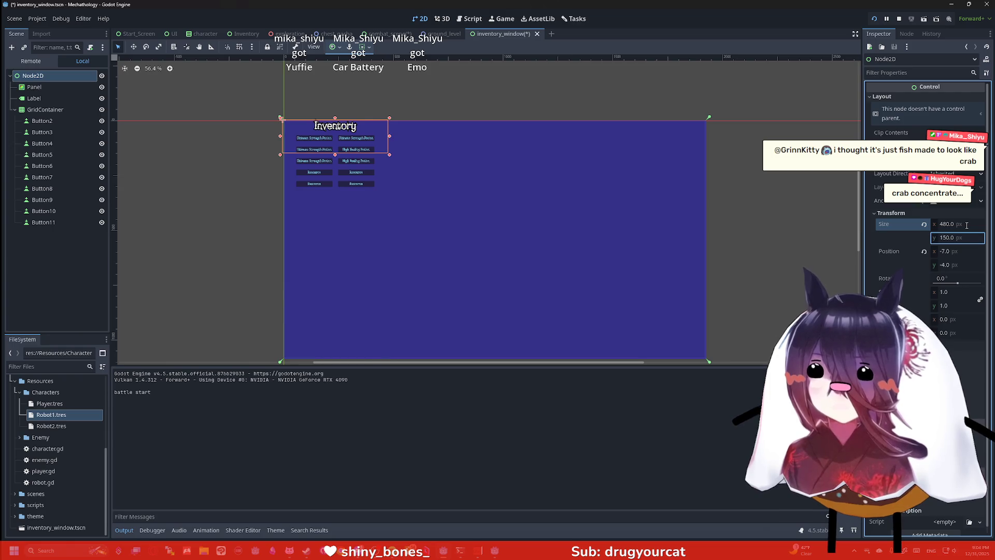
click(967, 225)
text(40)
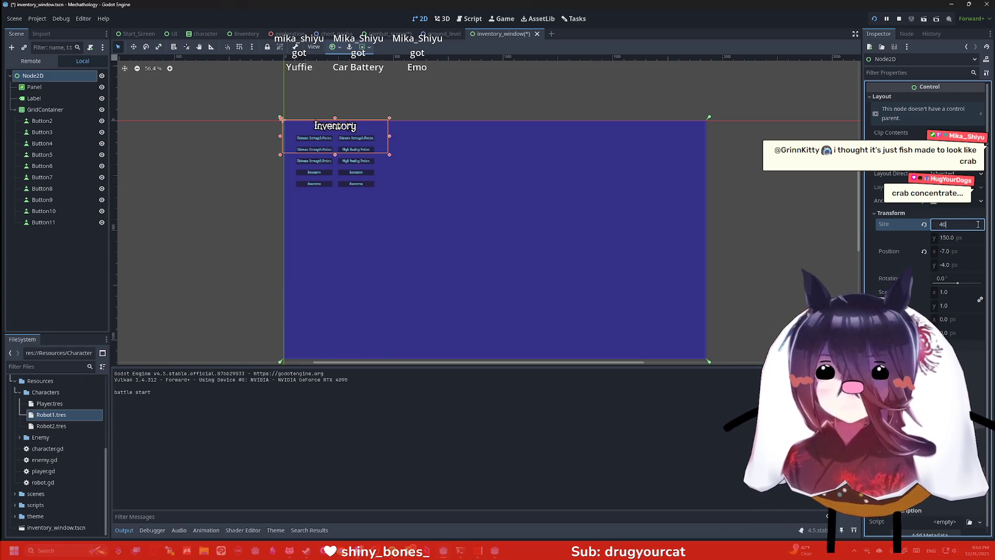
text(0)
key(Tab)
text(400)
key(Return)
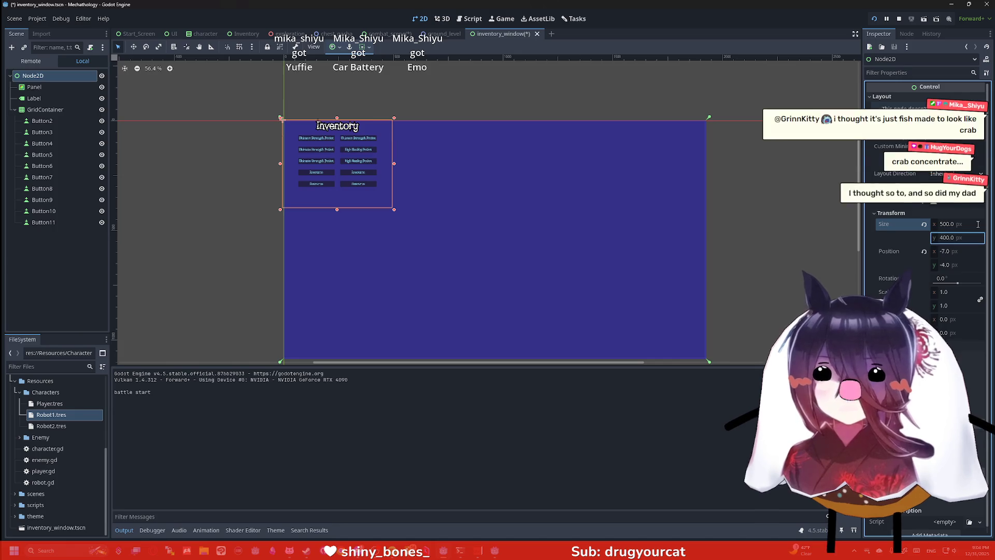
scroll(335, 181, up, 4)
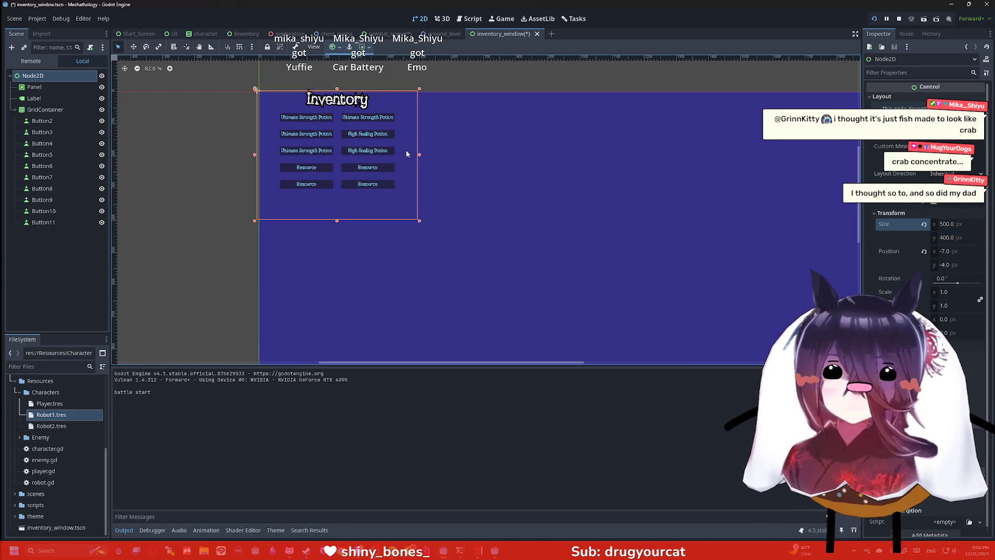
scroll(207, 77, left, 5)
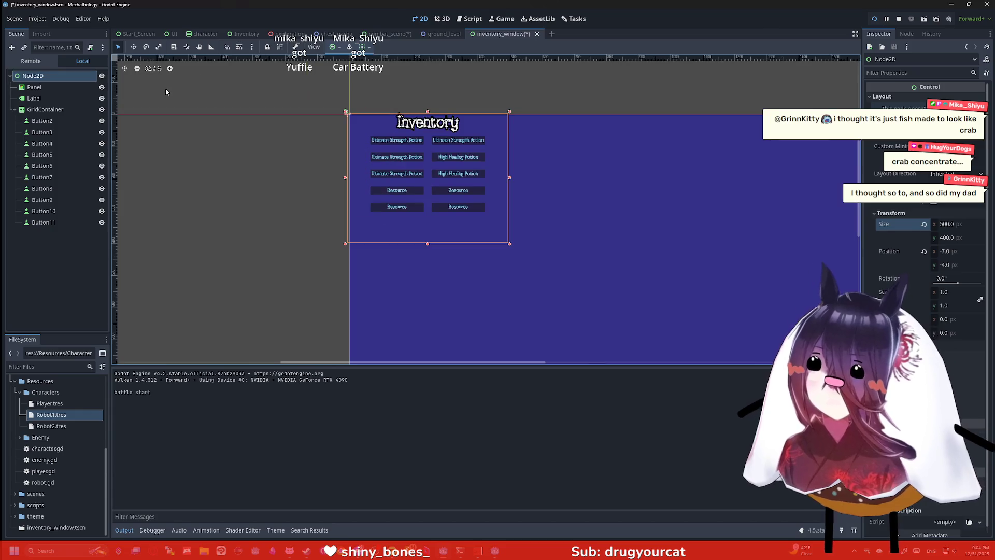
Step: Apply the Center anchor preset to the GridContainer of item buttons
click(54, 95)
click(333, 47)
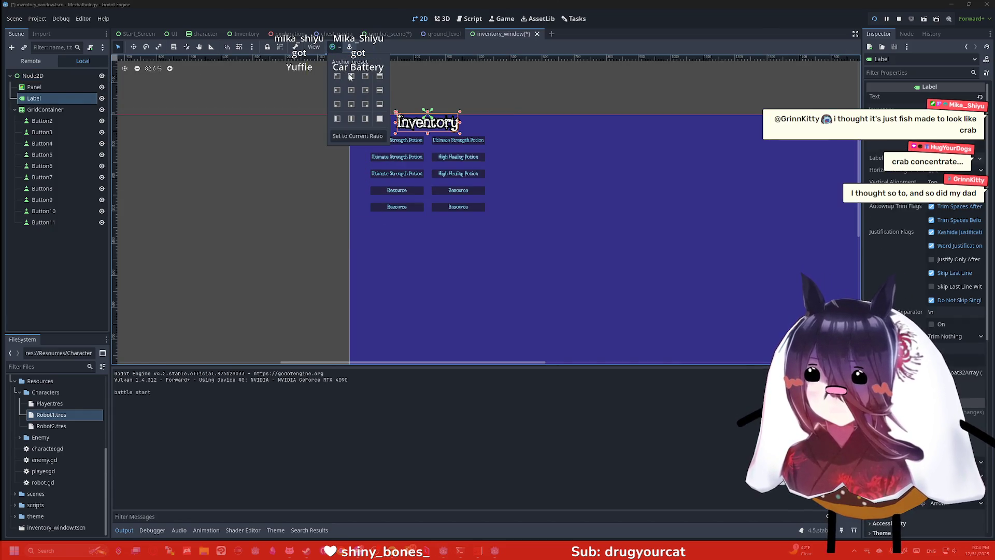
click(45, 109)
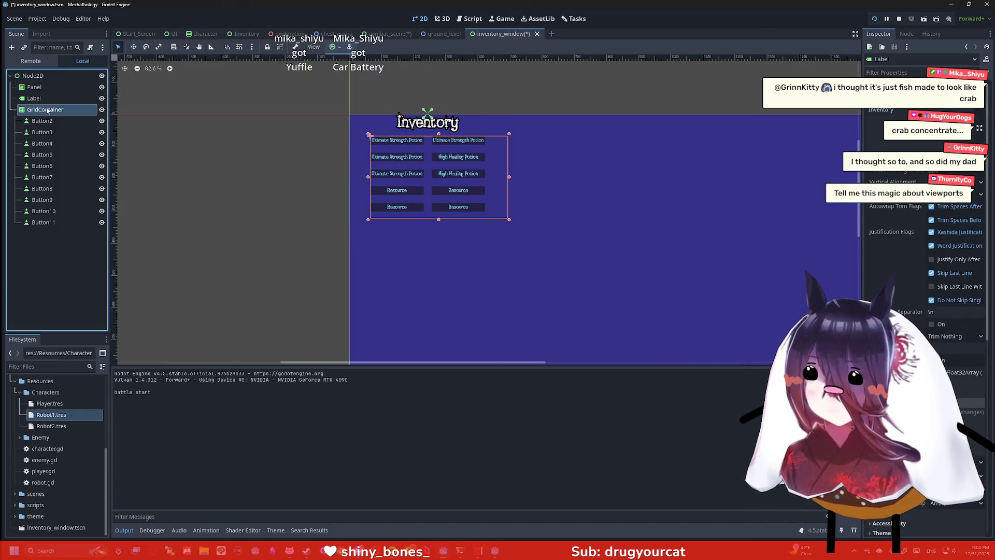
click(344, 47)
click(352, 91)
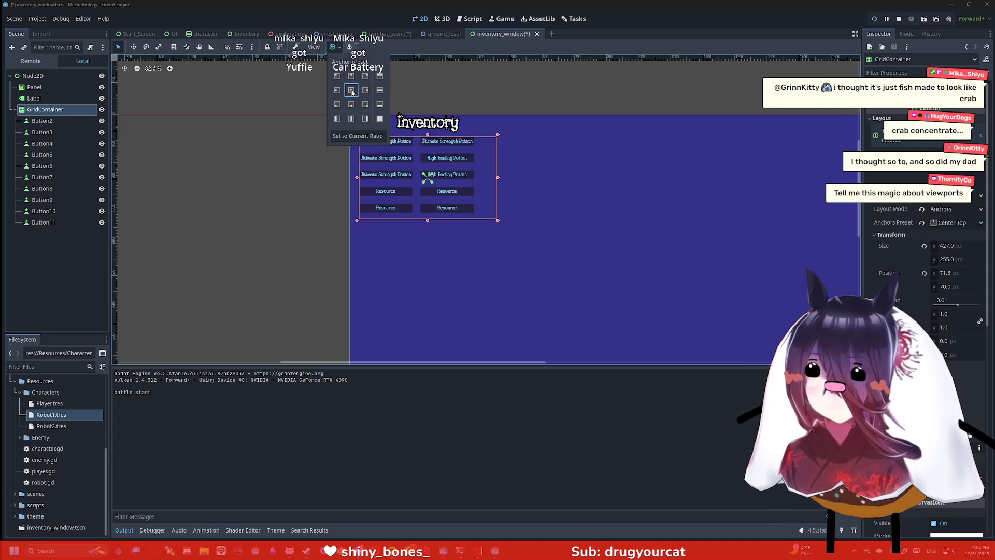
Step: Widen the Inventory label by dragging its left and right edges so the title re-centres
click(521, 163)
scroll(428, 130, up, 4)
click(429, 141)
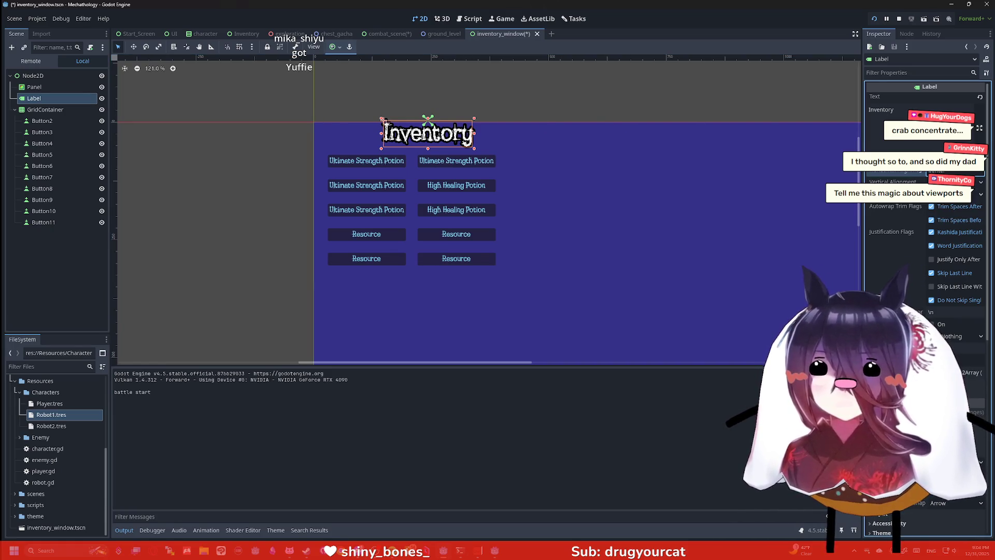
drag(385, 135, 312, 138)
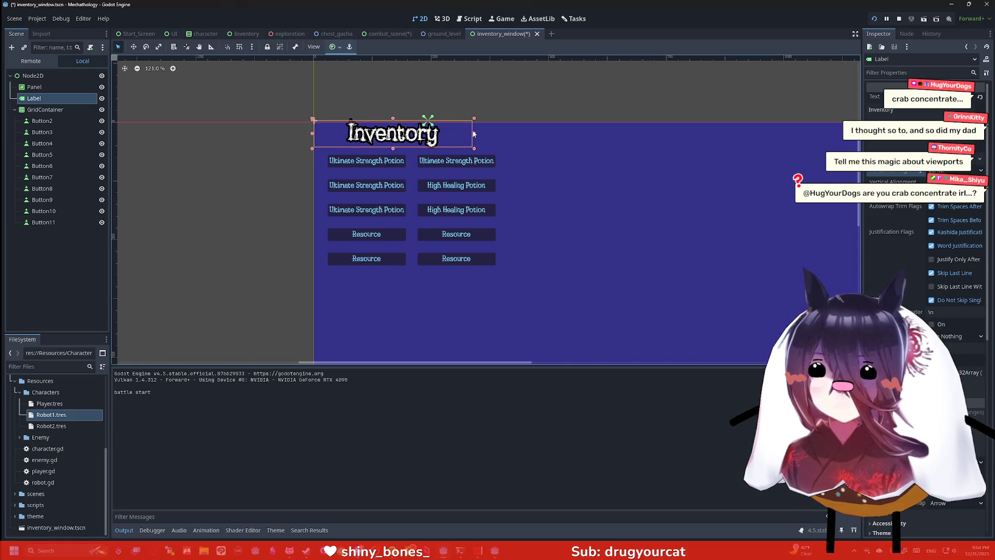
drag(473, 134, 518, 135)
click(68, 109)
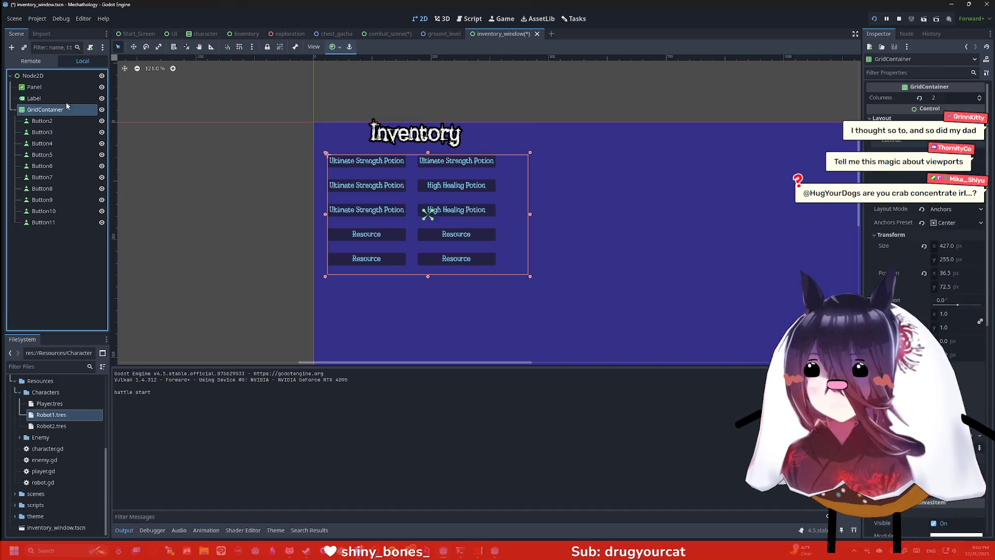
click(64, 98)
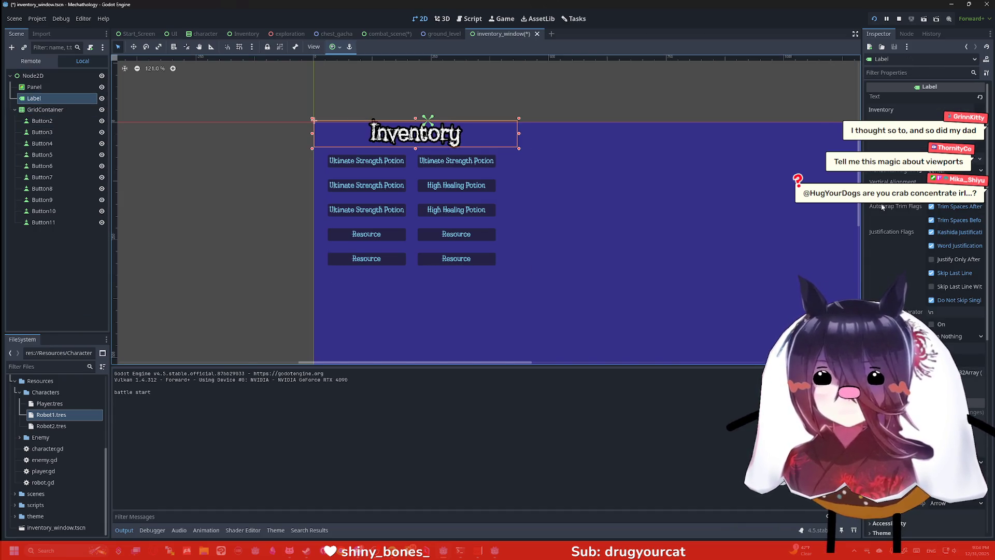
Step: Check the Label's position and size using 'pos' and 'siz' Inspector filters, then save with Ctrl+S
click(902, 75)
text(pos)
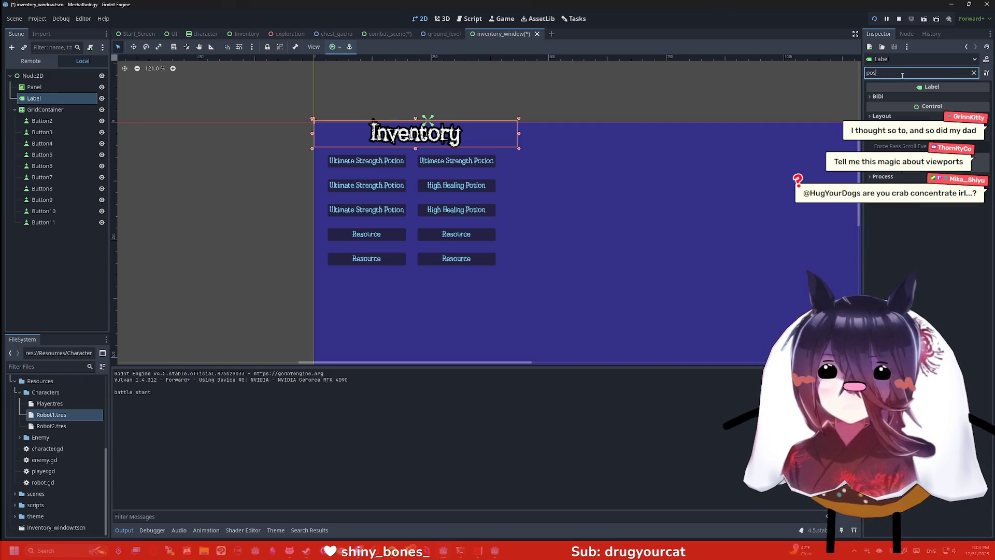
click(904, 116)
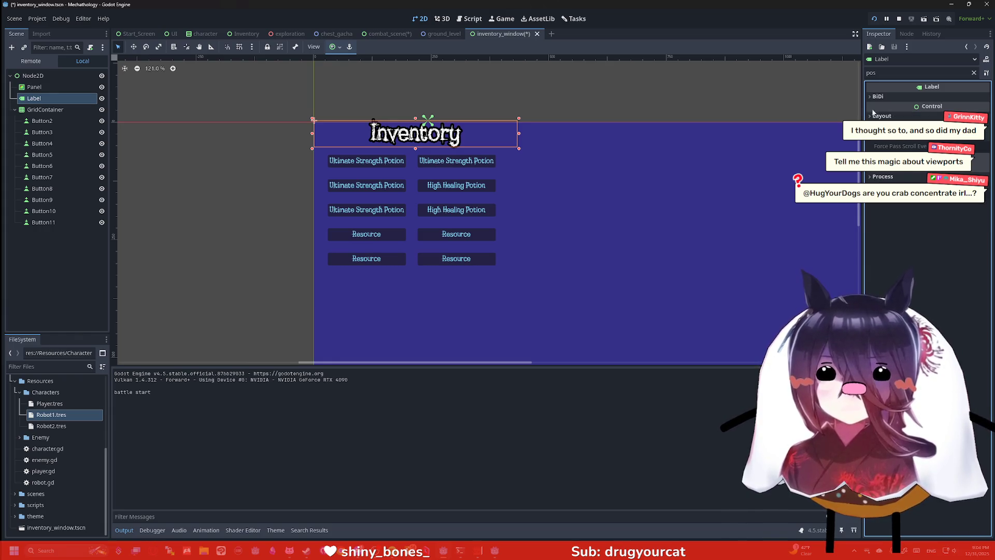
click(889, 71)
key(BackSpace)
key(BackSpace)
key(BackSpace)
text(siz)
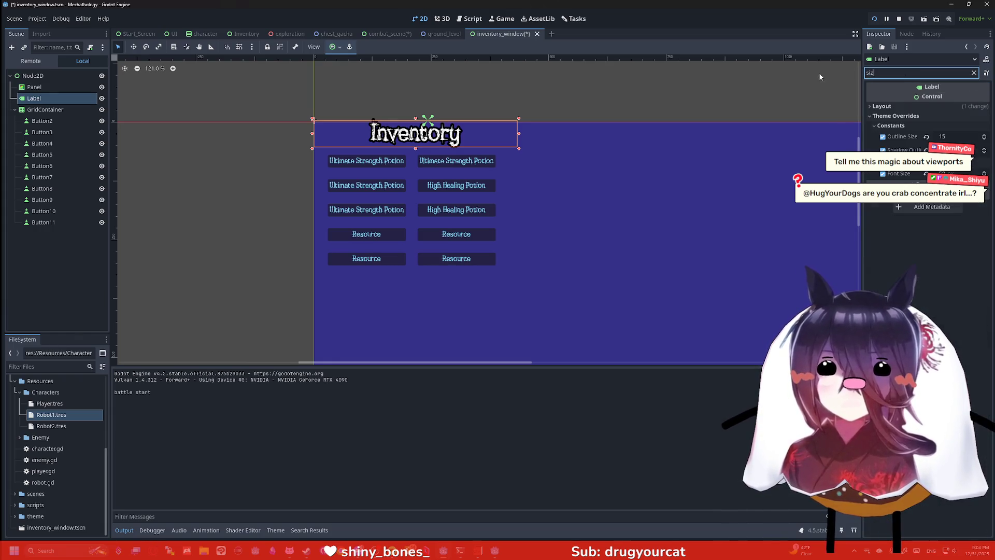
key(BackSpace)
key(BackSpace)
key(BackSpace)
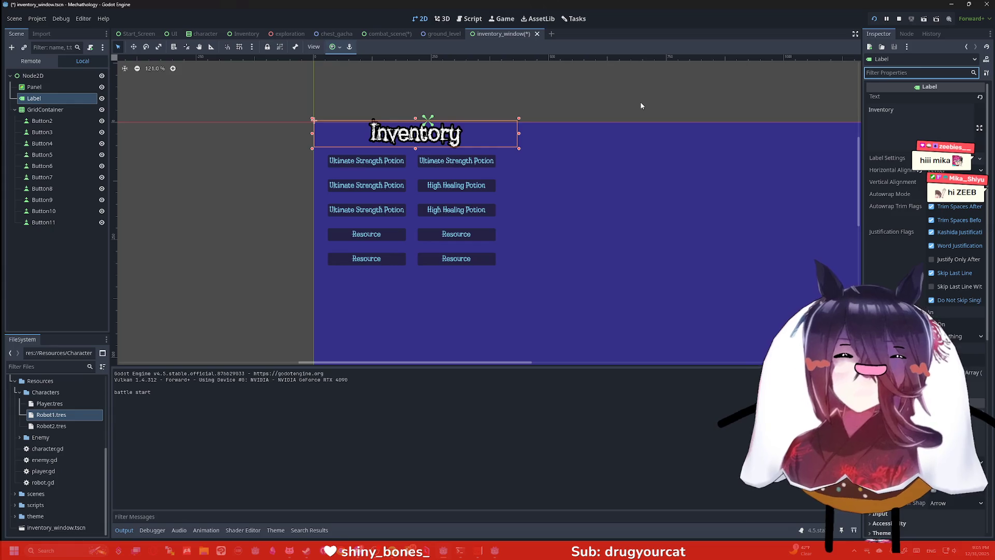
scroll(576, 119, down, 1)
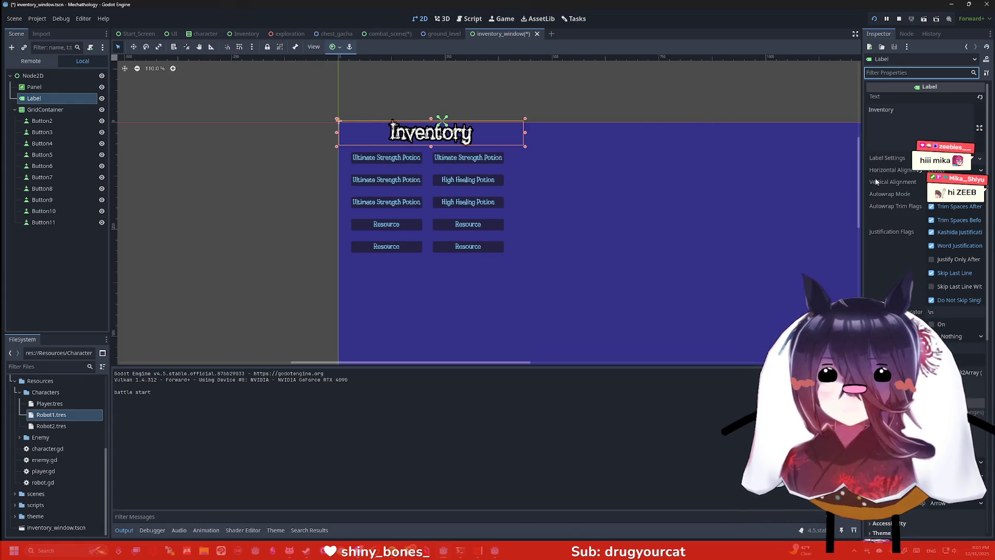
key(ctrl+s)
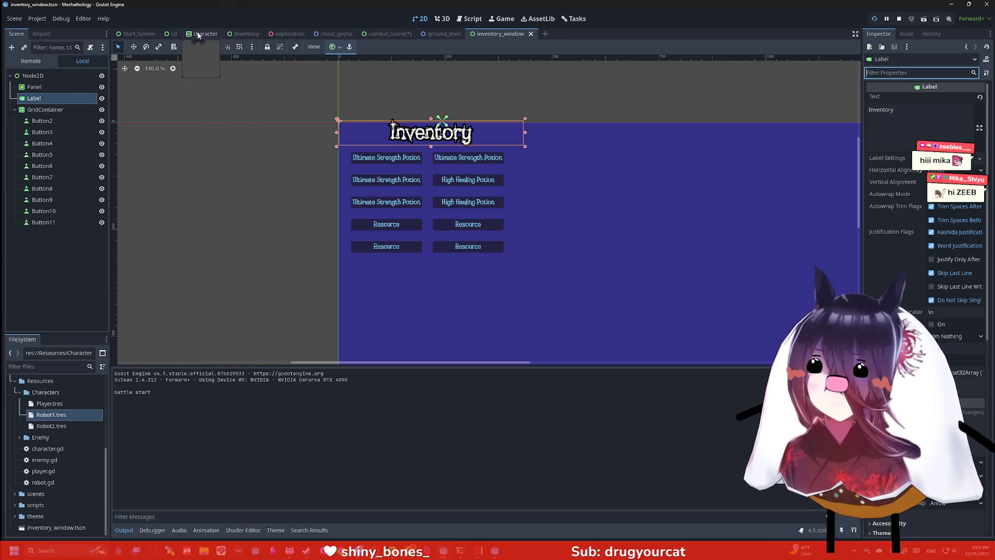
Step: Return to combat_scene and toggle the SubViewportContainer's visibility off and back on
click(387, 34)
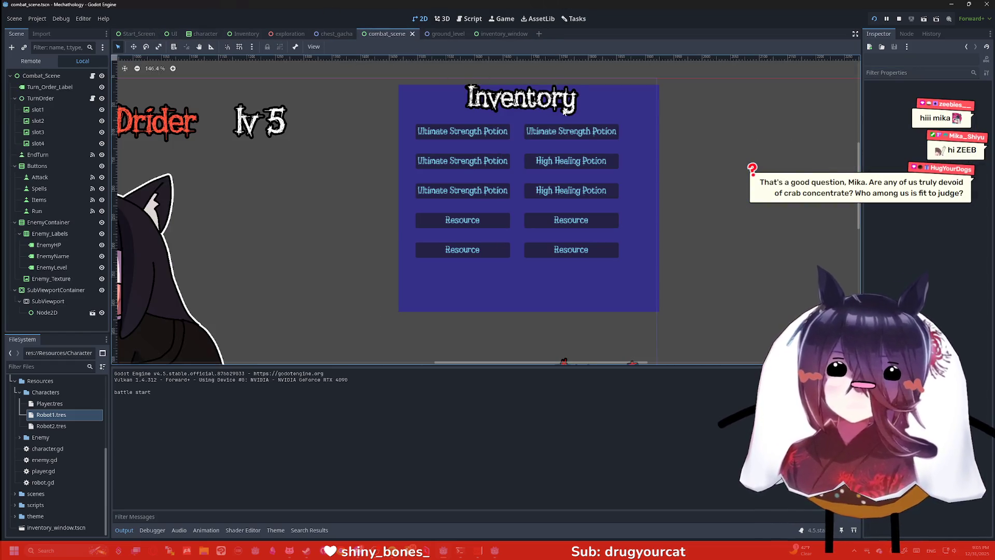
scroll(607, 115, down, 11)
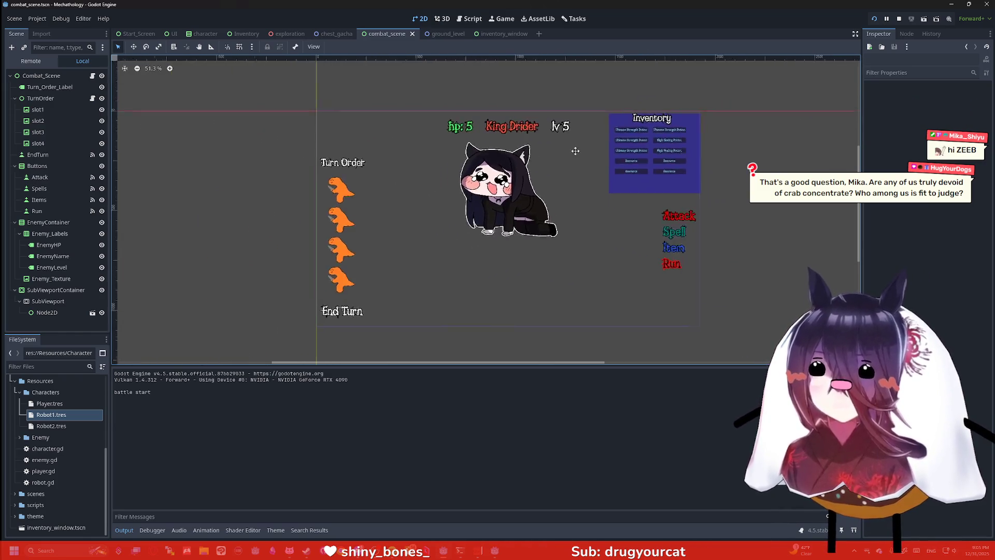
click(88, 290)
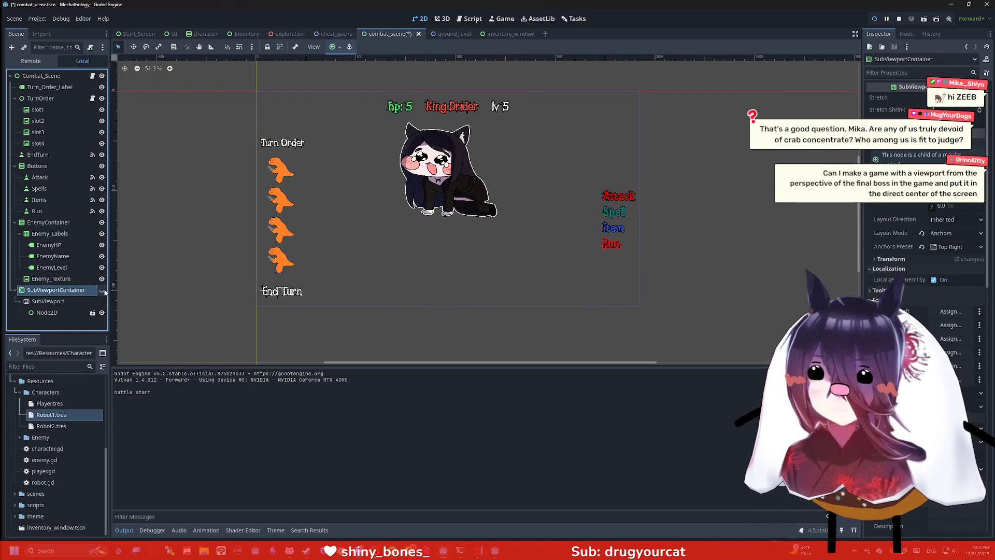
click(102, 290)
click(102, 291)
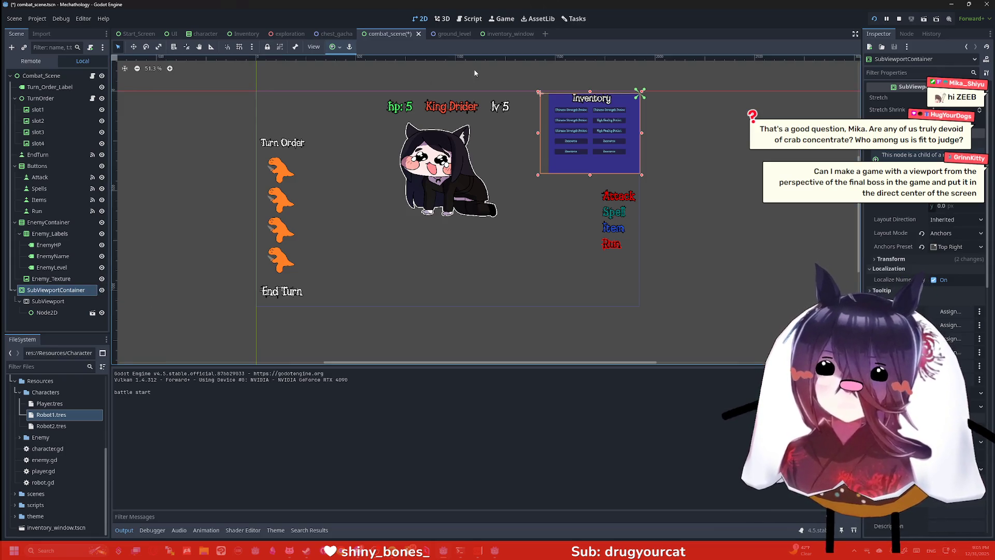
Step: Select the inventory Node2D under the SubViewport, comparing it with the container
scroll(595, 99, up, 11)
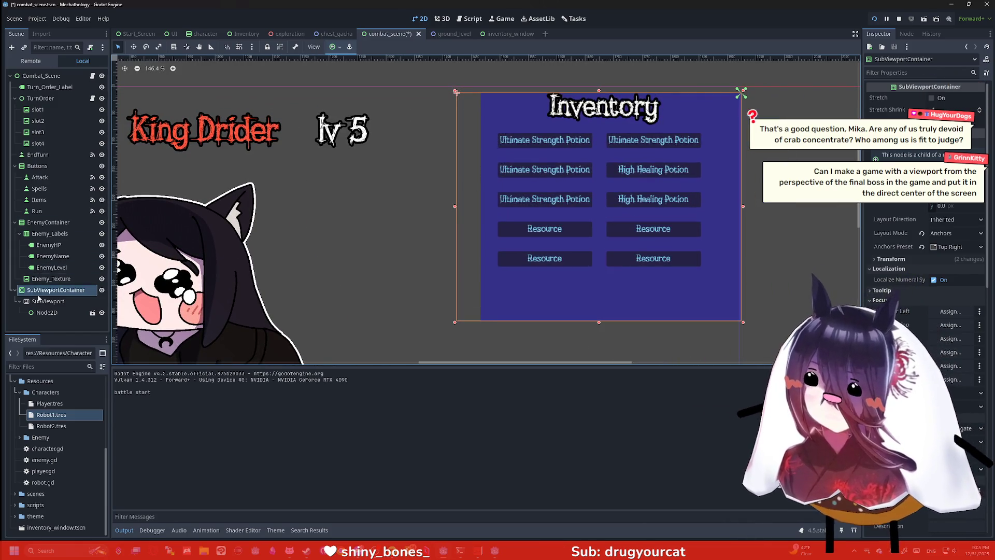
click(47, 313)
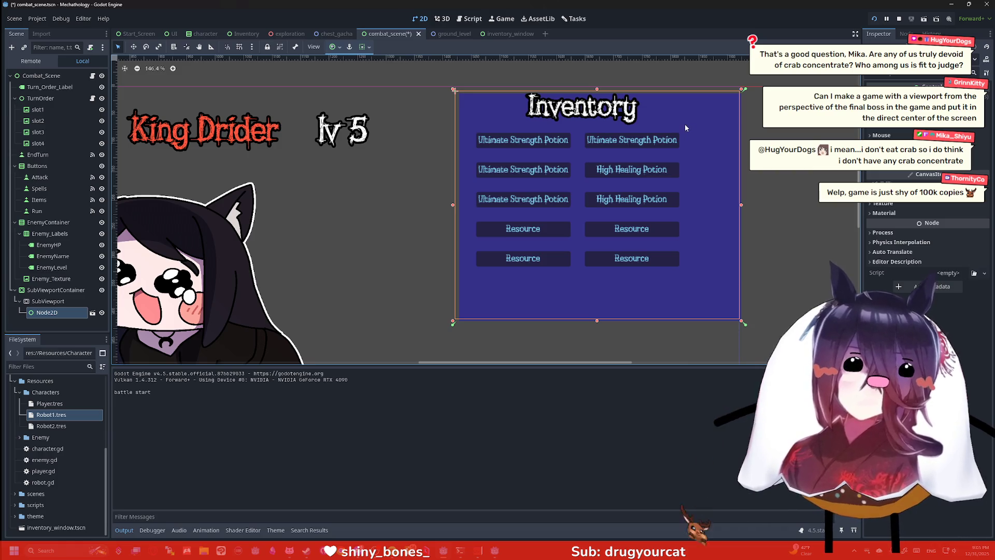
scroll(675, 171, down, 1)
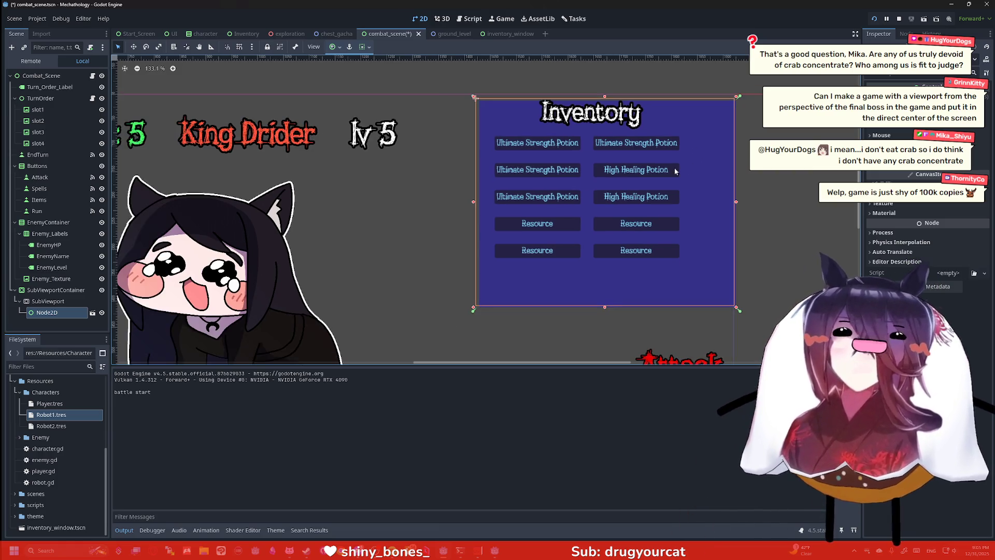
scroll(699, 154, down, 2)
scroll(713, 157, up, 3)
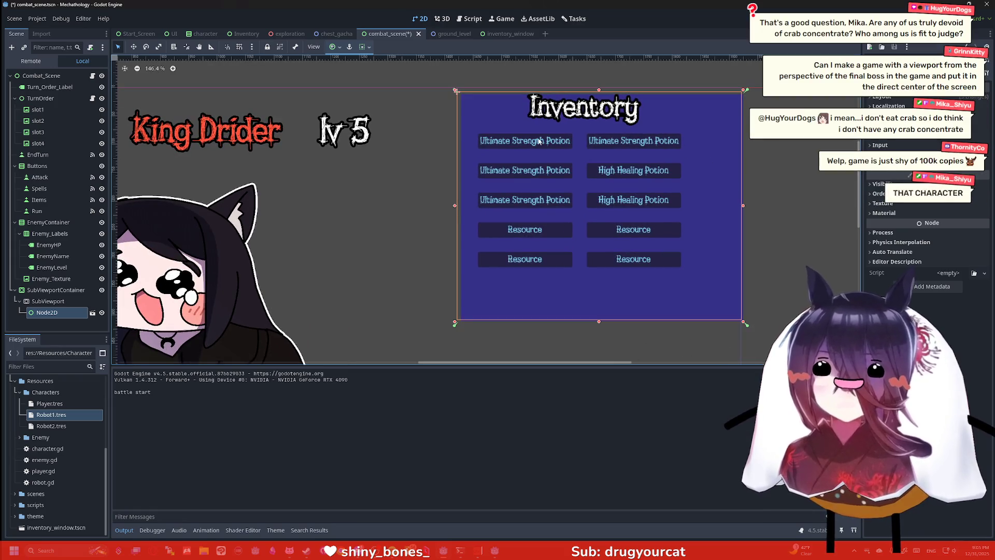
click(71, 291)
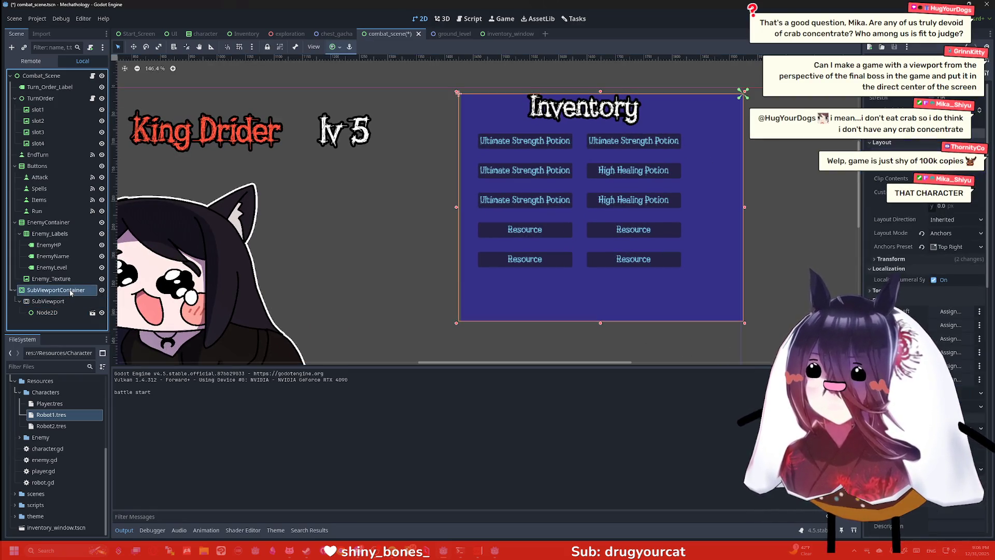
click(64, 313)
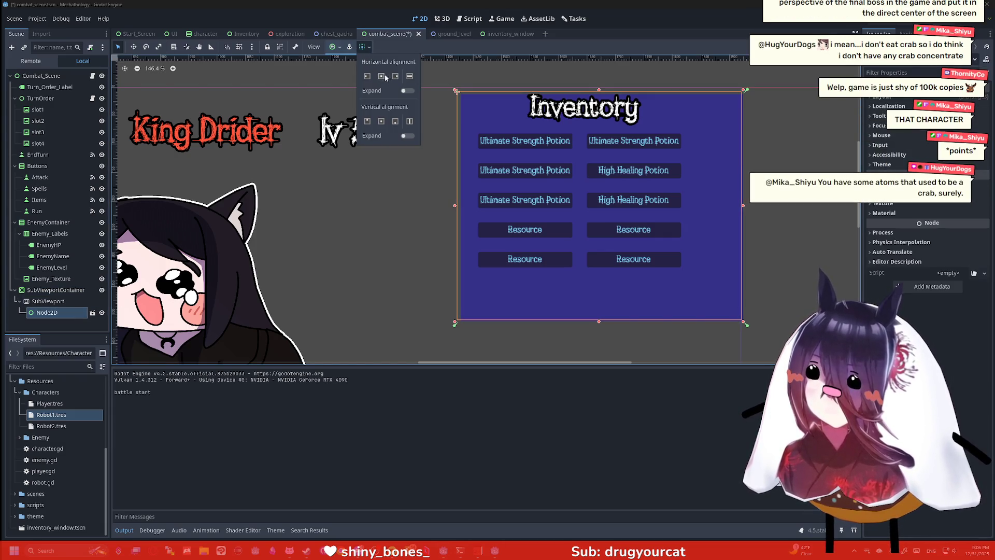
Step: Review the SubViewportContainer's anchor presets and close them without changes
click(50, 298)
click(48, 301)
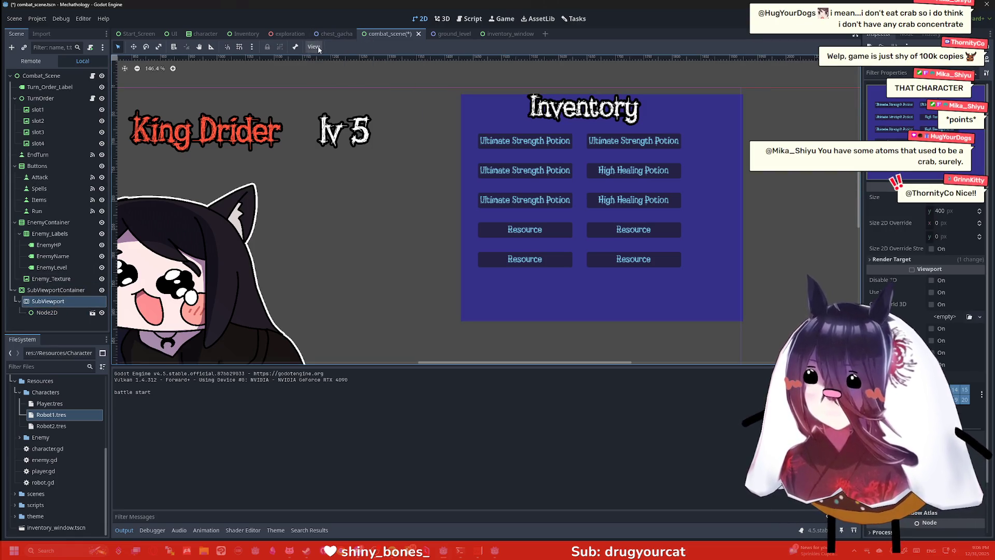
click(55, 290)
click(332, 47)
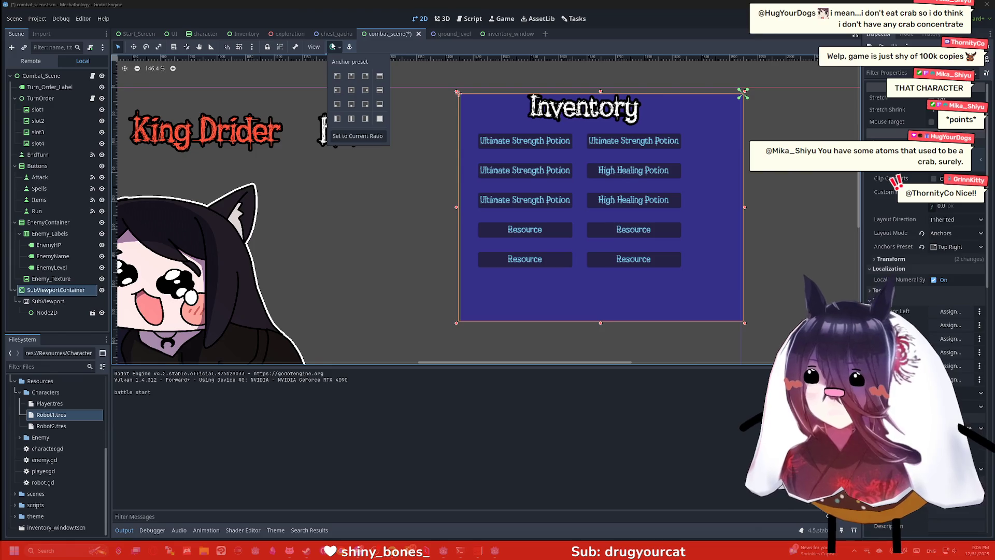
click(390, 207)
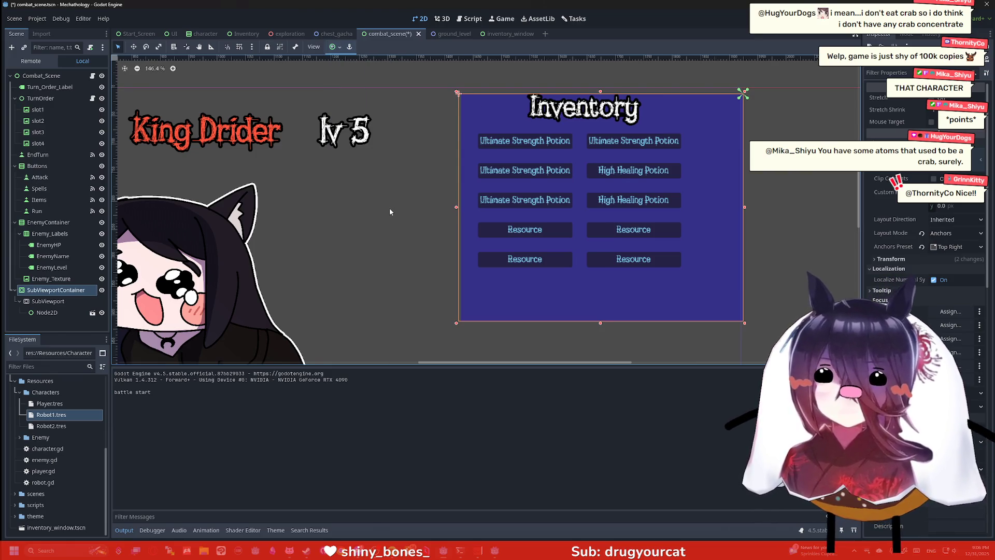
click(390, 207)
scroll(390, 207, down, 1)
Step: Fine-tune the inventory Node2D's horizontal position with left and right arrow nudges
click(47, 312)
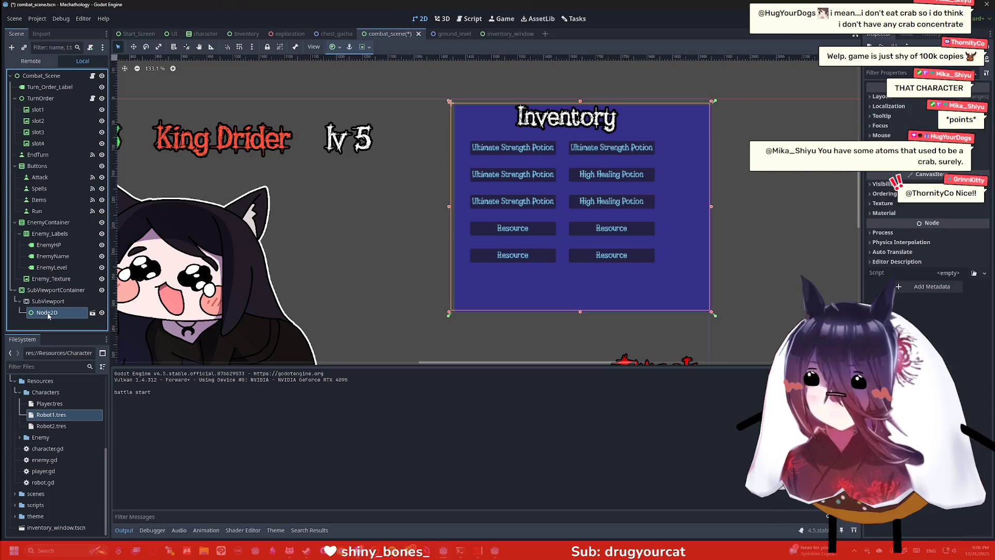
key(Right)
key(Right)
key(Right)
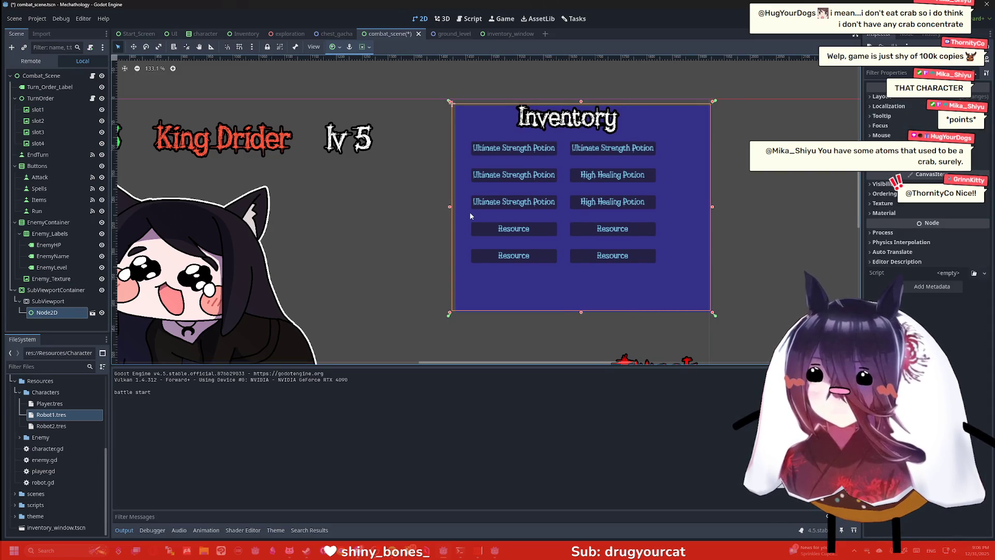
key(Left)
key(Left)
key(Left)
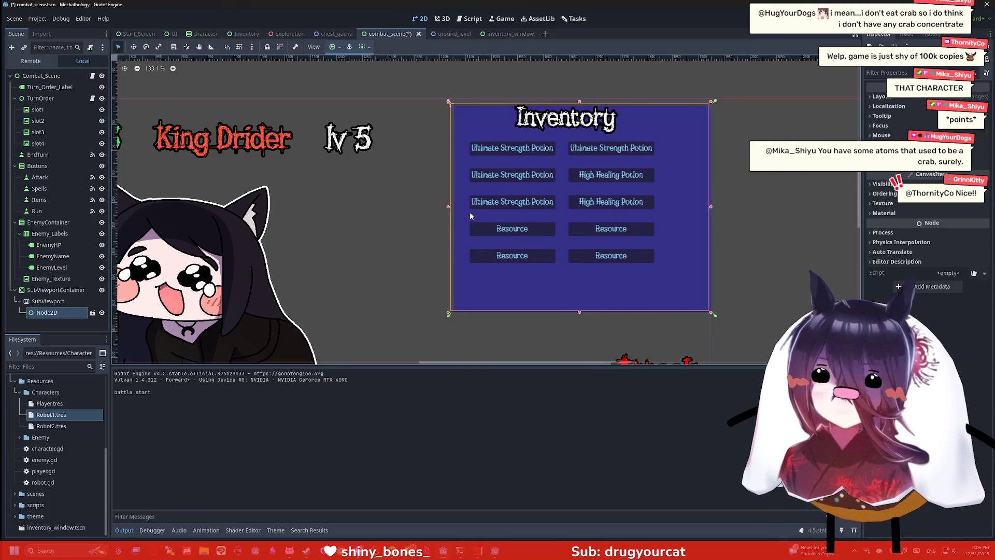
key(Left)
key(Left)
key(Left)
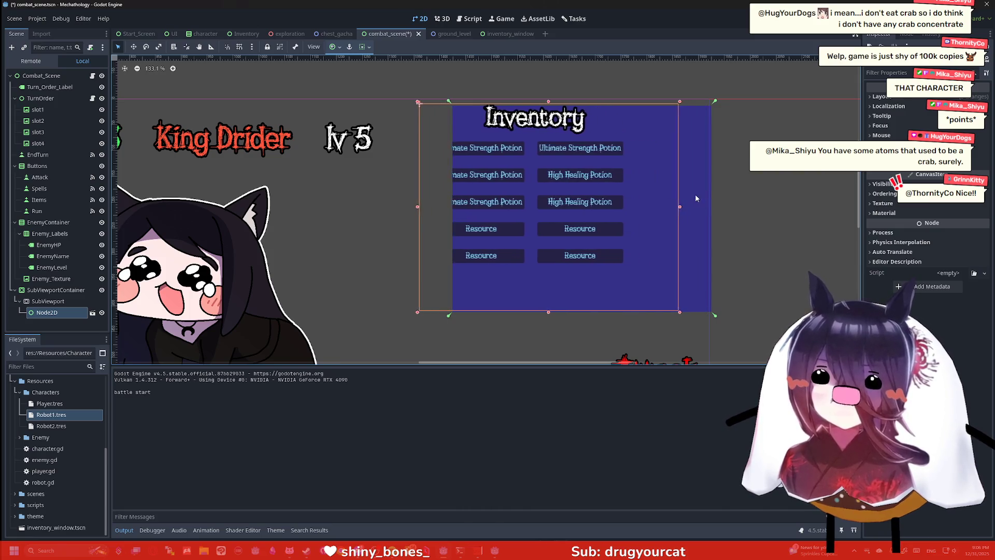
key(Right)
key(Right)
key(Right)
key(Right)
key(Right)
key(Right)
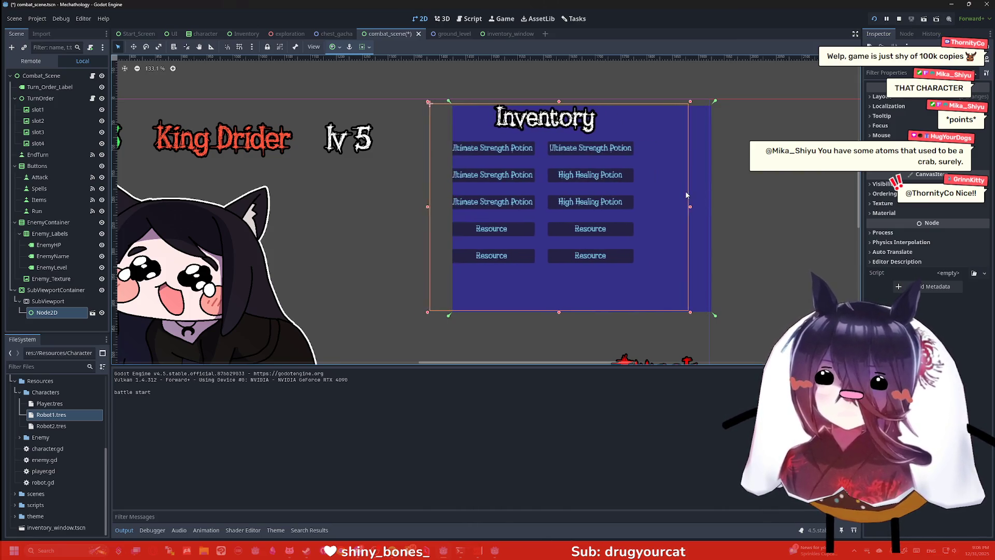
key(Right)
key(Right)
key(Right)
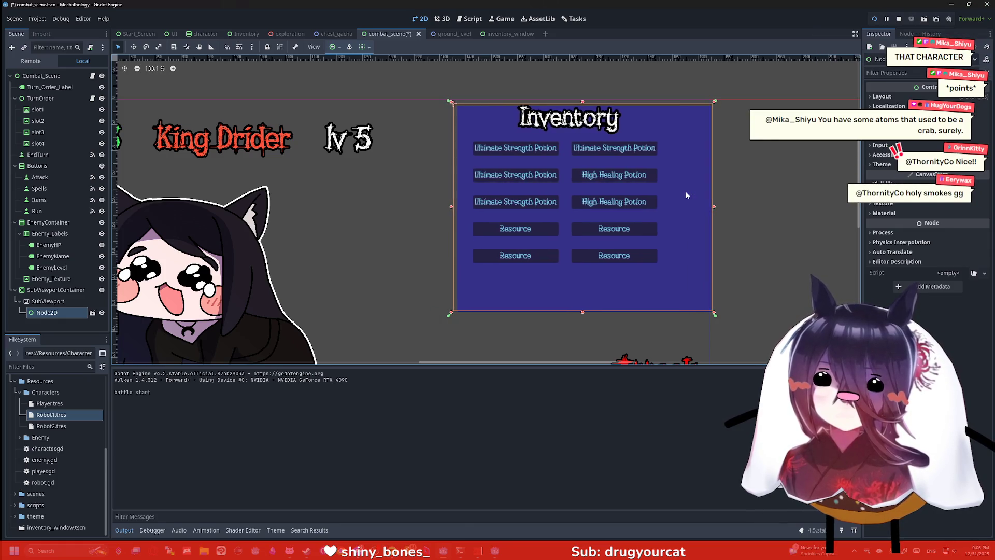
key(Left)
key(Left)
key(Left)
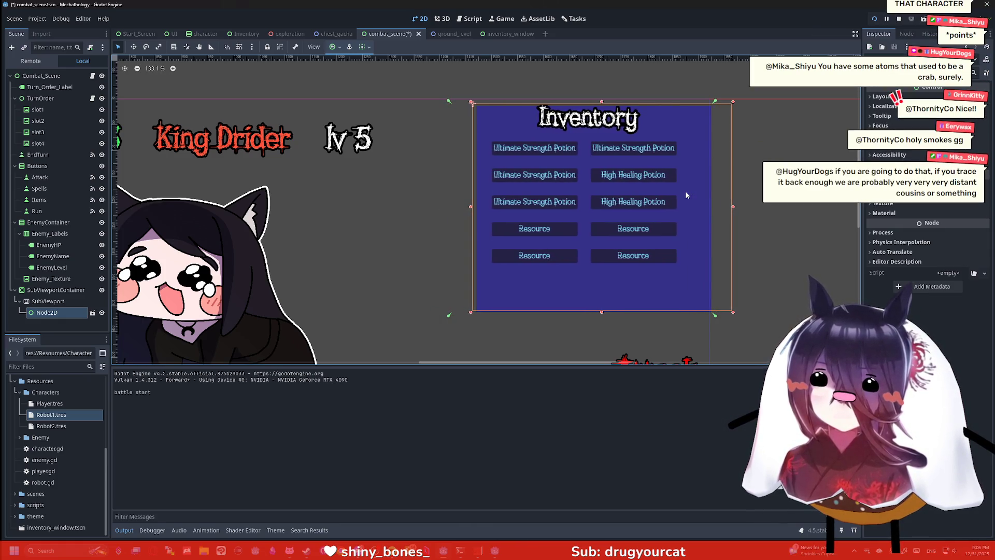
key(Left)
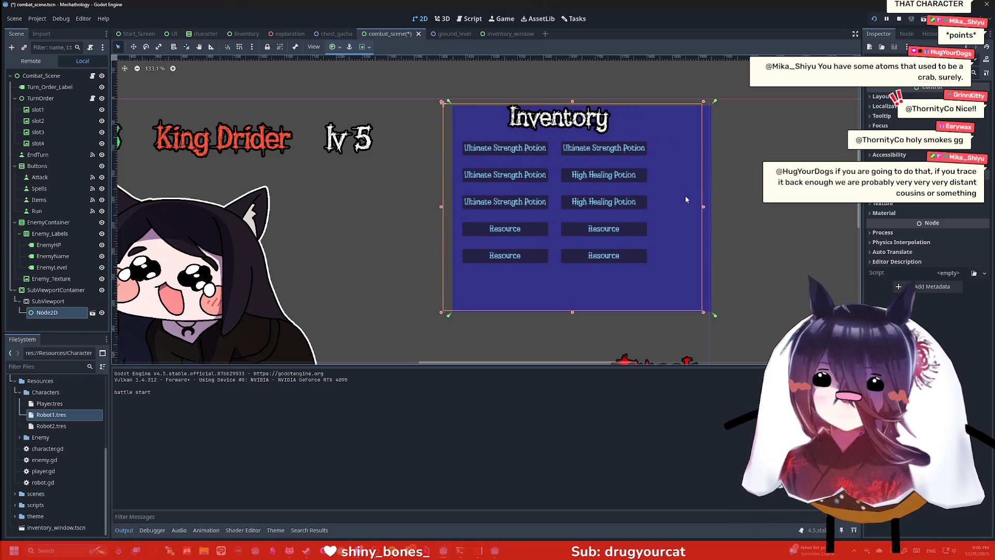
key(Right)
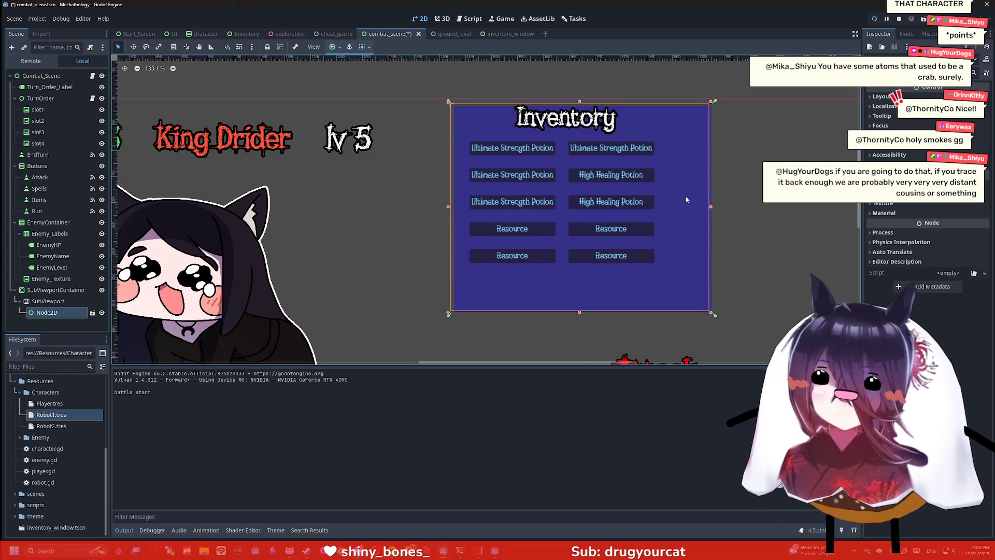
key(Right)
key(Right)
key(Right)
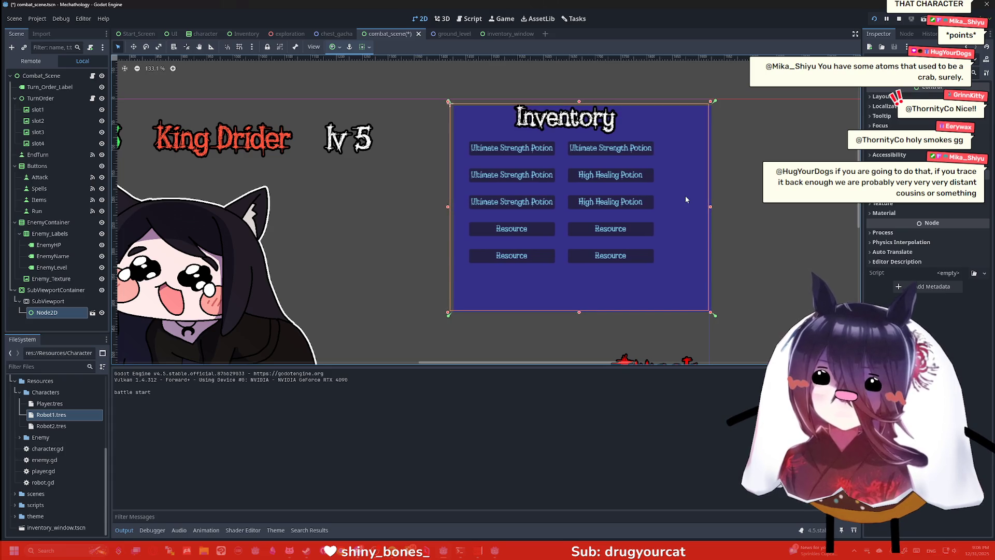
Step: Deselect the inventory and save the combat scene
click(738, 168)
scroll(738, 167, down, 2)
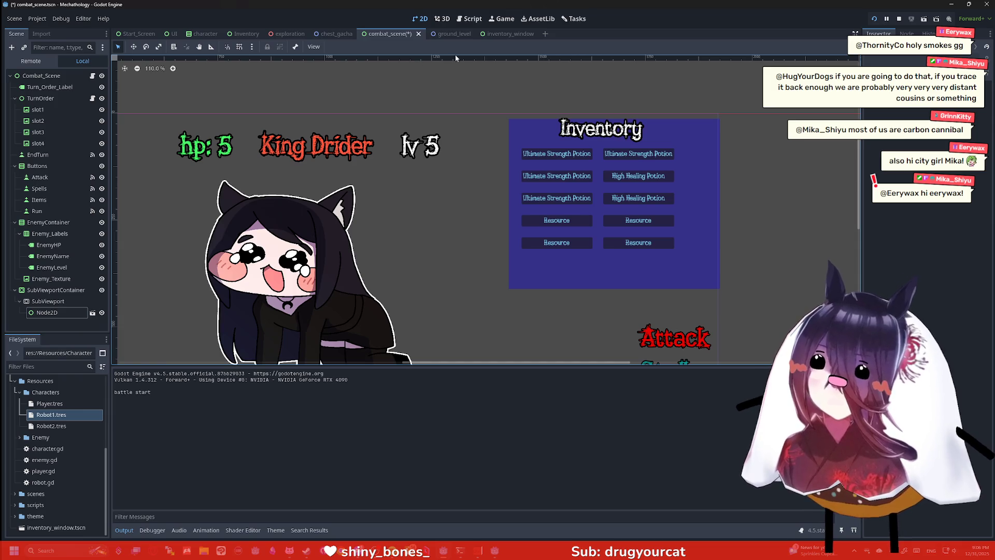
key(ctrl+s)
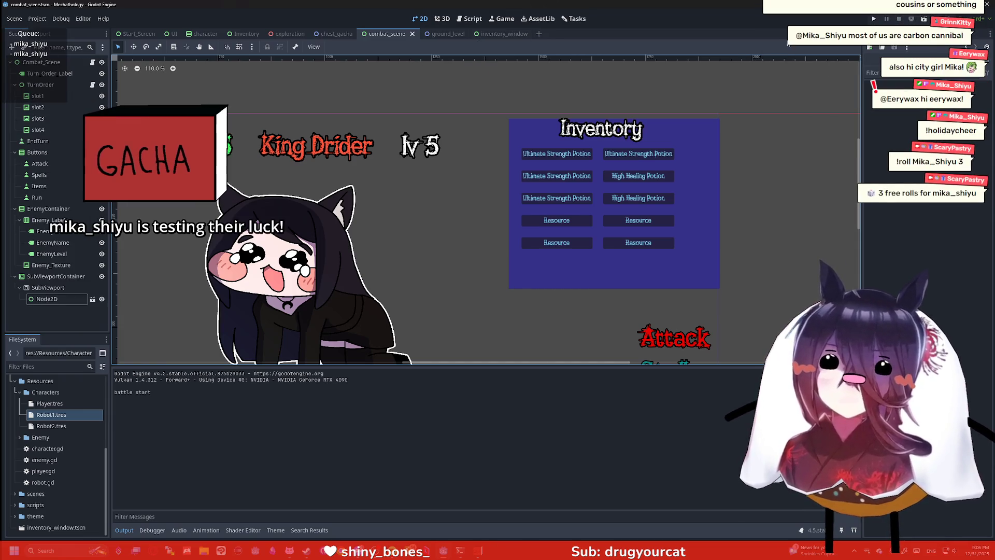
Step: In inventory_window, select the Panel and drag-shrink it toward its top-left corner
click(501, 34)
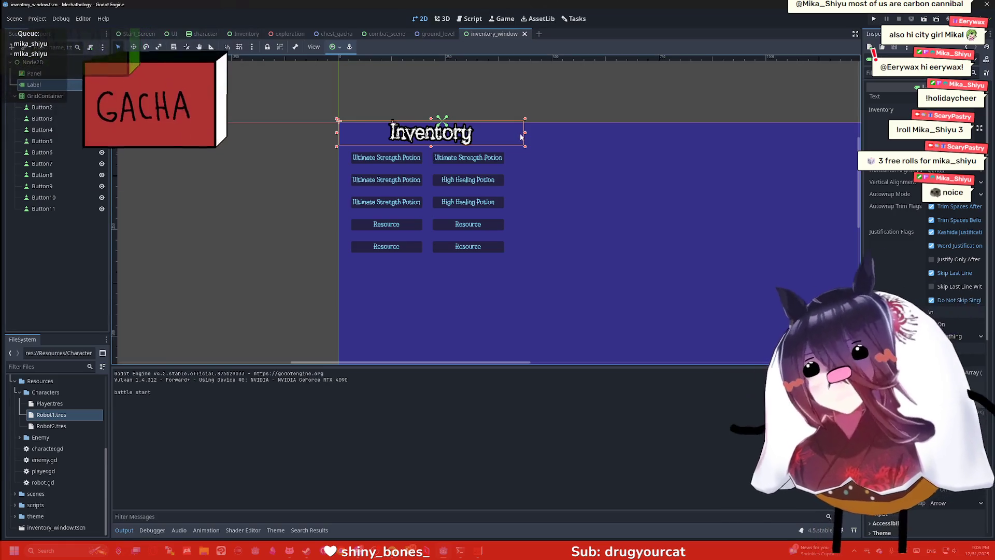
scroll(539, 158, down, 5)
click(556, 201)
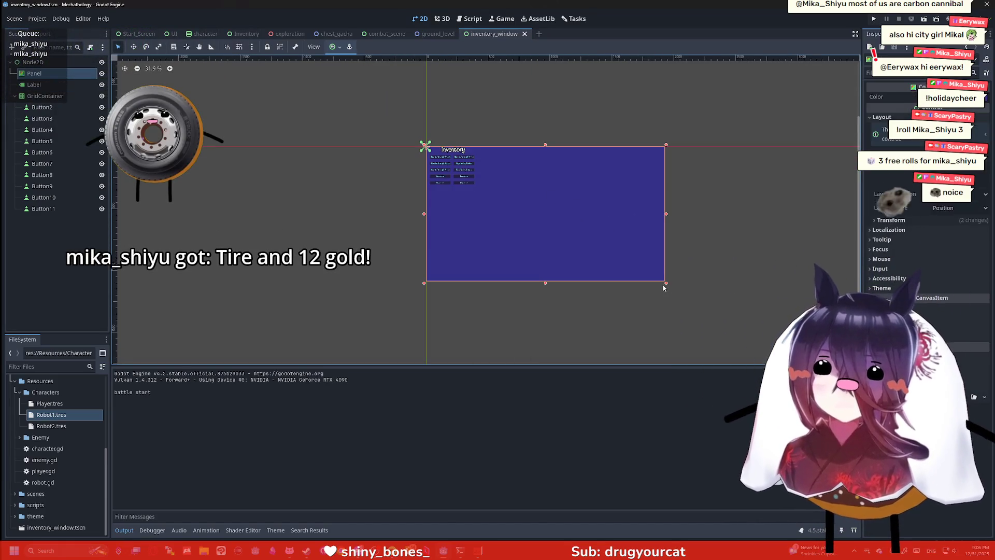
drag(666, 283, 481, 192)
scroll(481, 193, up, 6)
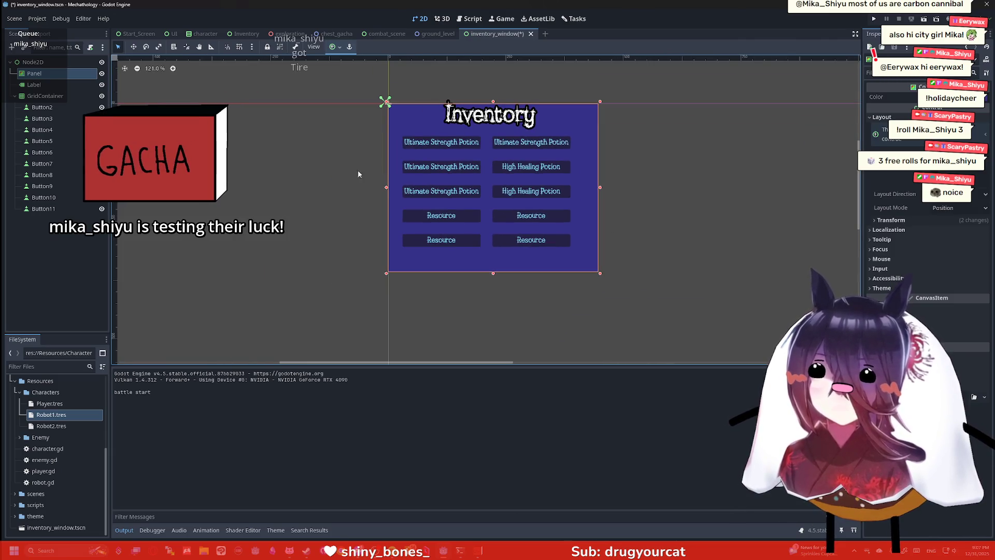
Step: Set the Panel's Size to 500 × 400 px and save the scene
click(904, 221)
click(948, 230)
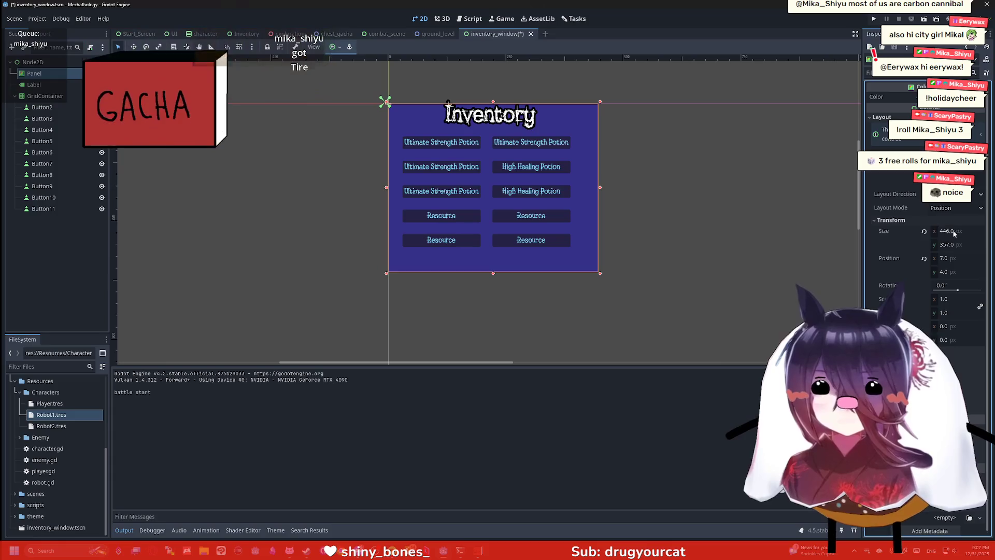
text(500)
key(Tab)
text(400)
key(Return)
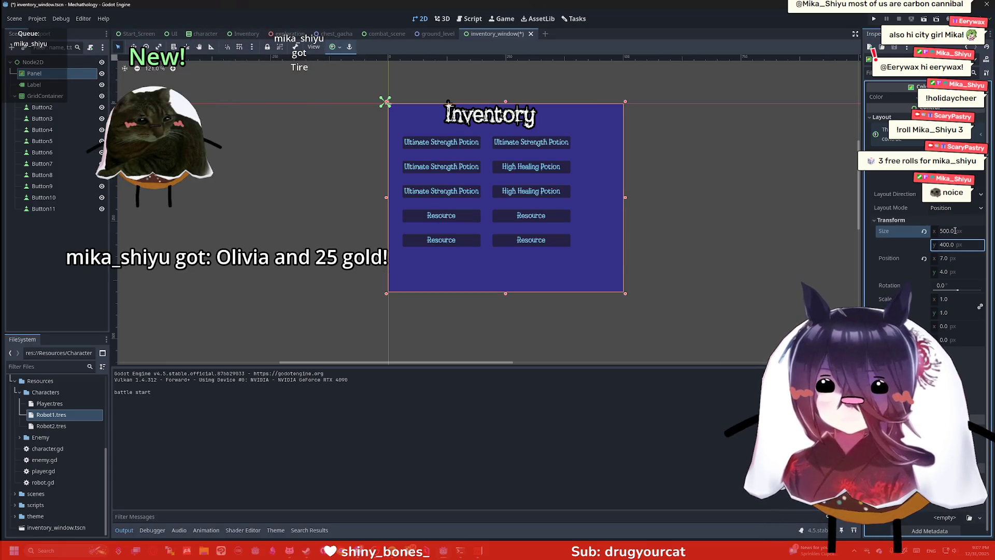
key(ctrl+s)
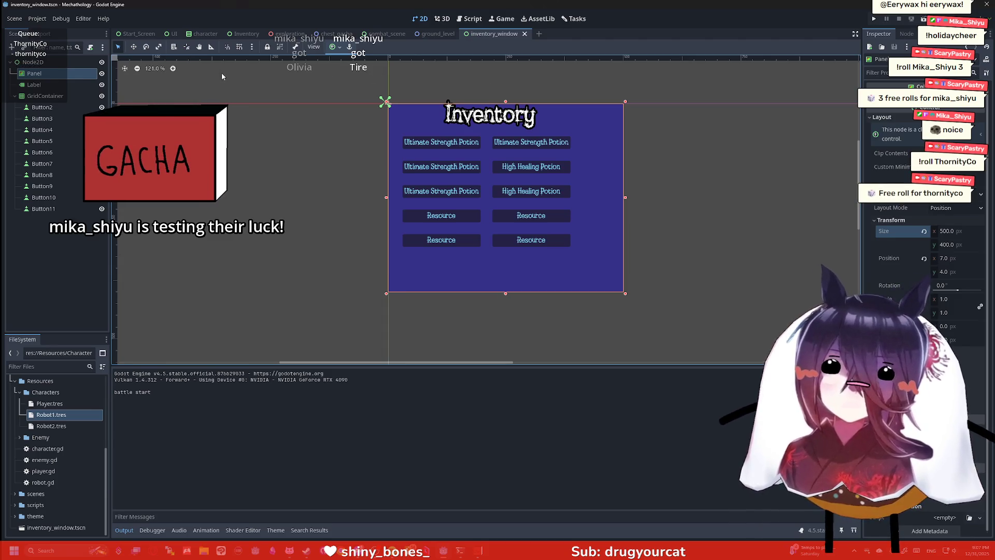
Step: Widen the Inventory title label to re-centre the text, then pan the canvas
click(486, 155)
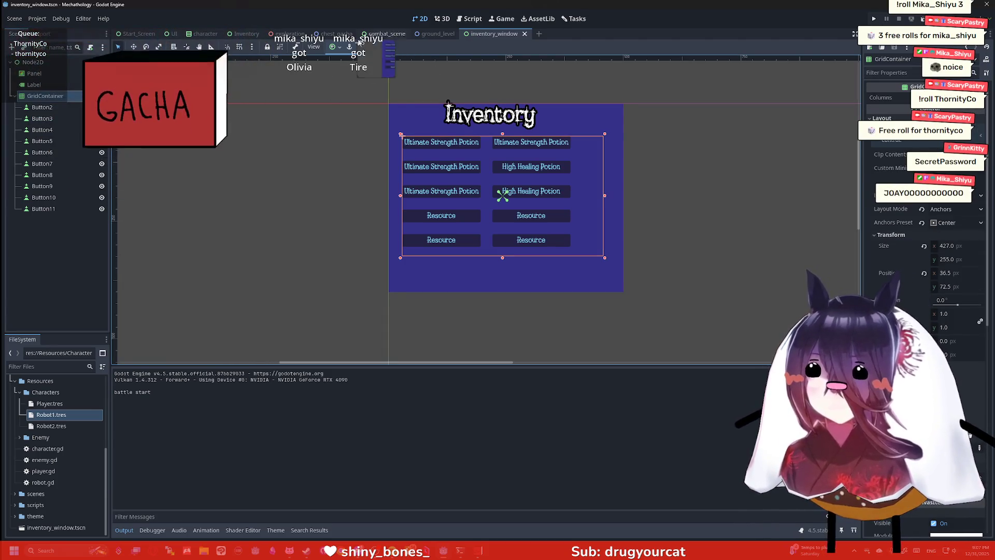
click(66, 84)
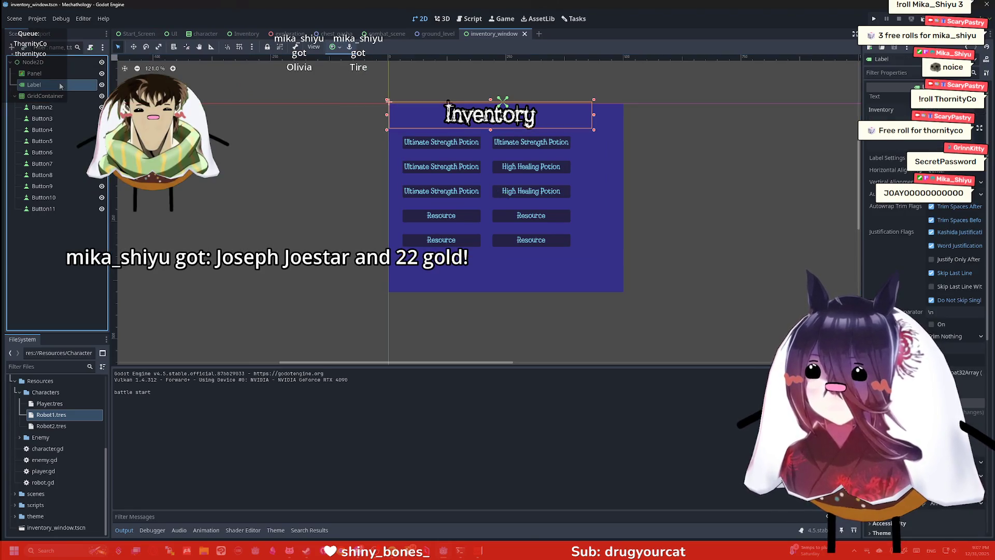
drag(595, 115, 627, 115)
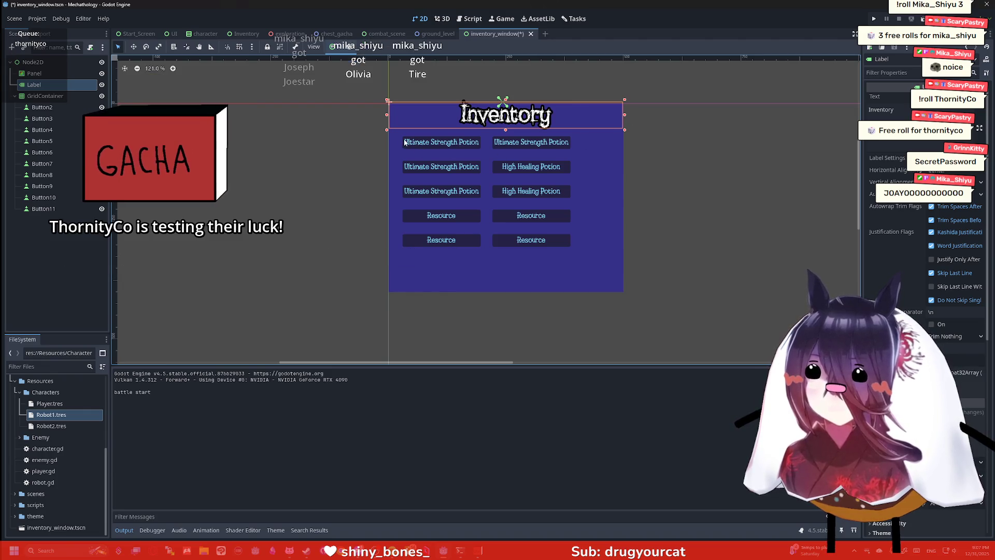
scroll(465, 124, up, 2)
drag(759, 139, 684, 140)
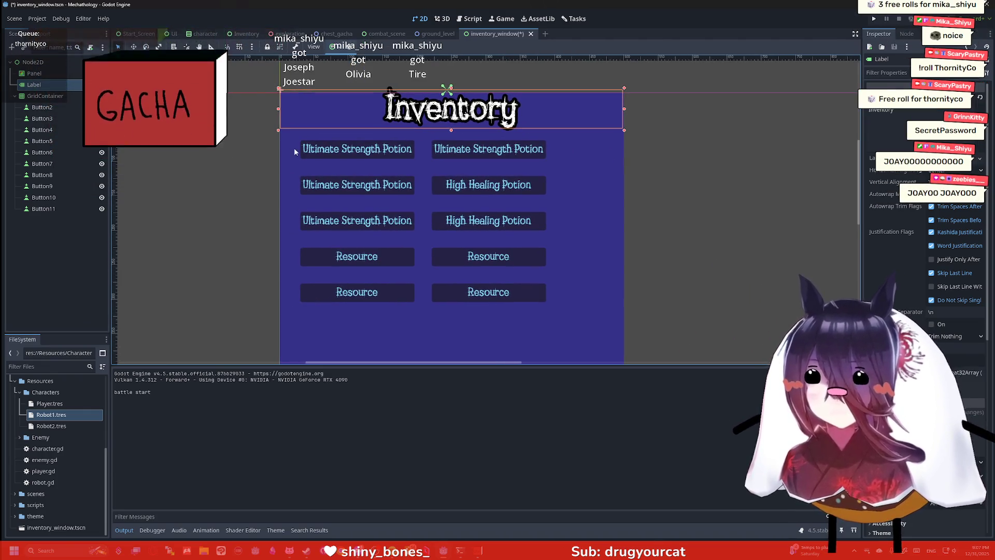
Step: Edit the GridContainer's width and height Size fields in the Inspector
click(52, 106)
click(54, 98)
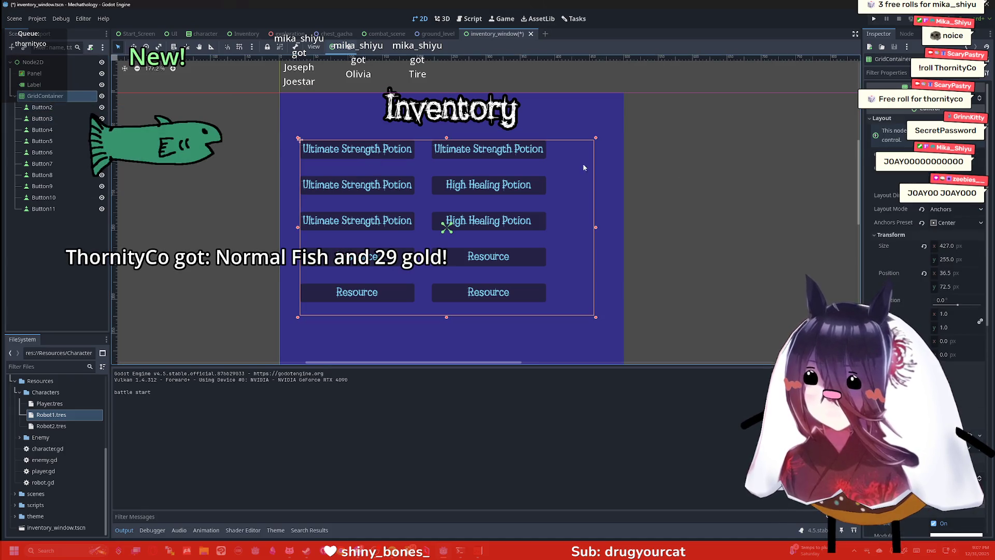
scroll(527, 117, down, 1)
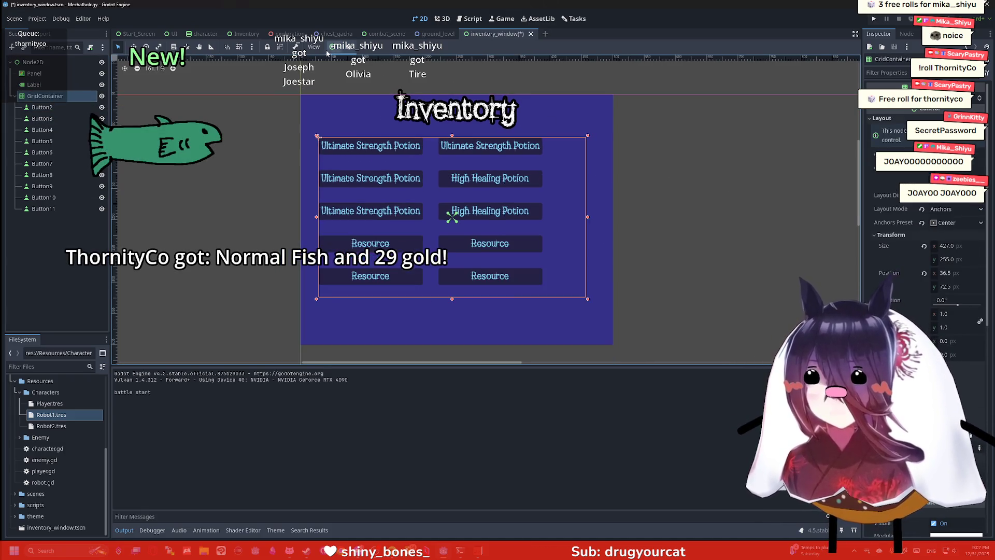
click(487, 178)
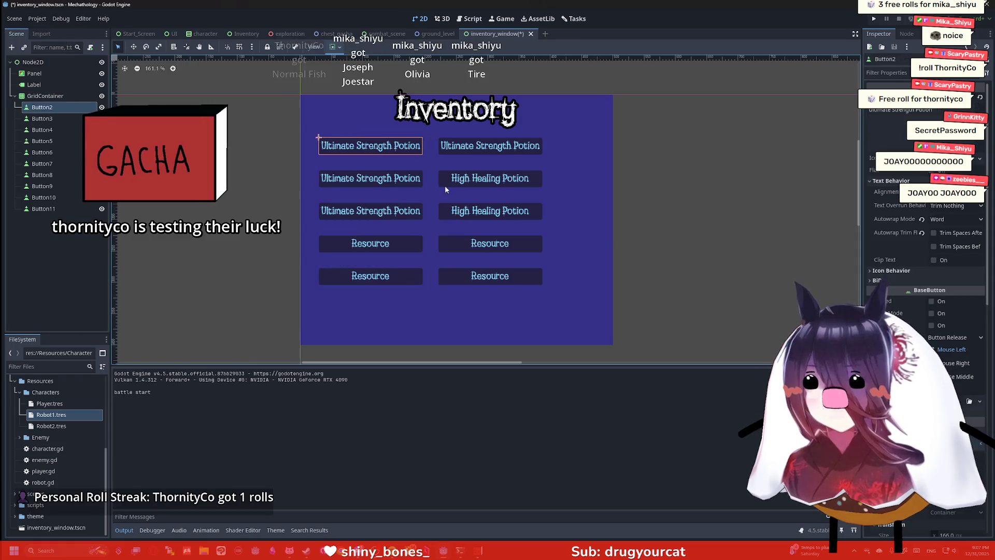
click(49, 96)
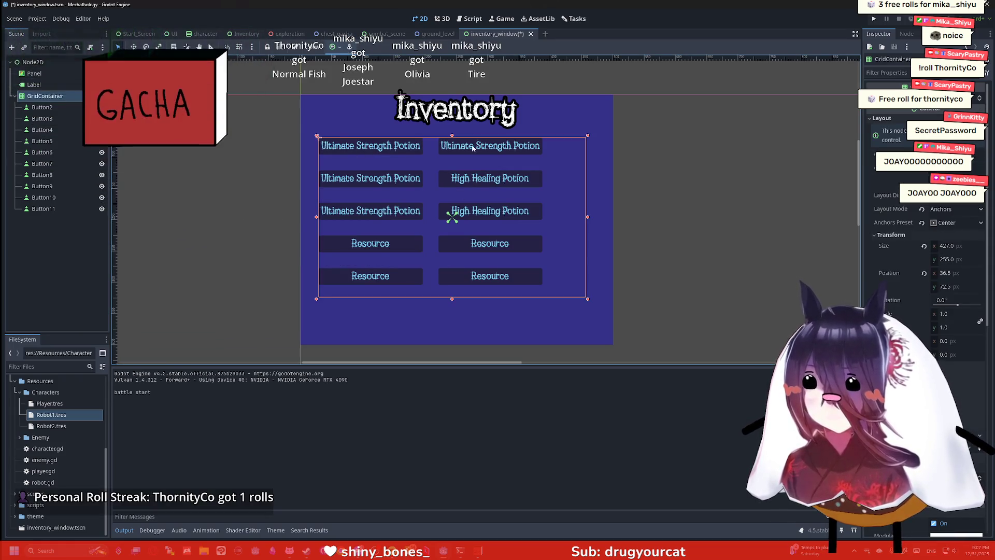
click(967, 248)
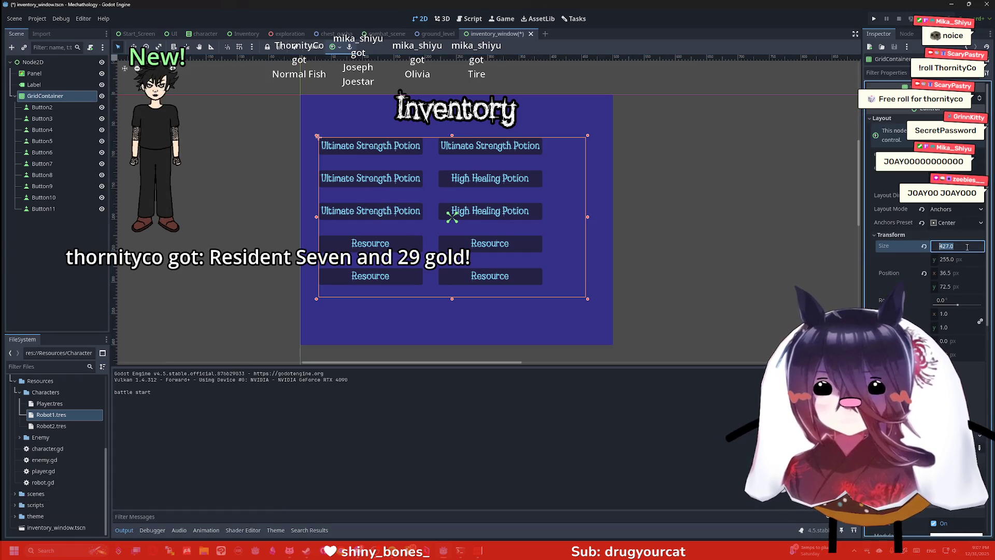
text(4)
key(Tab)
text(4)
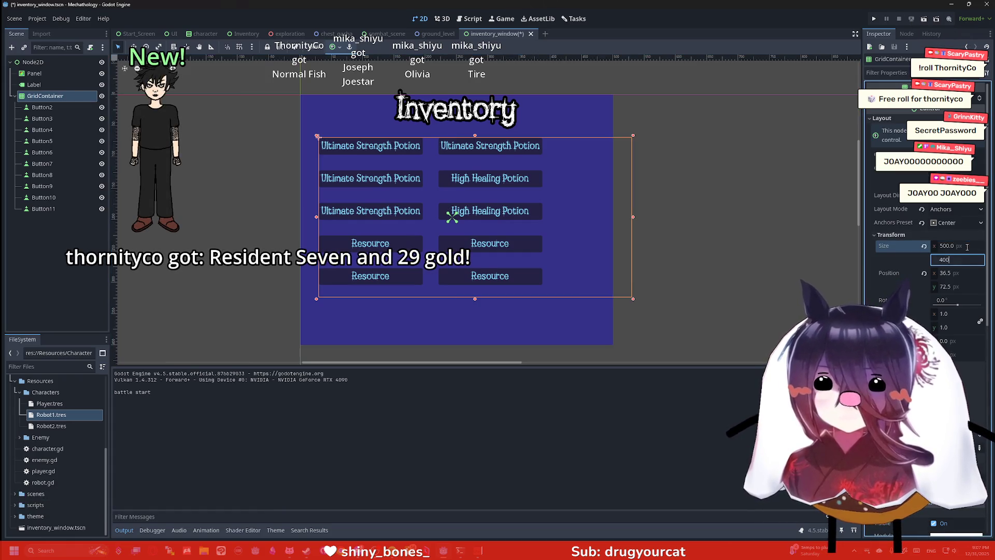
key(Return)
Step: Drag the button grid to the panel's top-left corner
scroll(614, 192, down, 3)
scroll(629, 198, up, 2)
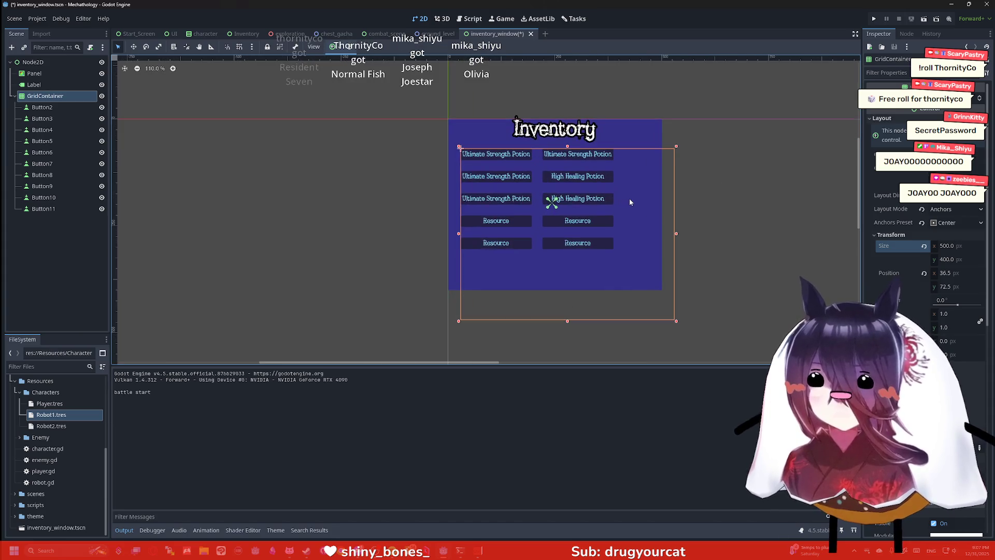
scroll(631, 199, up, 1)
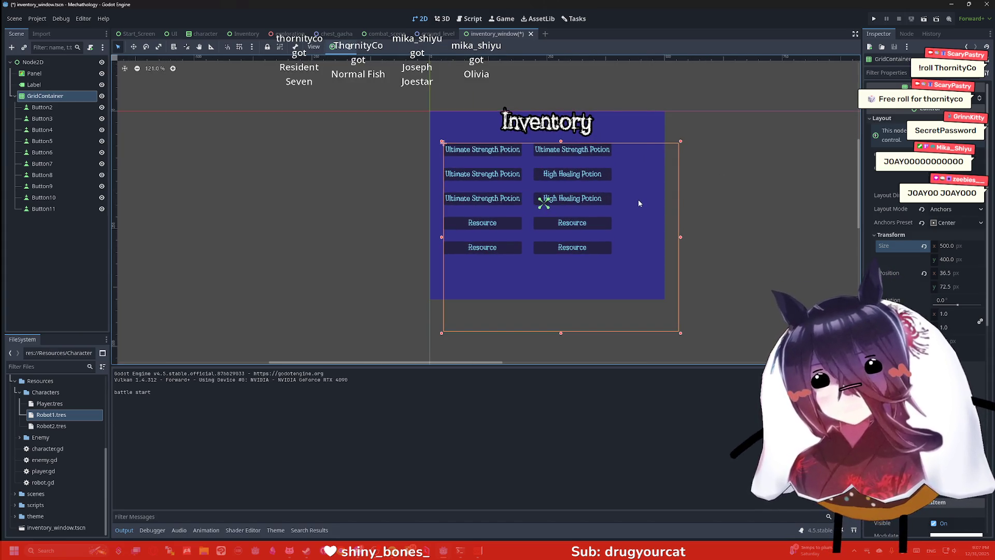
scroll(639, 203, up, 1)
drag(672, 224, 649, 177)
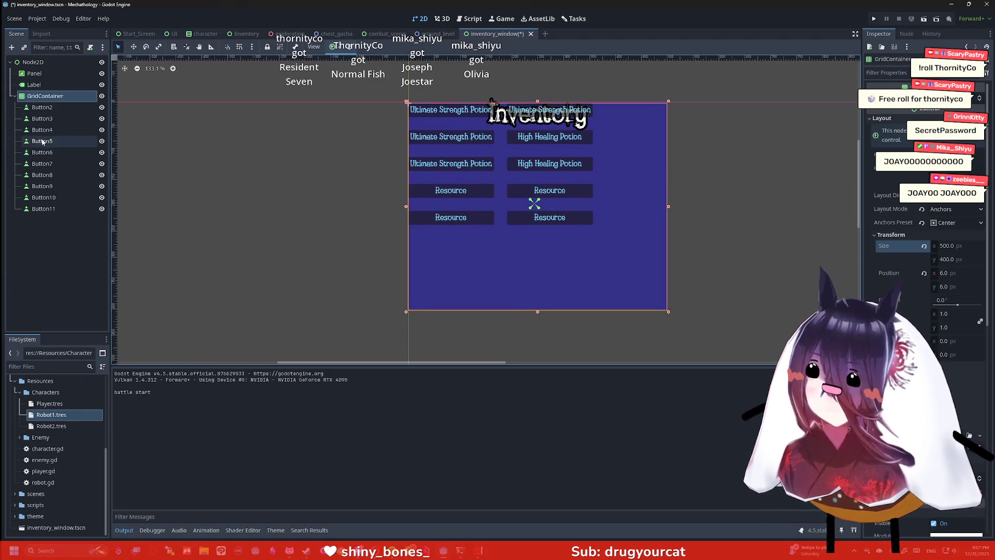
Step: Collapse the grid's Layout properties and drag the grid down below the Inventory title
click(42, 107)
shift+click(43, 209)
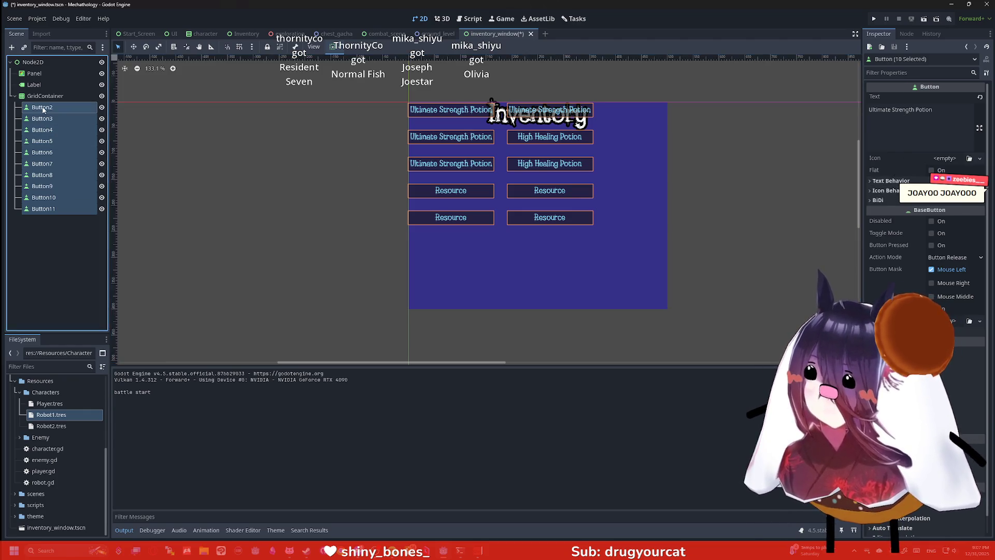
click(451, 110)
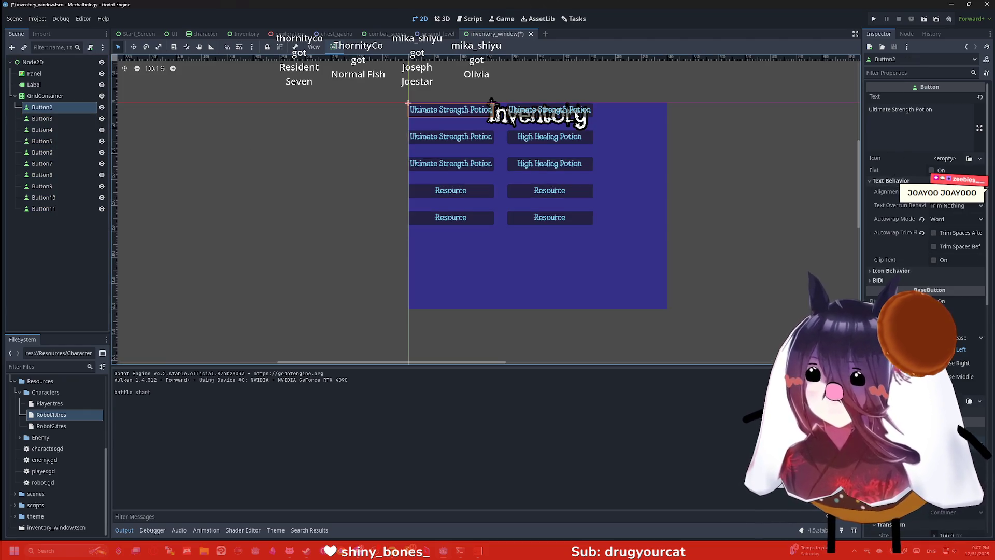
click(58, 96)
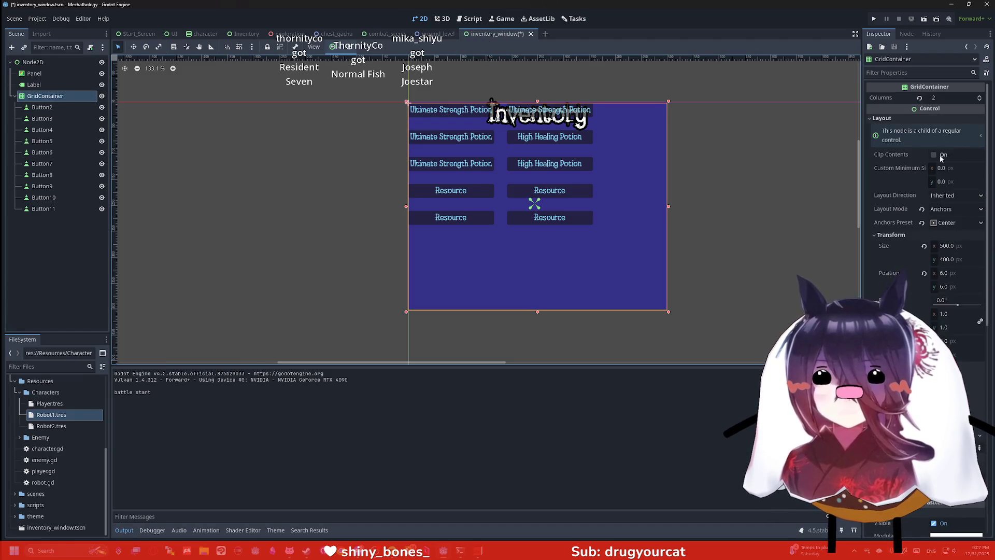
click(925, 116)
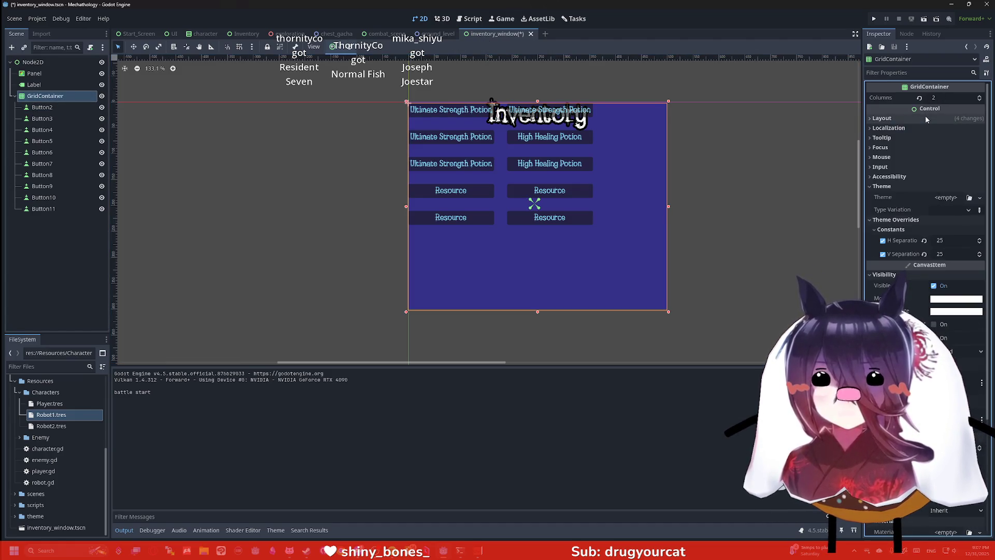
click(915, 129)
click(915, 129)
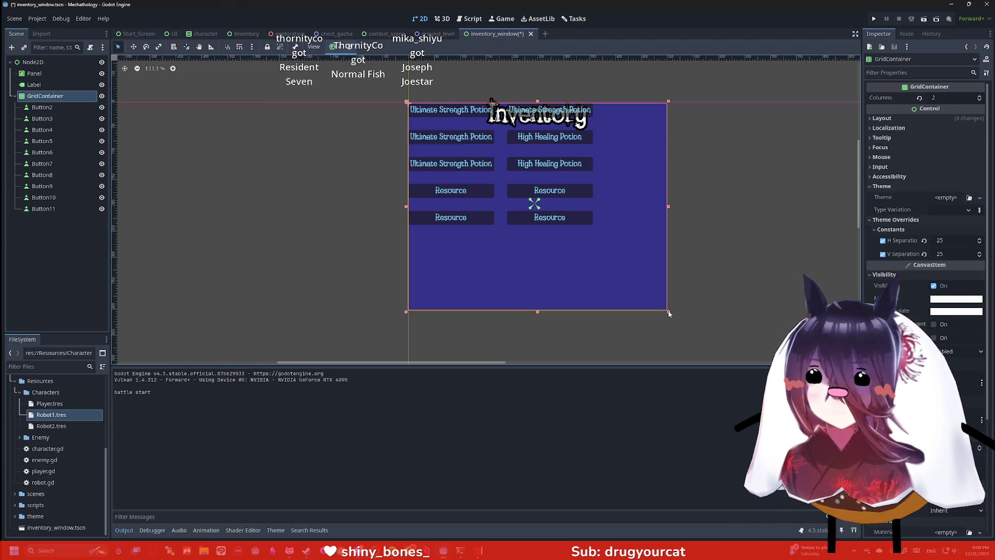
drag(537, 102, 531, 138)
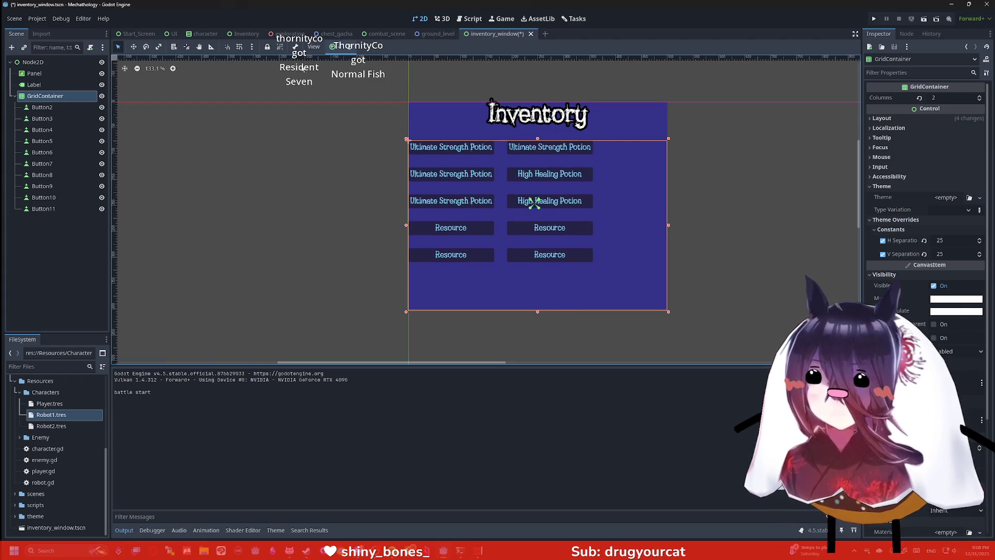
Step: Try the Center anchor preset on the GridContainer, then apply Full Rect instead
click(332, 51)
click(350, 91)
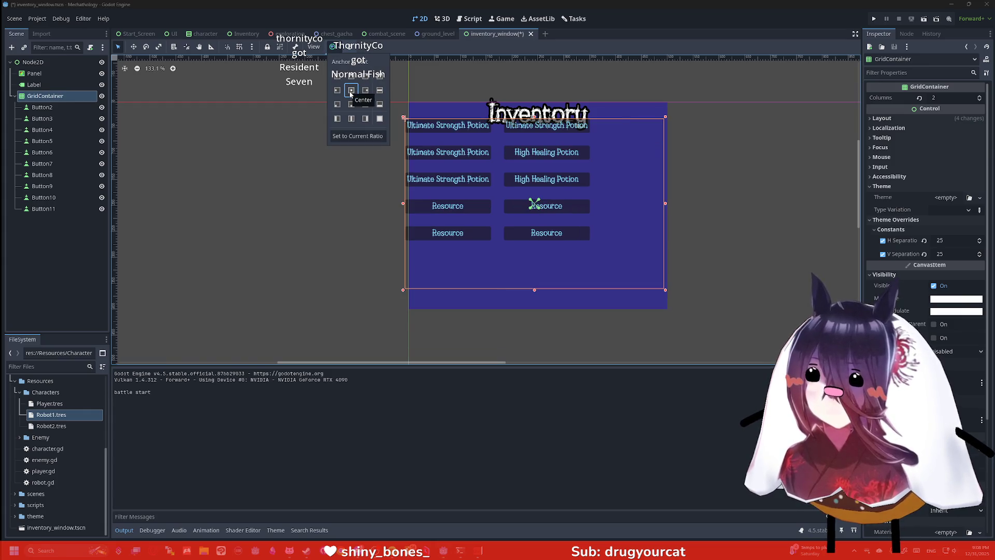
click(352, 105)
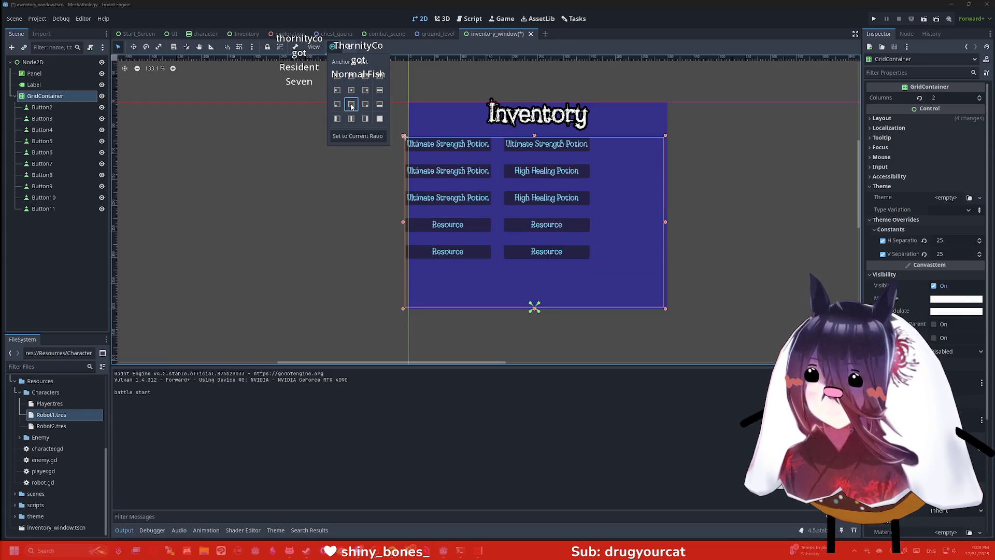
click(380, 118)
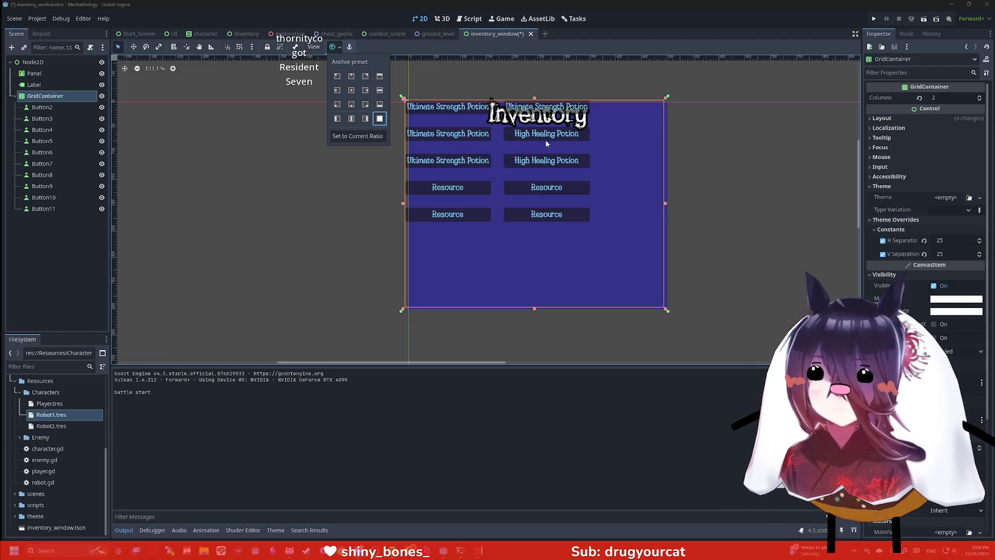
scroll(381, 106, up, 4)
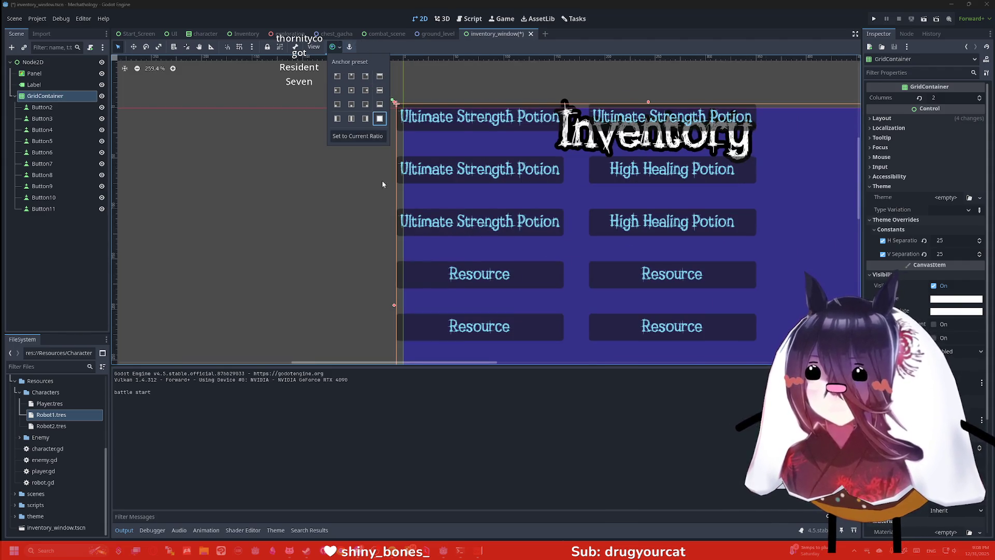
scroll(376, 185, up, 5)
scroll(376, 185, down, 10)
click(536, 120)
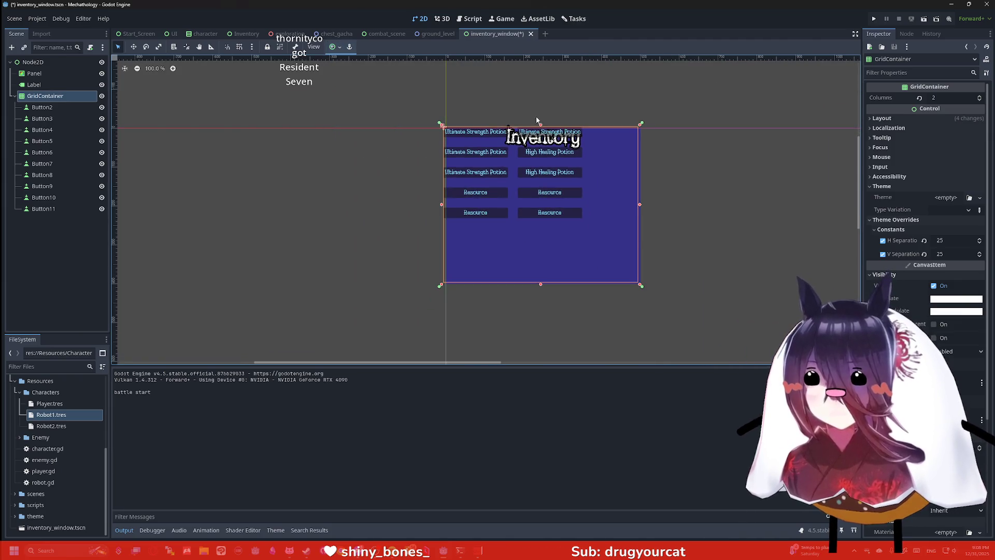
Step: Nudge the reselected GridContainer right and back, then bring up its Layout direction options
click(638, 183)
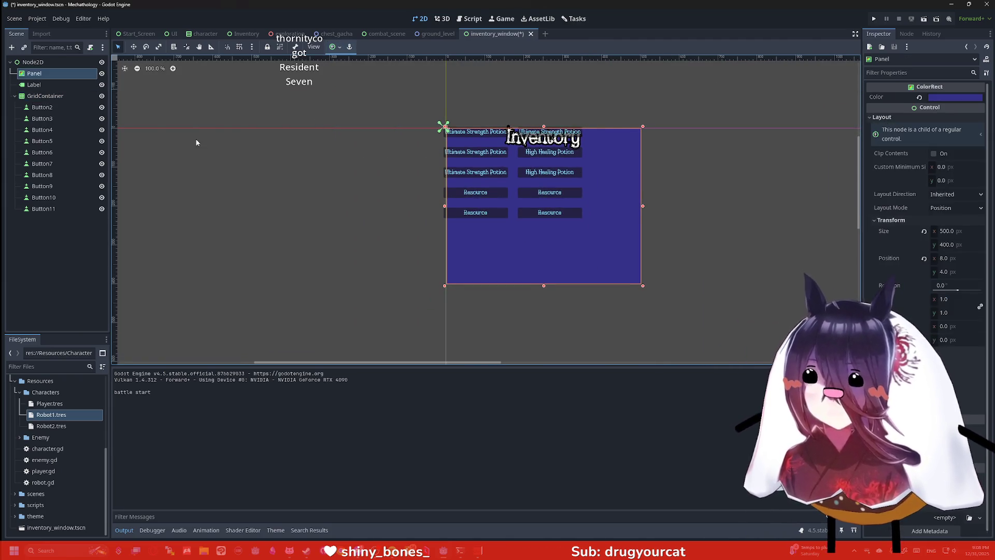
click(45, 96)
key(Right)
key(Right)
key(Right)
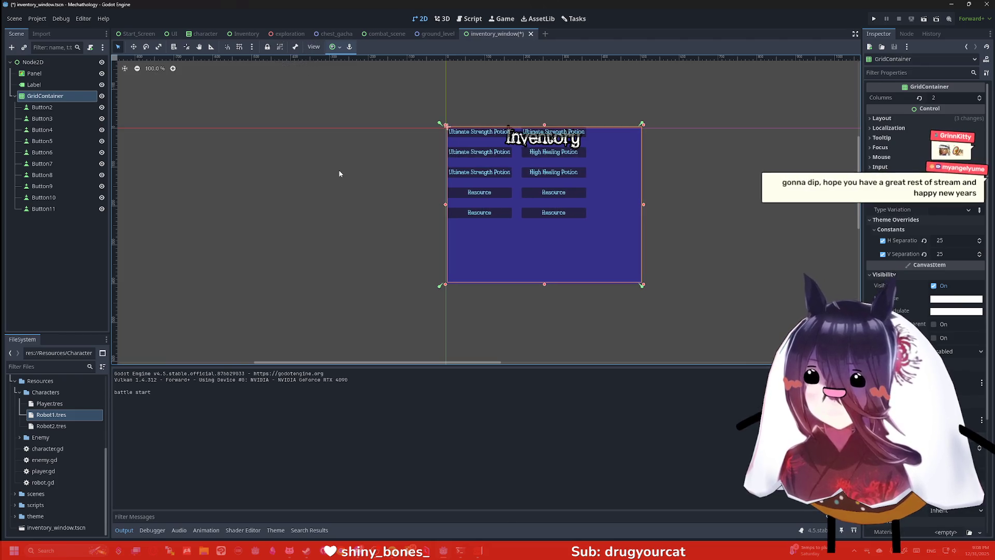
key(Left)
key(Left)
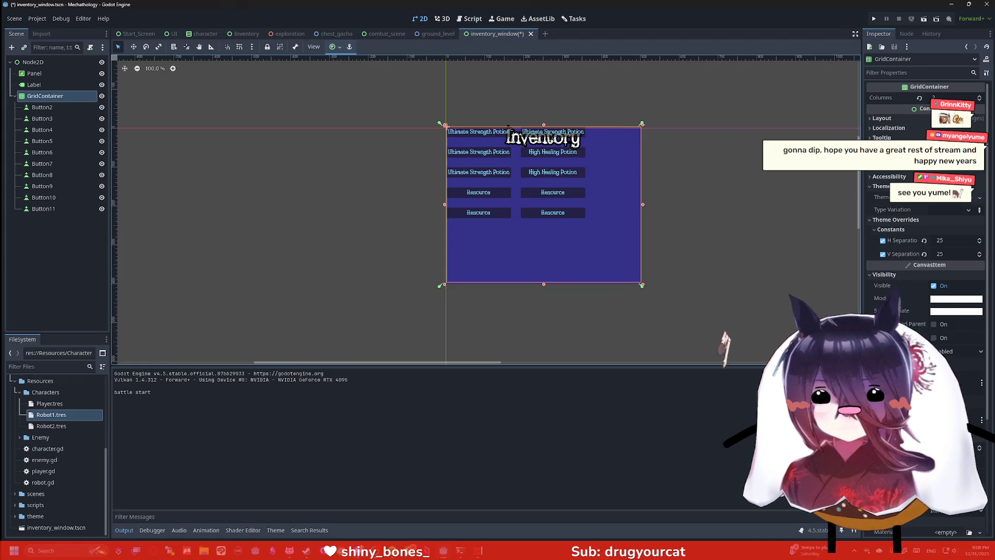
scroll(911, 304, down, 5)
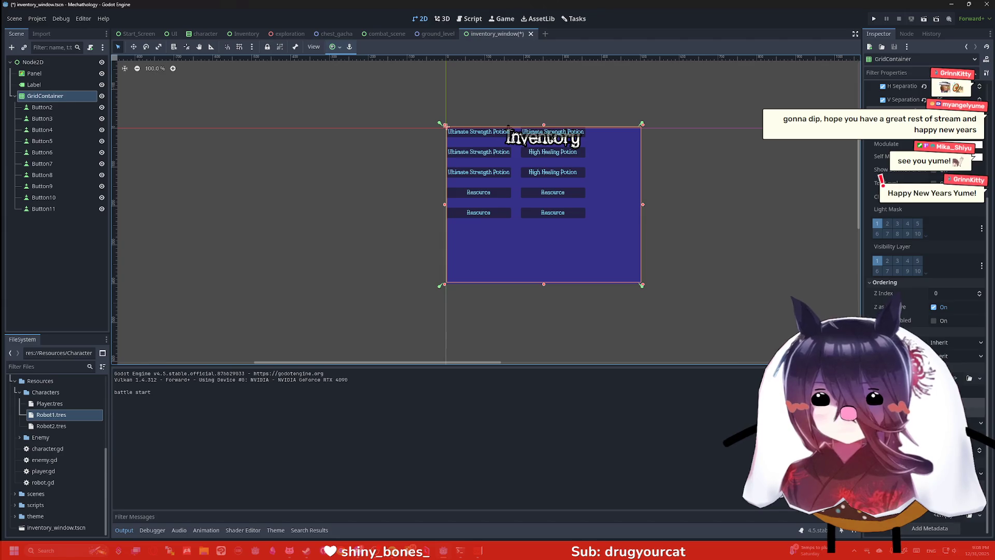
scroll(930, 269, up, 5)
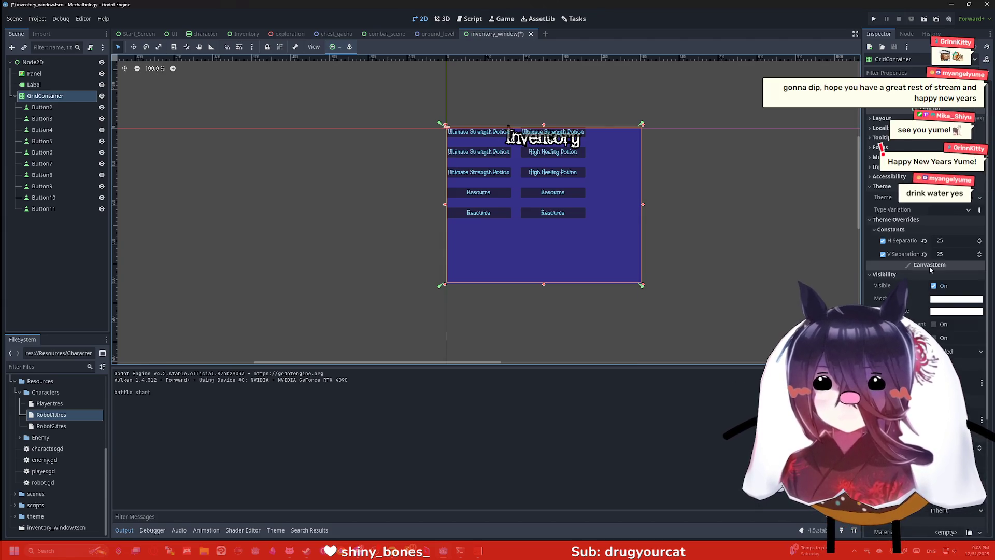
click(882, 119)
click(946, 200)
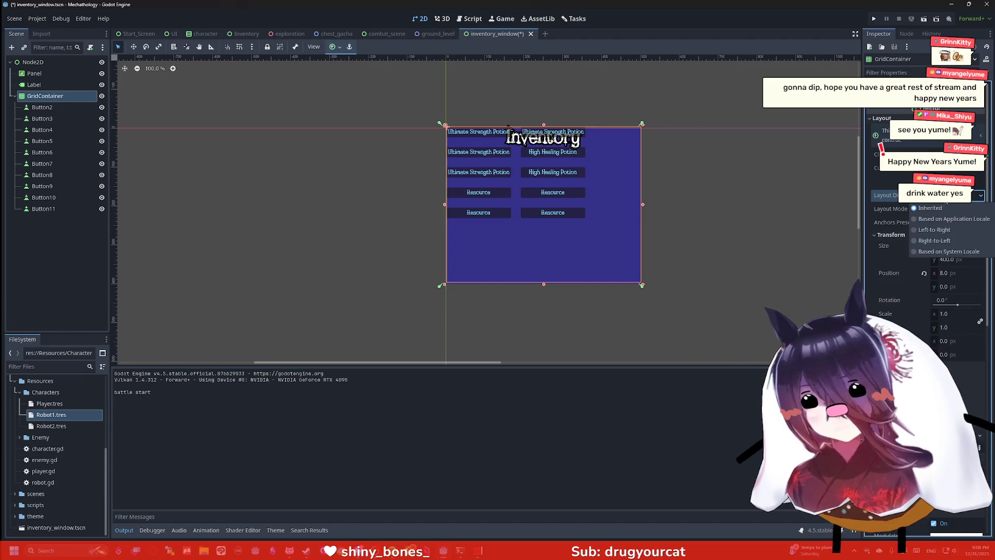
Step: Switch the grid's Layout Mode to Position and back to Anchors, then apply the Center preset
click(940, 251)
click(949, 209)
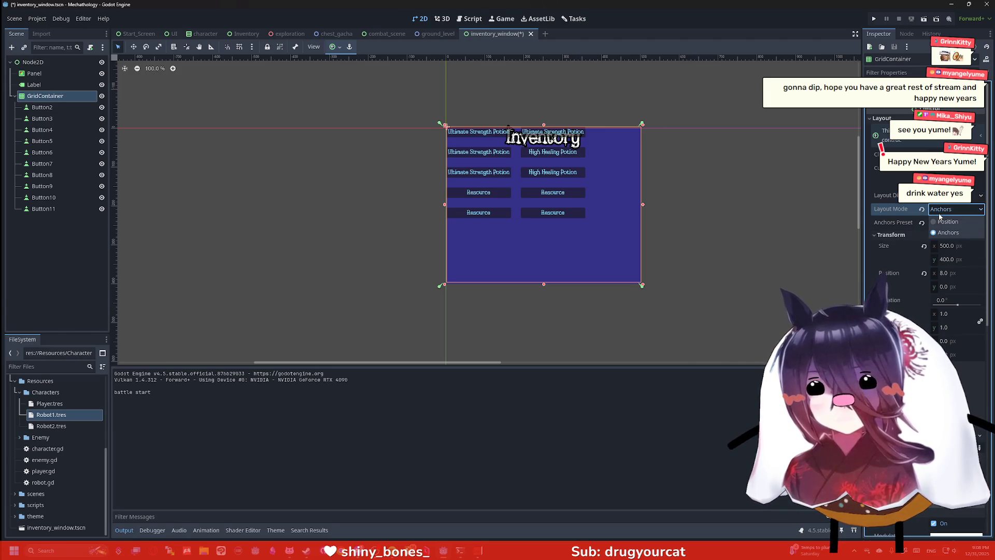
click(946, 222)
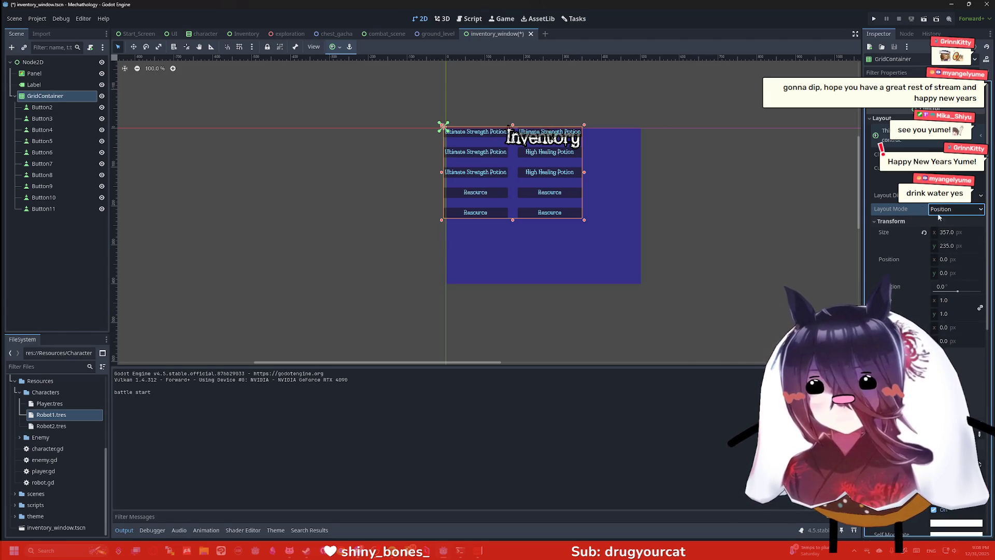
click(939, 214)
click(940, 221)
click(941, 211)
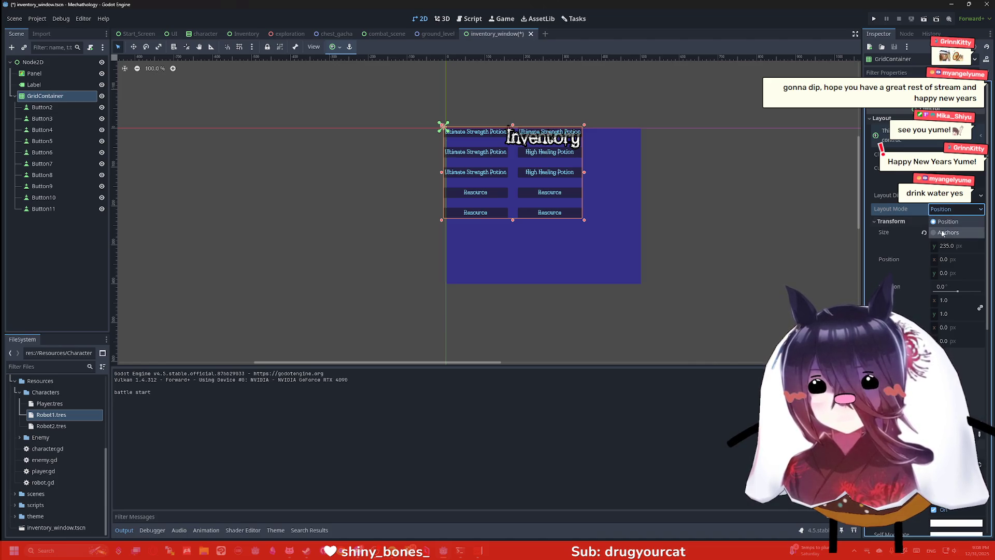
click(944, 232)
click(944, 224)
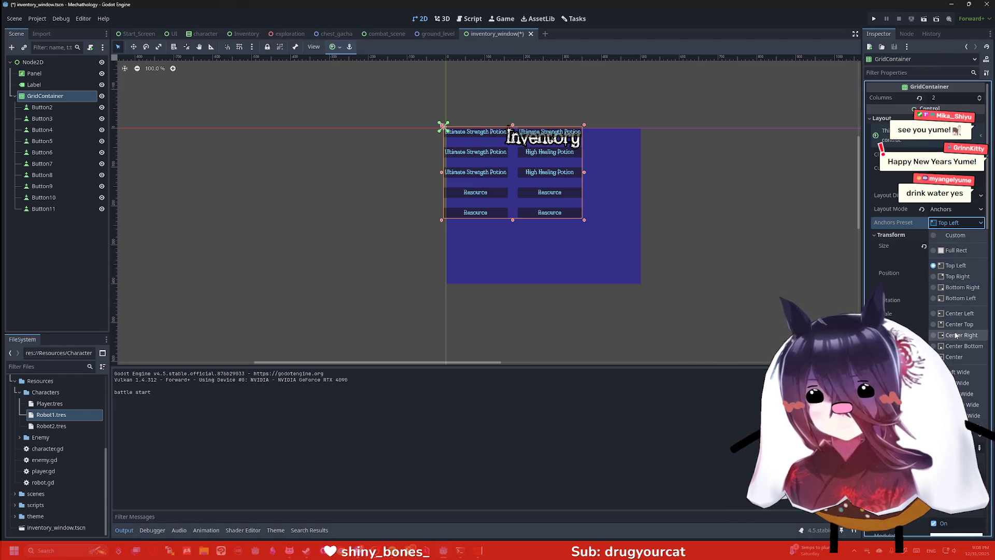
click(956, 357)
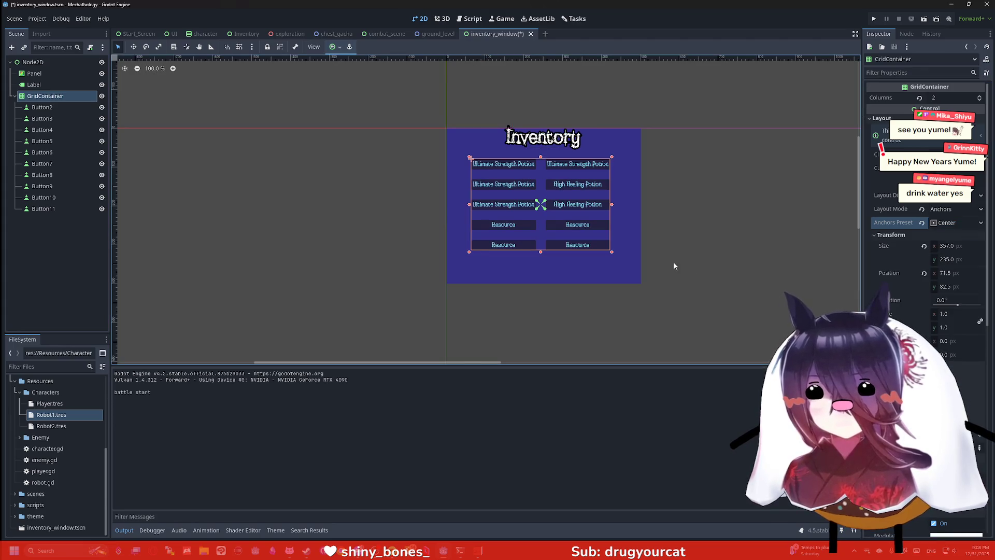
Step: Deselect the grid and save the inventory_window scene with Ctrl+S
scroll(621, 189, up, 5)
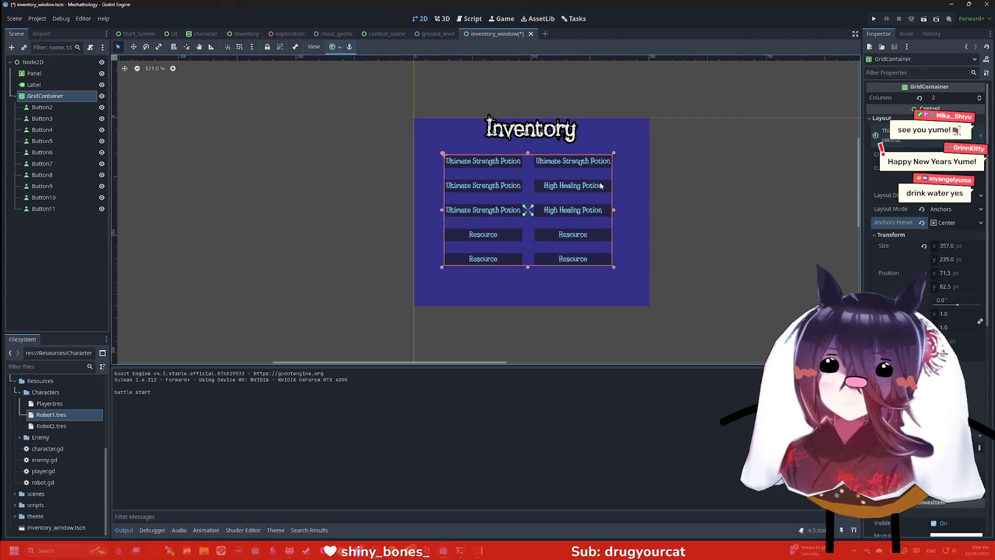
scroll(495, 165, up, 3)
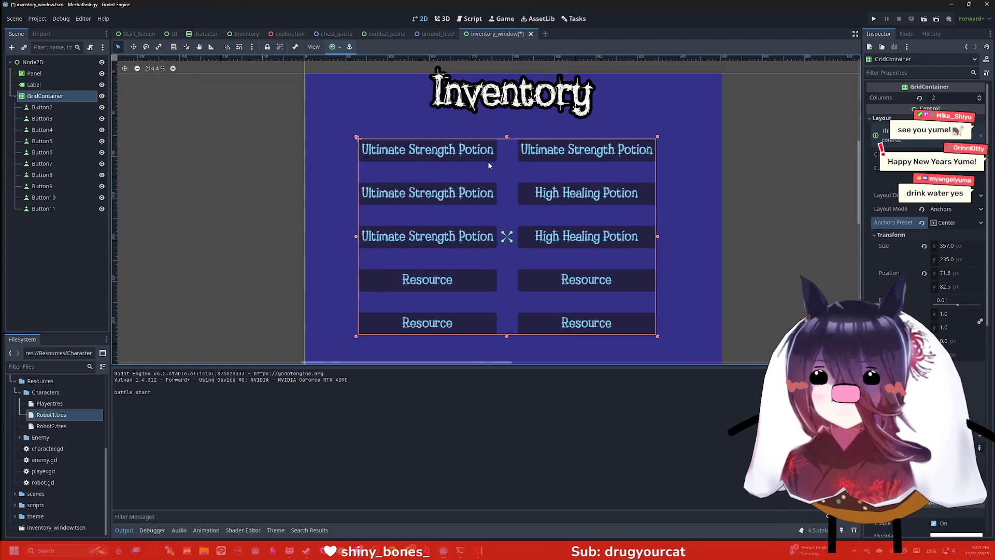
scroll(493, 151, down, 1)
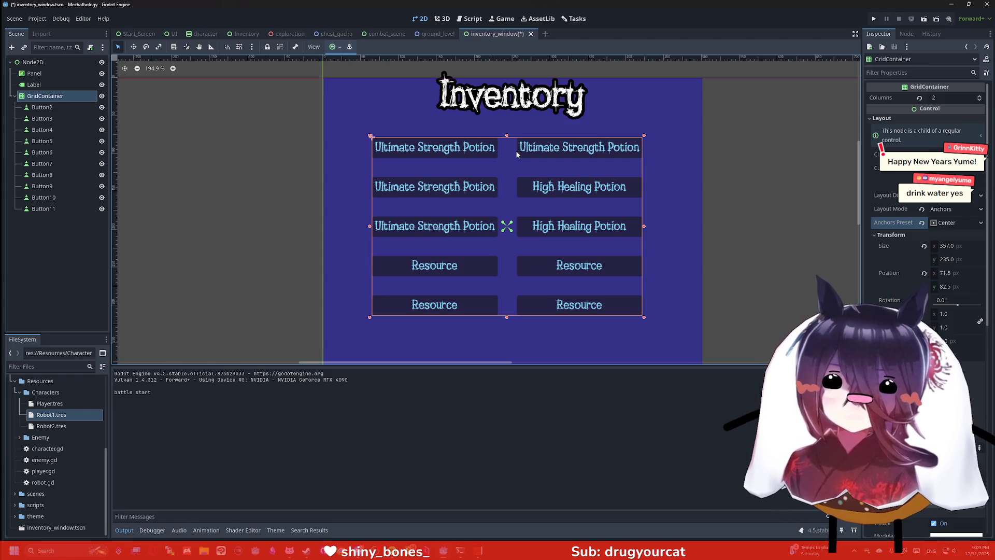
click(741, 150)
key(ctrl+s)
scroll(741, 150, down, 2)
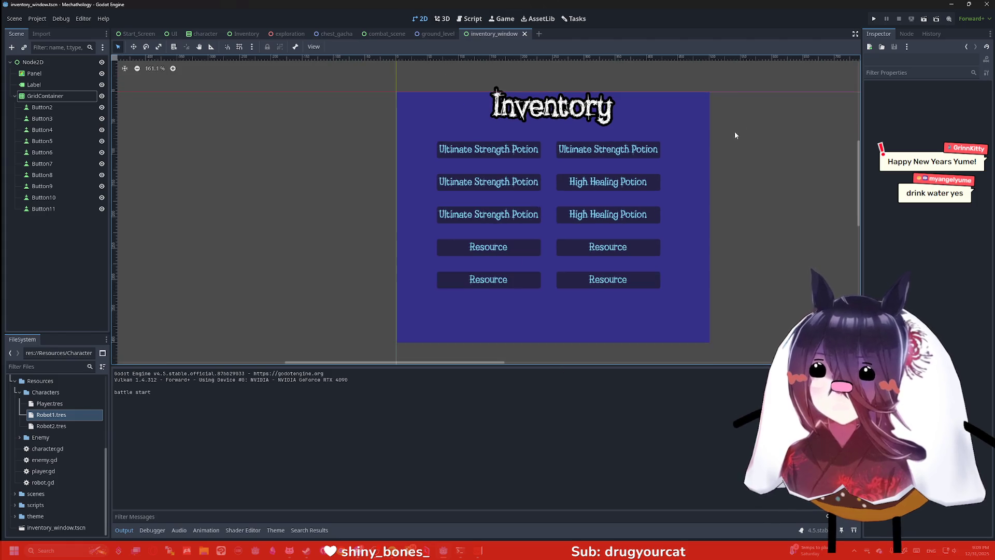
Step: Run the project, inspect the game window maximized, restore it, and bring up Windows search
click(874, 19)
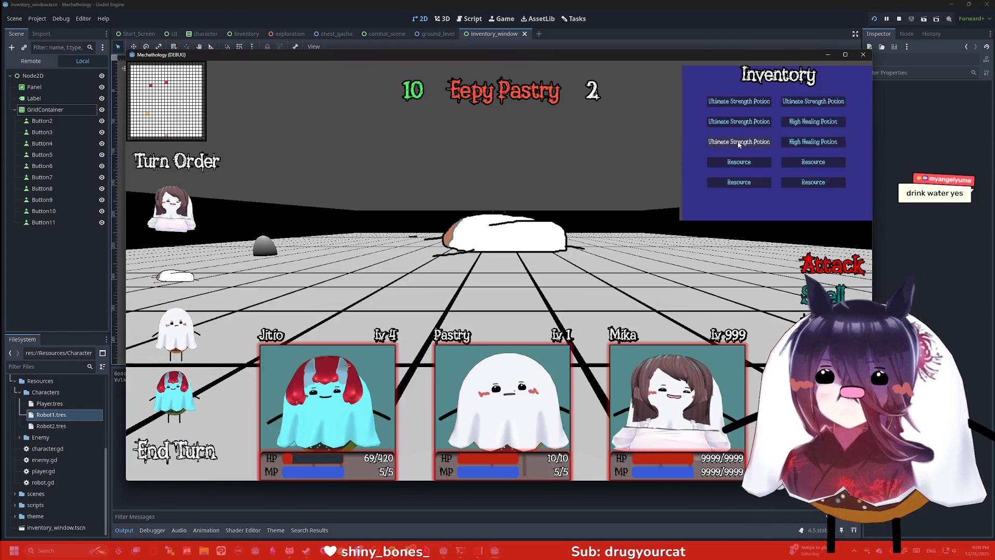
click(845, 54)
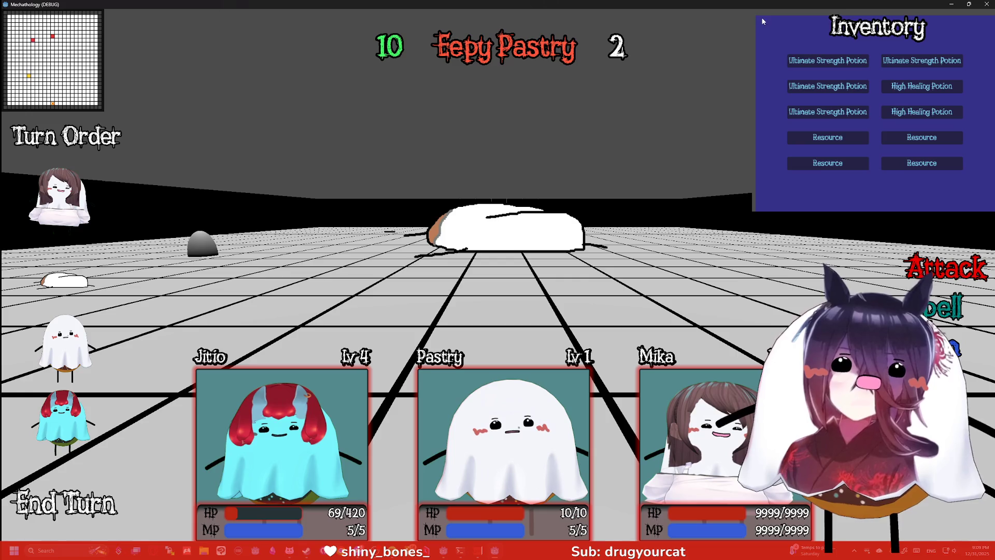
click(969, 4)
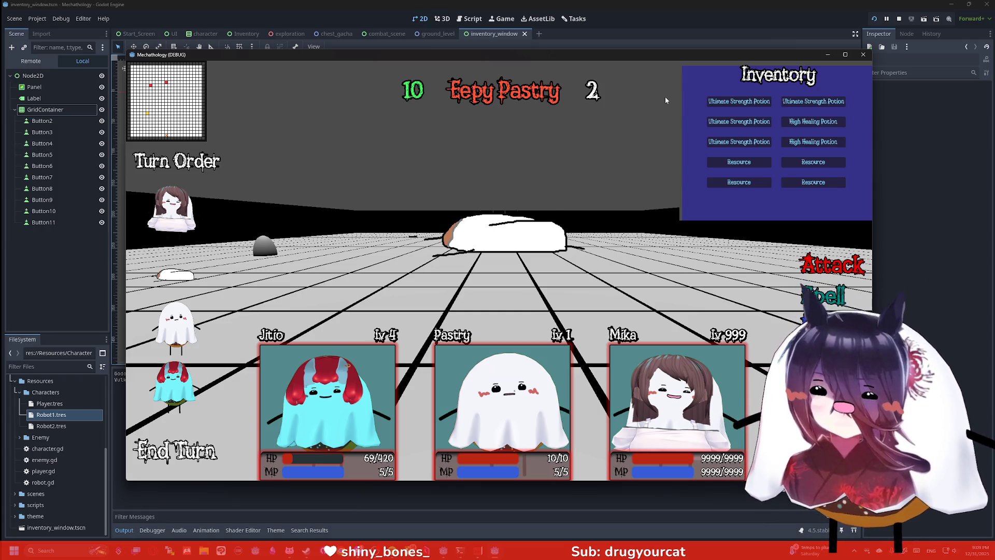
key(super)
Step: Launch Paint and flood-fill the canvas, first light blue in a corner, then purple
text(paint)
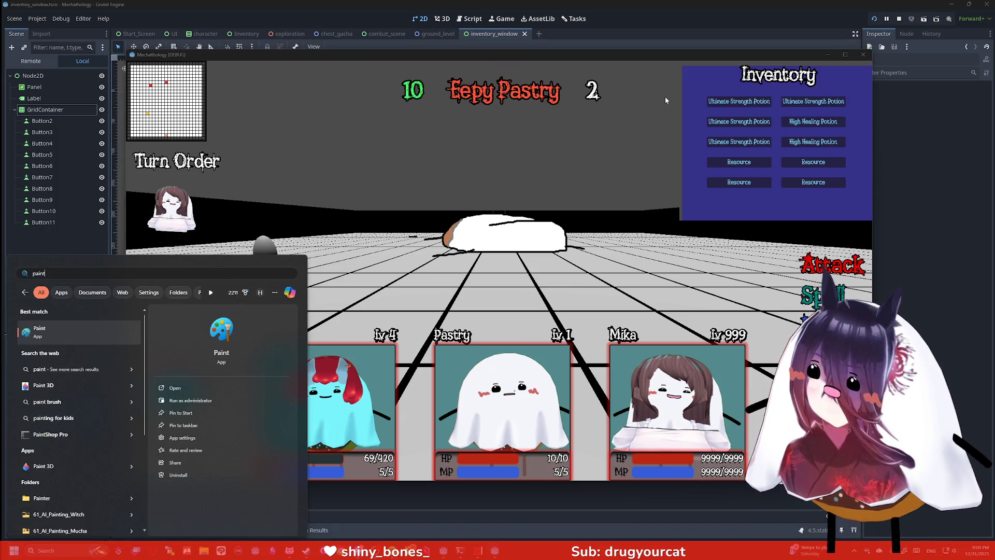
key(Return)
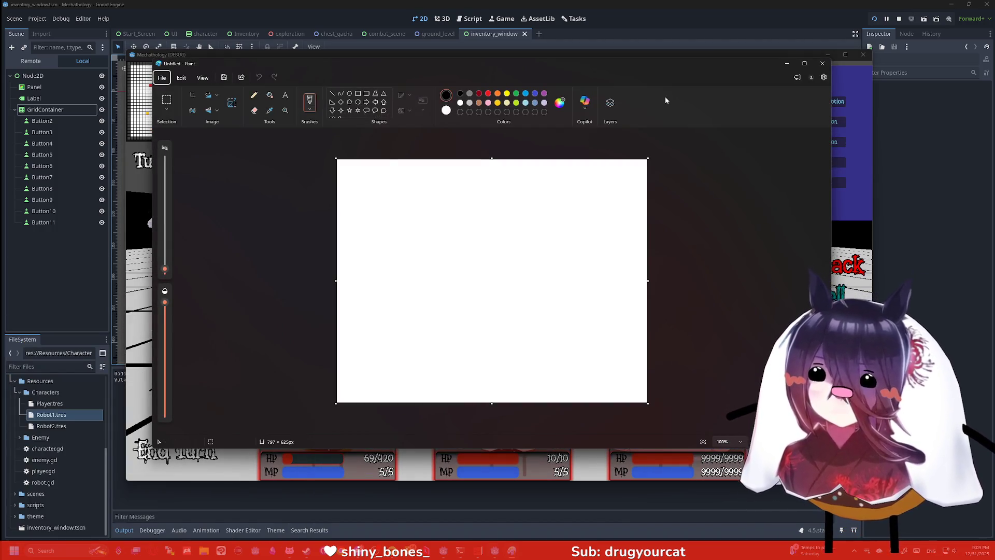
drag(336, 184, 378, 160)
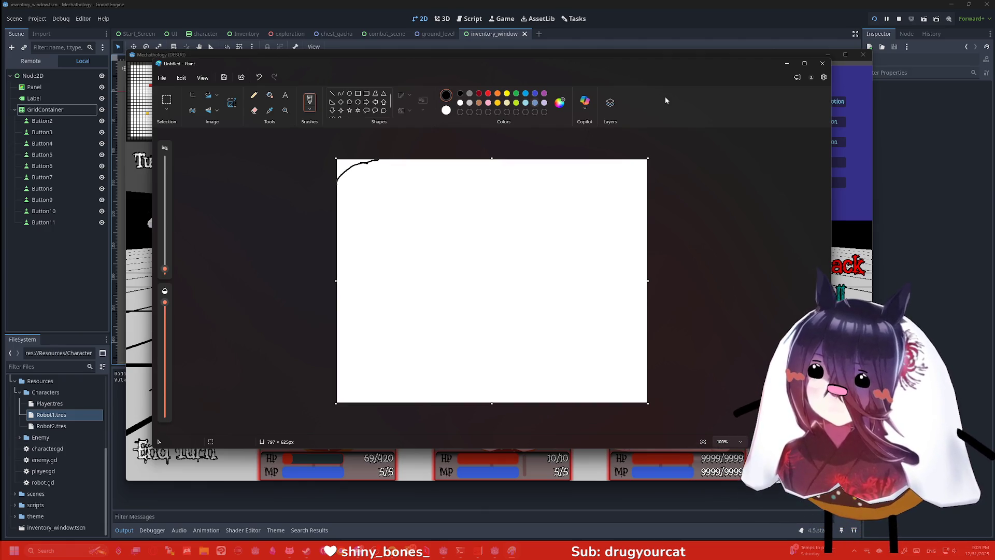
click(535, 102)
click(270, 95)
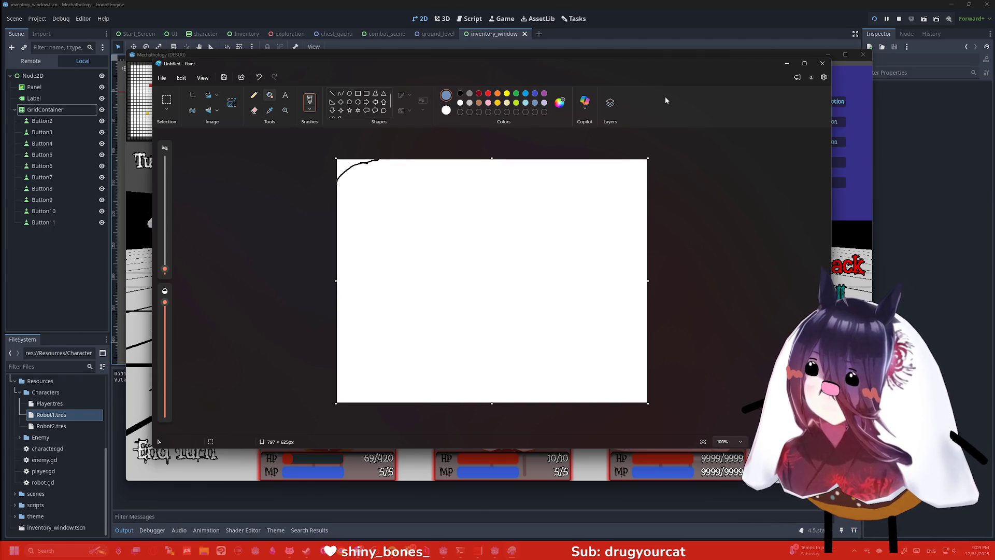
click(346, 163)
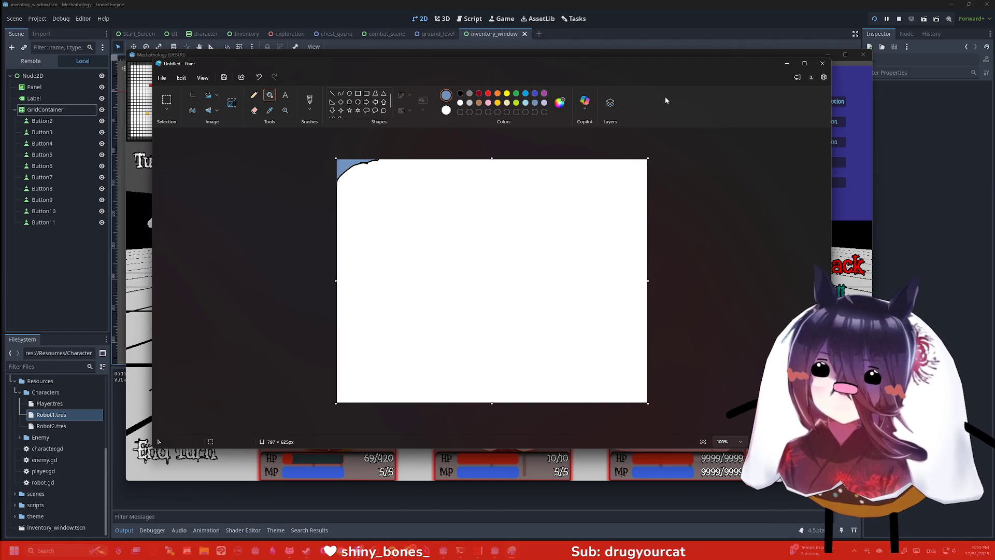
click(544, 93)
click(492, 281)
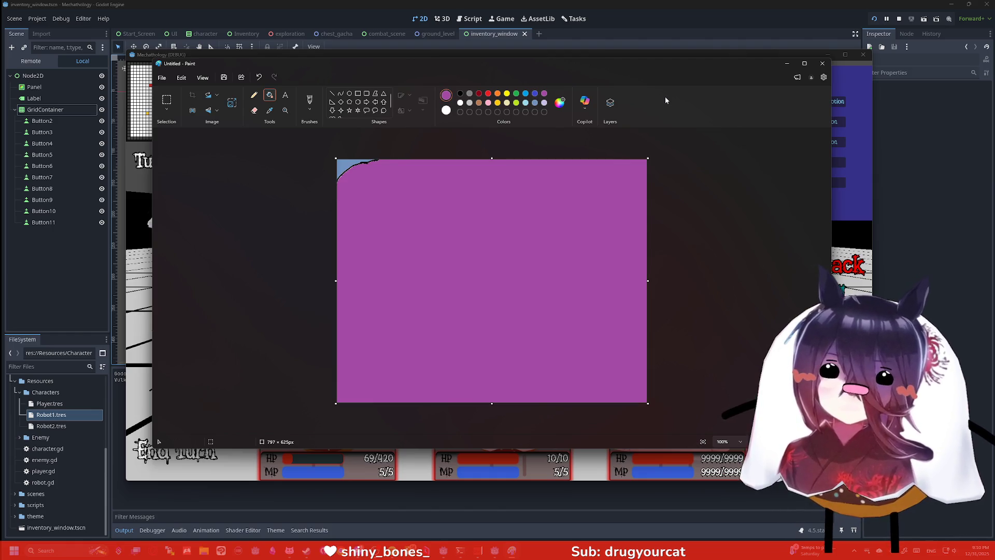
Step: Move the Paint window aside, then close it without saving
mouse_move(660, 61)
mouse_down()
mouse_move(899, 169)
mouse_move(929, 140)
mouse_move(607, 135)
mouse_up()
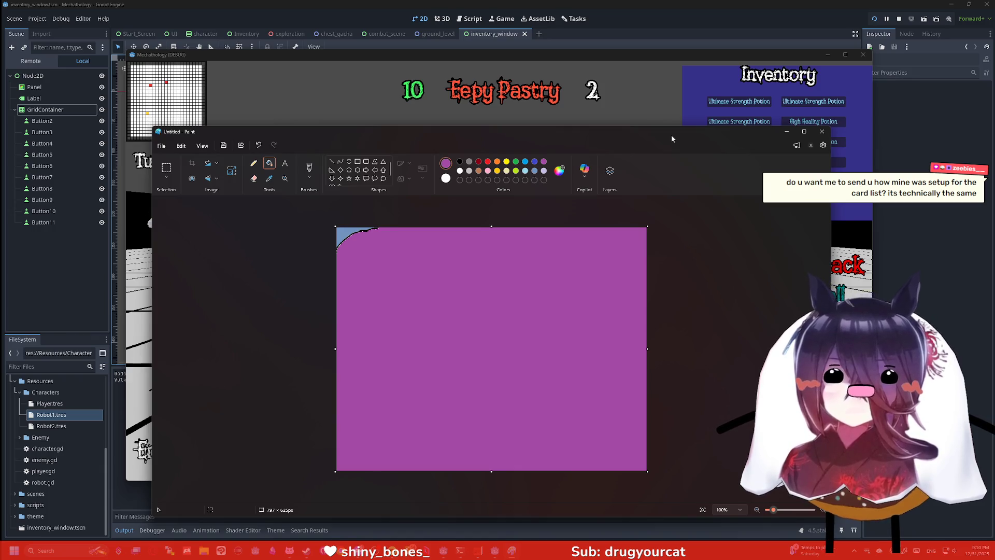
click(822, 131)
click(498, 341)
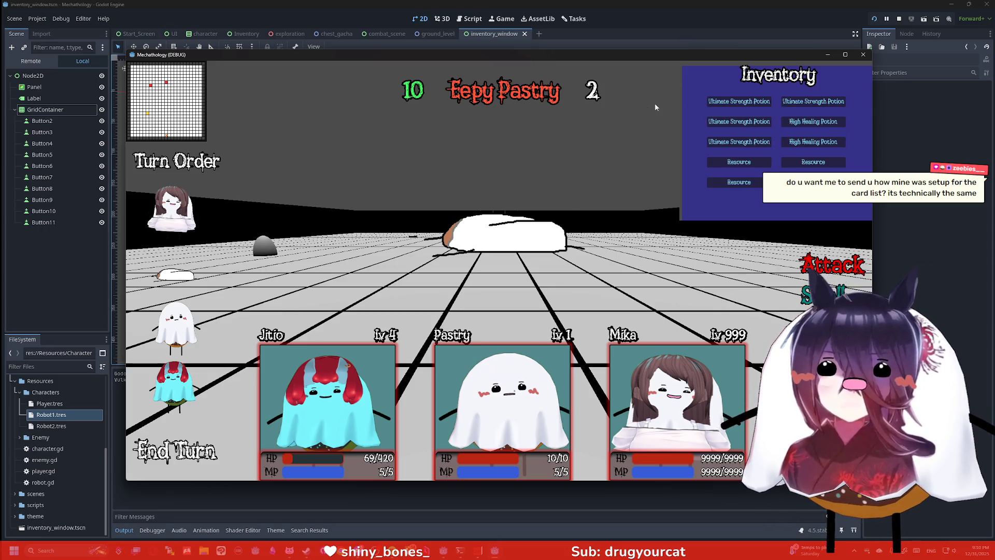
Step: Bring the editor forward, stop the running game, and return to the 2D view
click(60, 98)
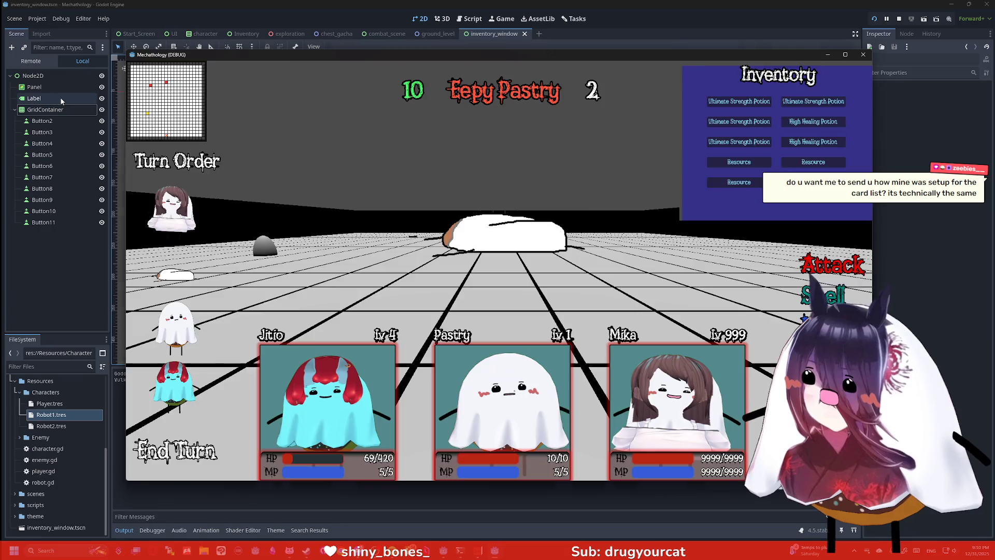
click(60, 110)
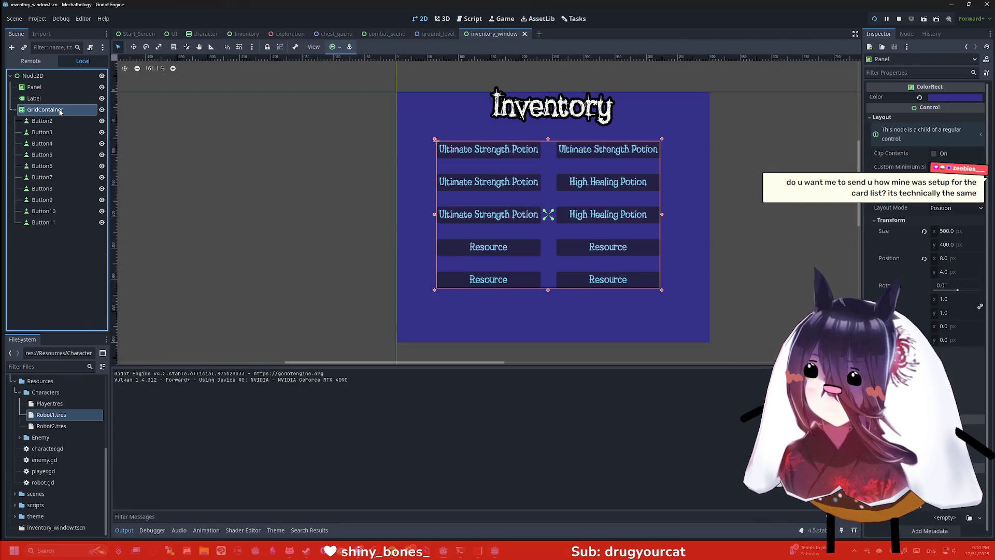
click(899, 19)
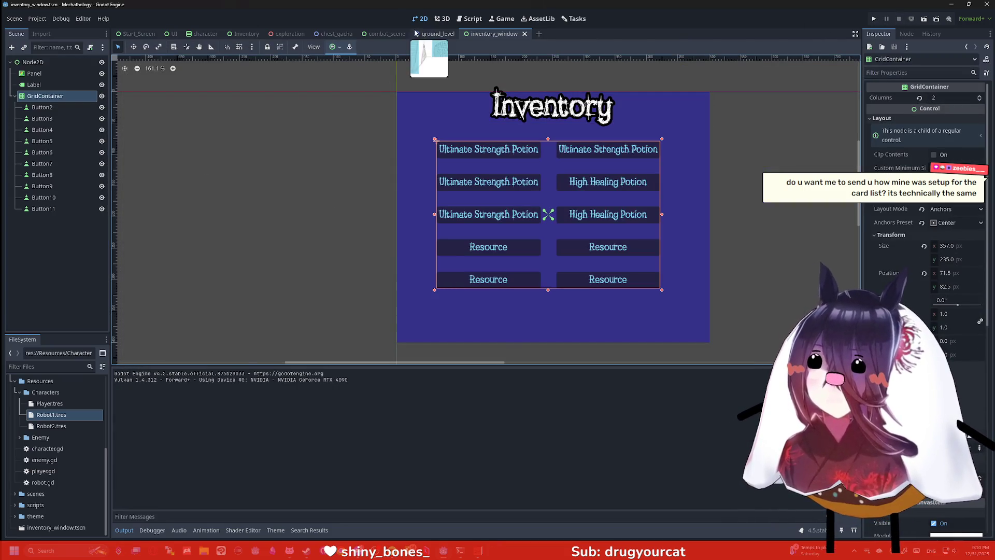
click(470, 19)
click(443, 19)
click(420, 19)
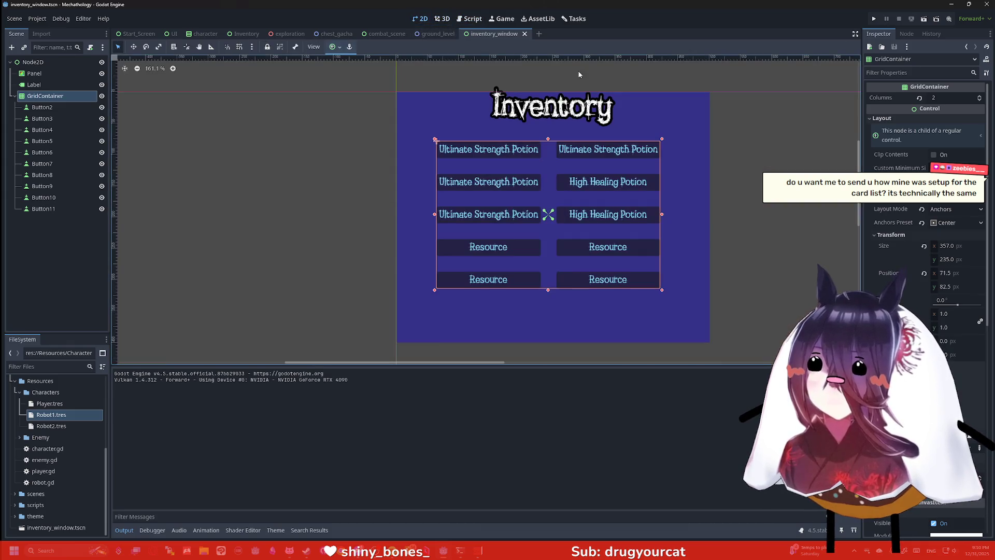
scroll(452, 103, up, 2)
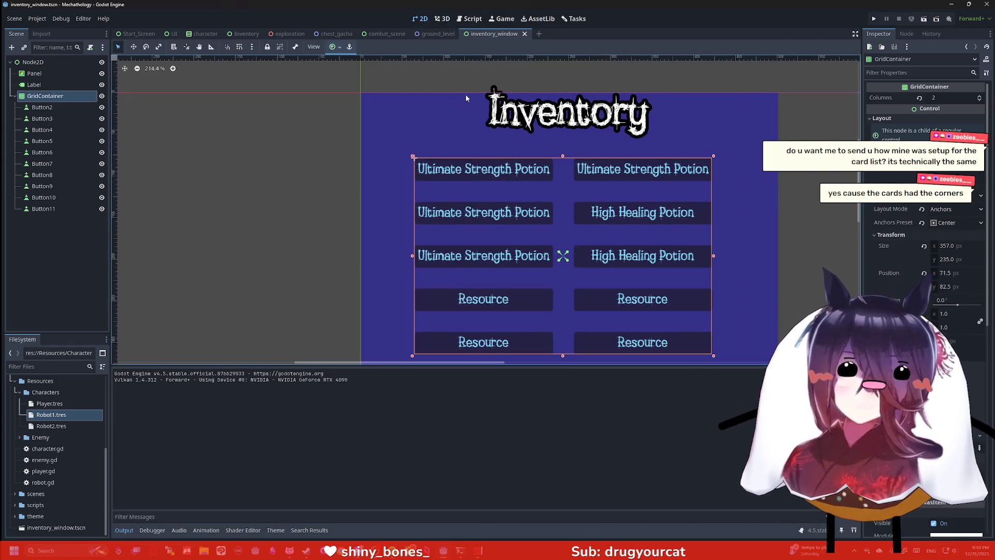
scroll(505, 84, up, 2)
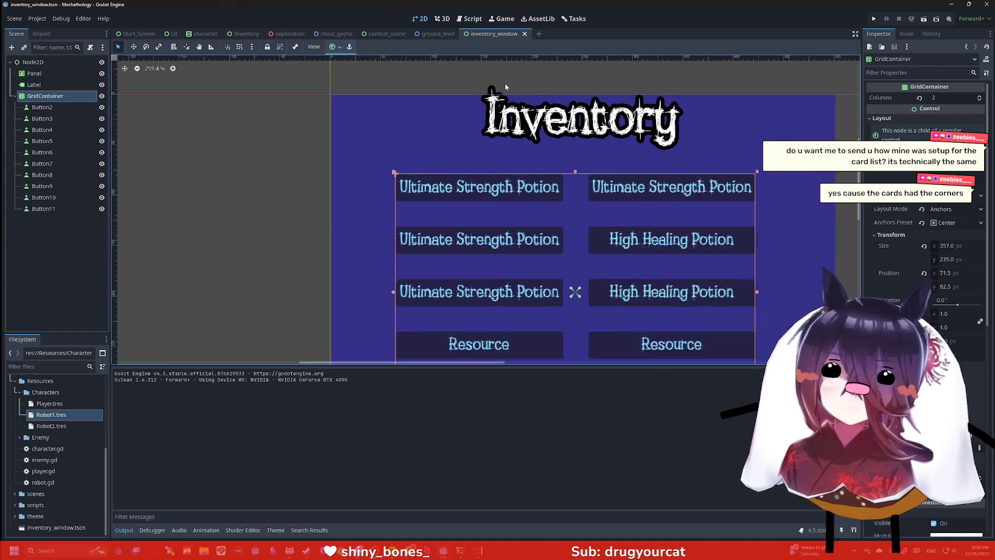
scroll(387, 104, down, 4)
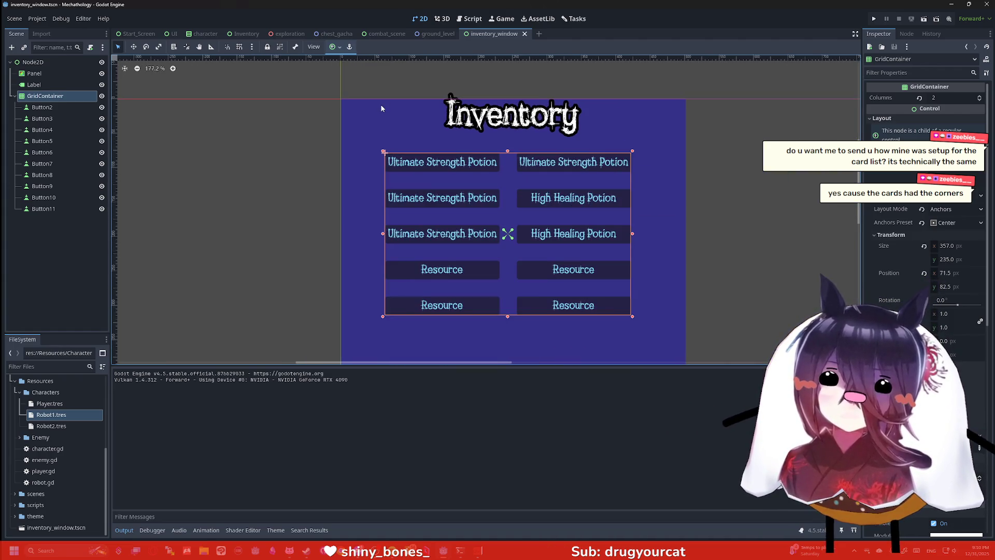
Step: Step through the ground_level, chest_gacha, exploration, Inventory and character tabs, ending on combat_scene
click(441, 31)
click(331, 33)
click(285, 34)
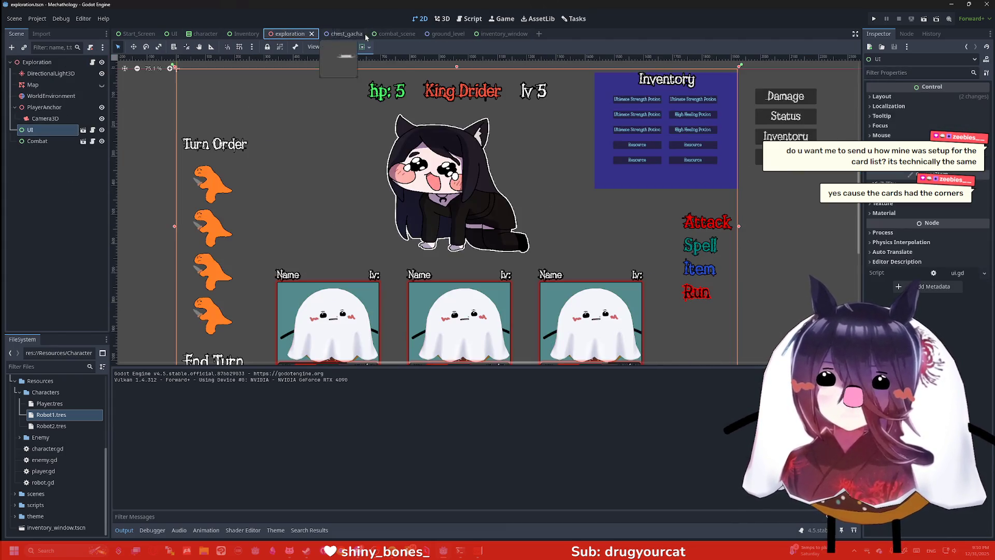
scroll(596, 98, up, 2)
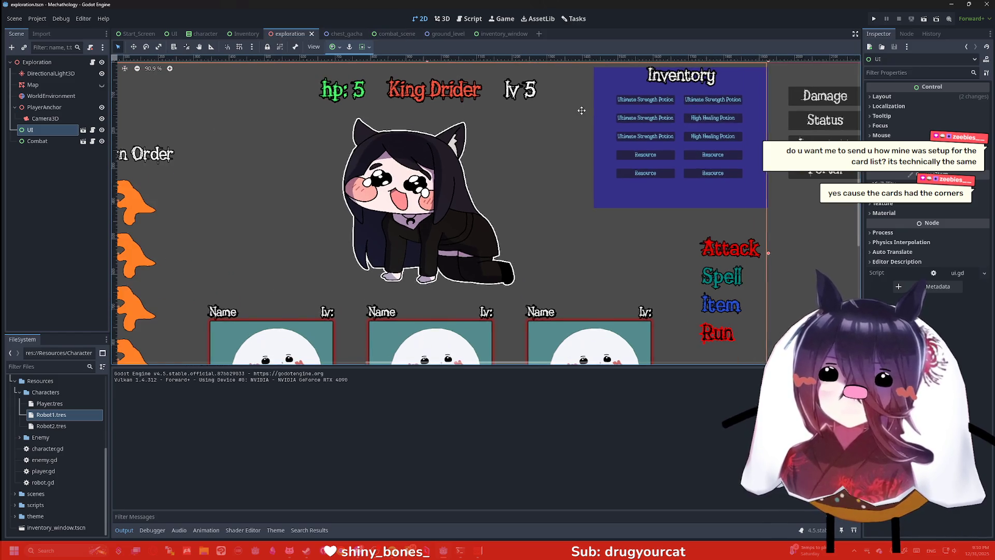
scroll(565, 138, up, 2)
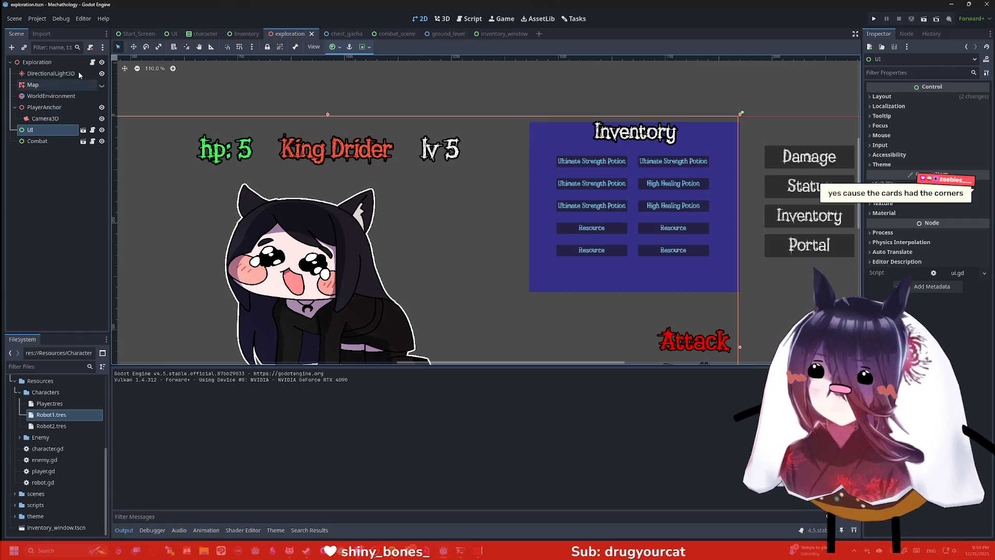
click(234, 34)
click(202, 34)
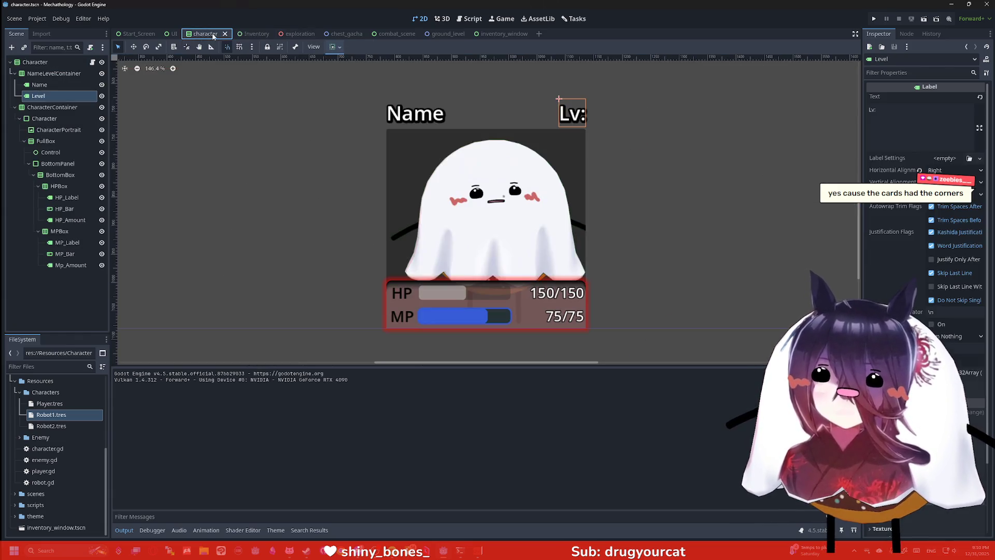
click(414, 34)
scroll(443, 131, down, 2)
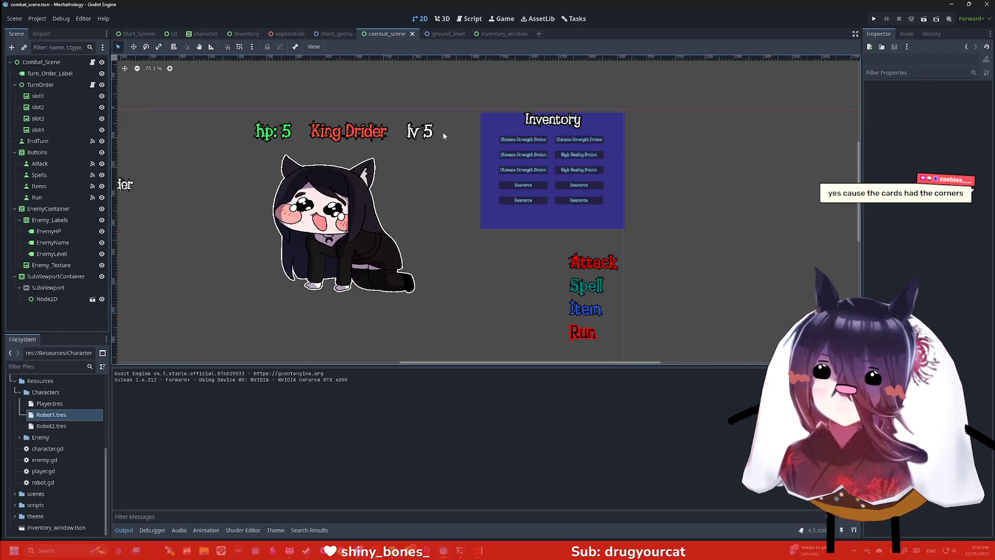
Step: Select SubViewportContainer and review its Top Right anchor preset, input and visibility properties
click(65, 277)
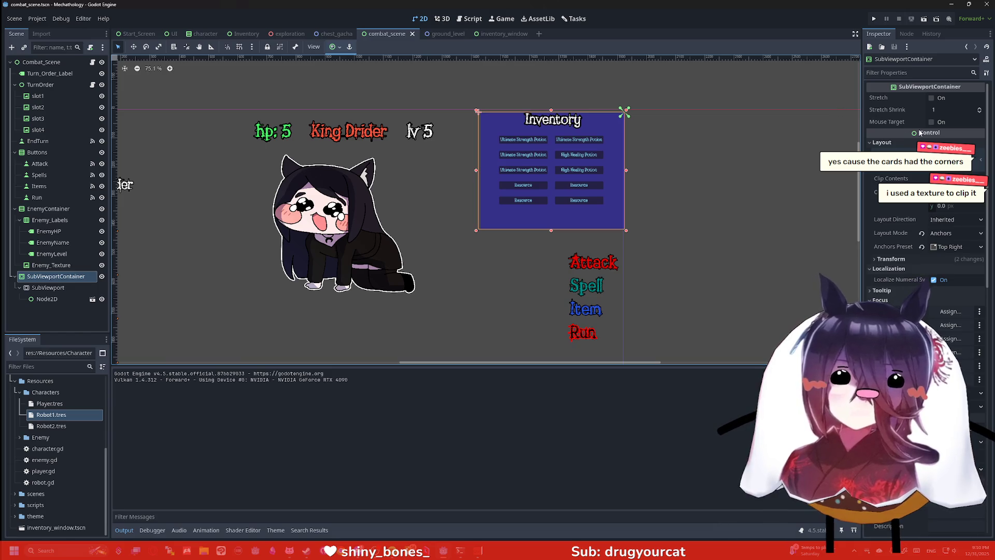
scroll(915, 177, down, 4)
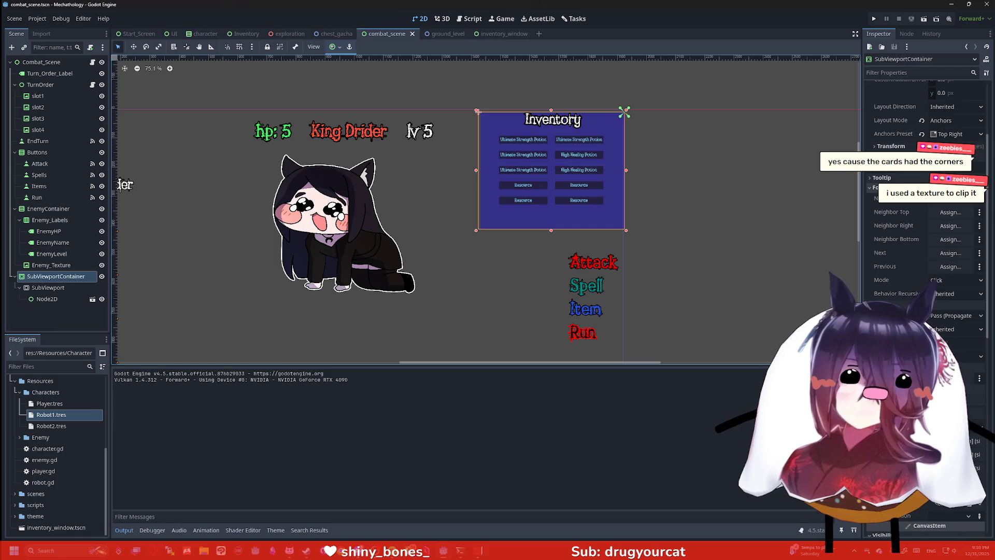
scroll(921, 209, down, 2)
scroll(913, 228, down, 6)
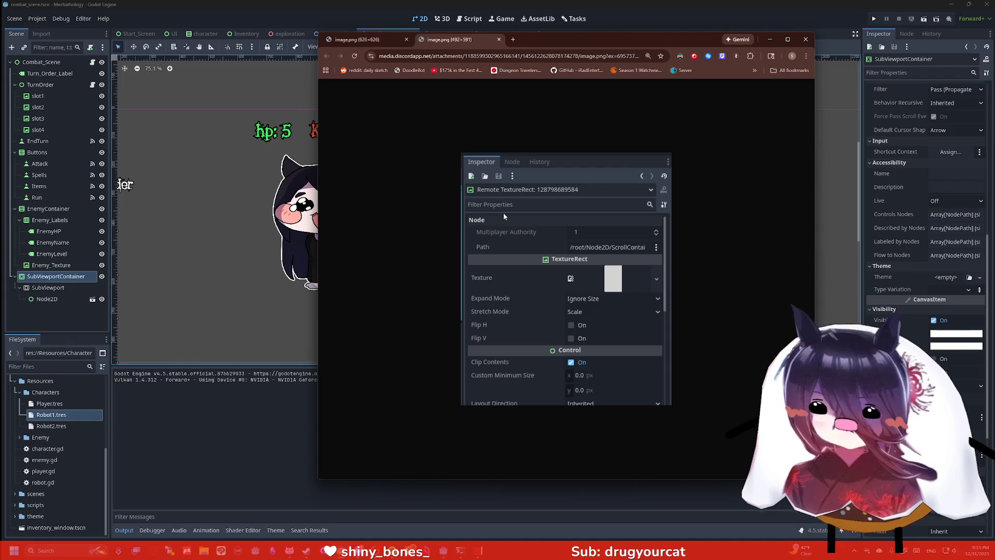
key(ctrl+shift+Tab)
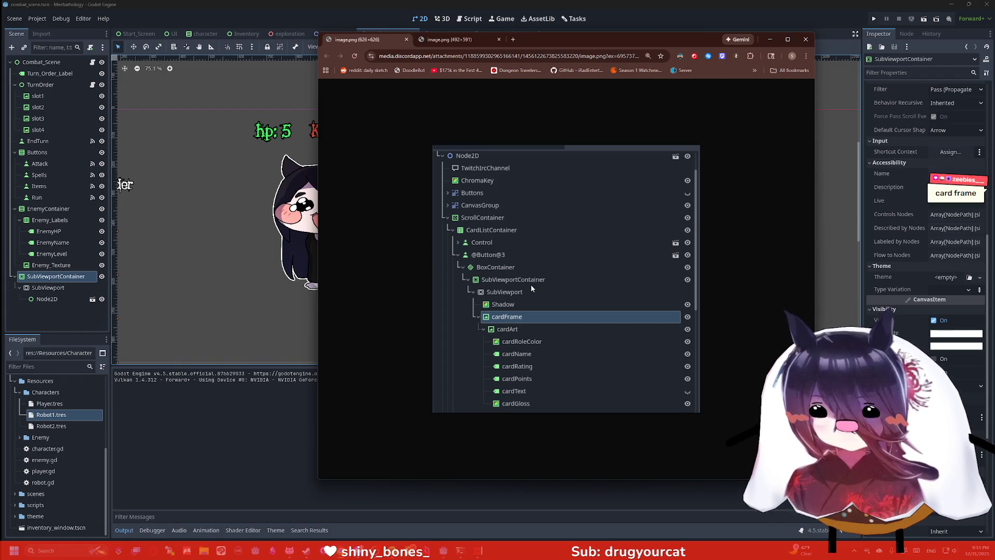
click(765, 40)
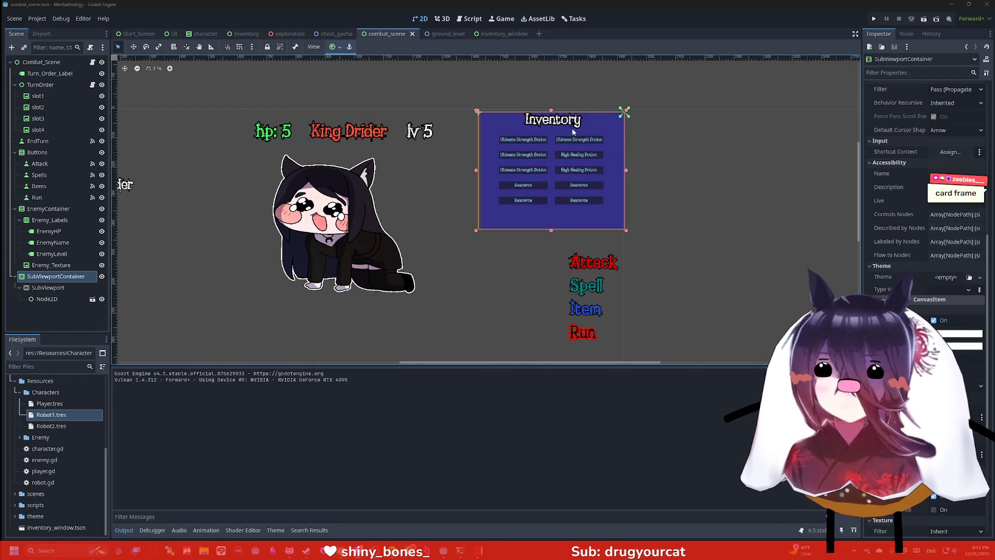
Step: Delete the SubViewport and its inventory instance from the SubViewportContainer
scroll(515, 111, up, 6)
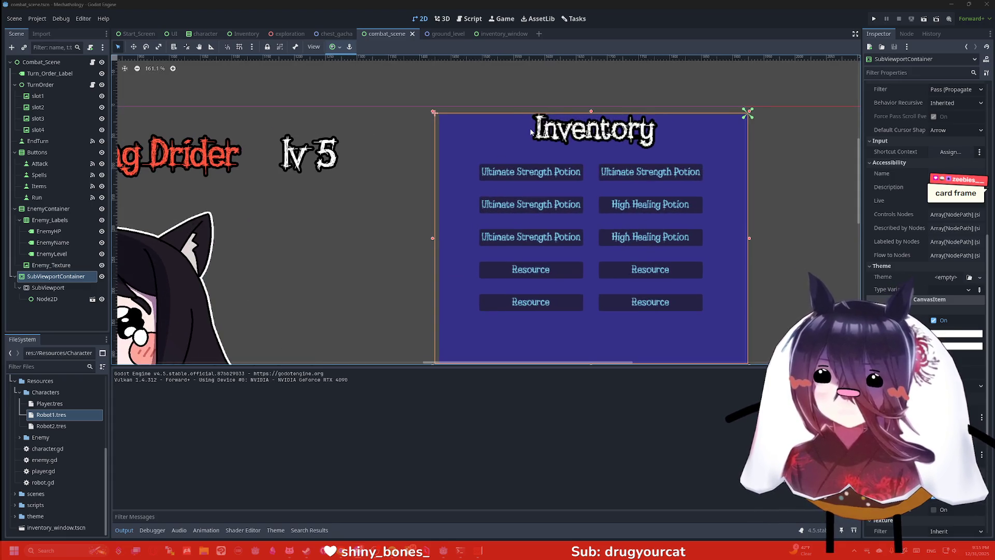
click(57, 220)
click(51, 276)
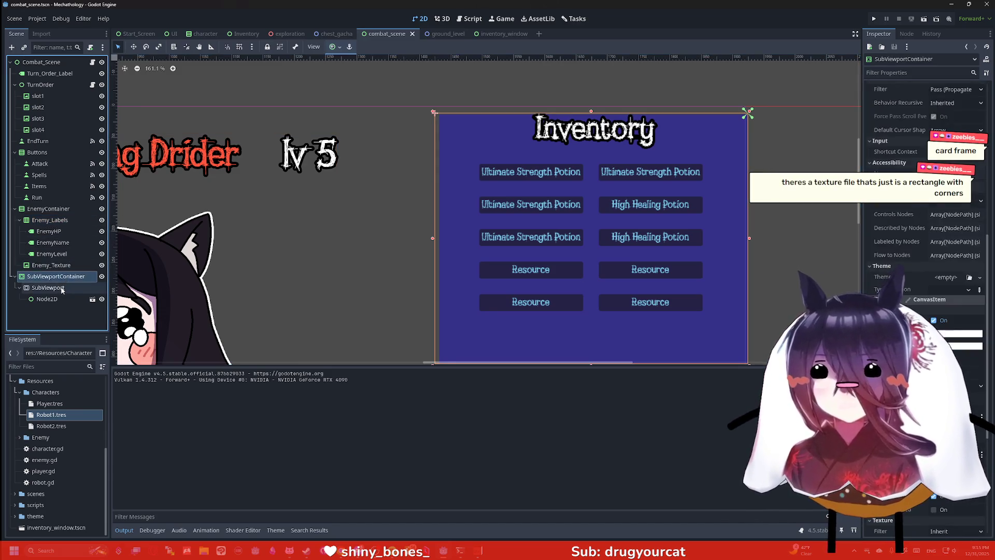
click(46, 288)
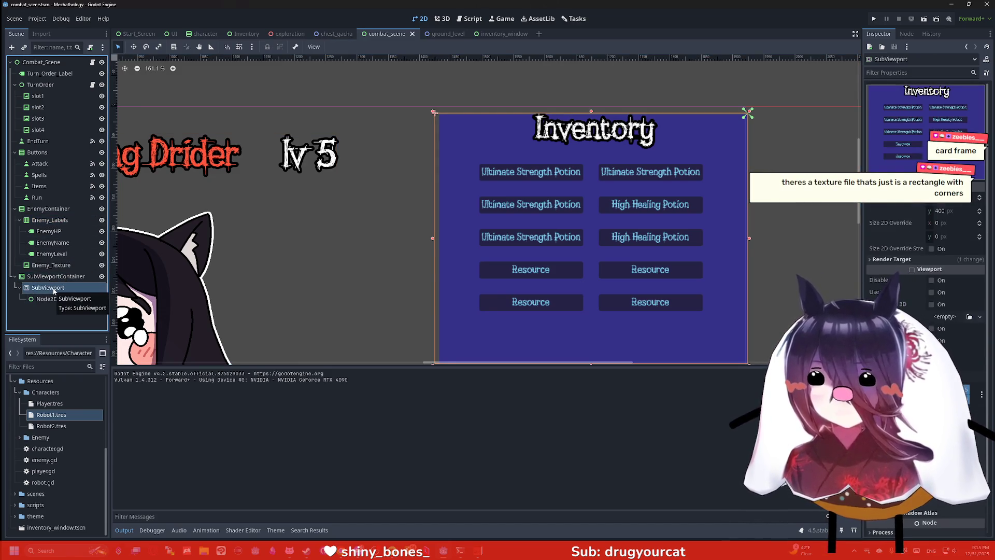
key(Delete)
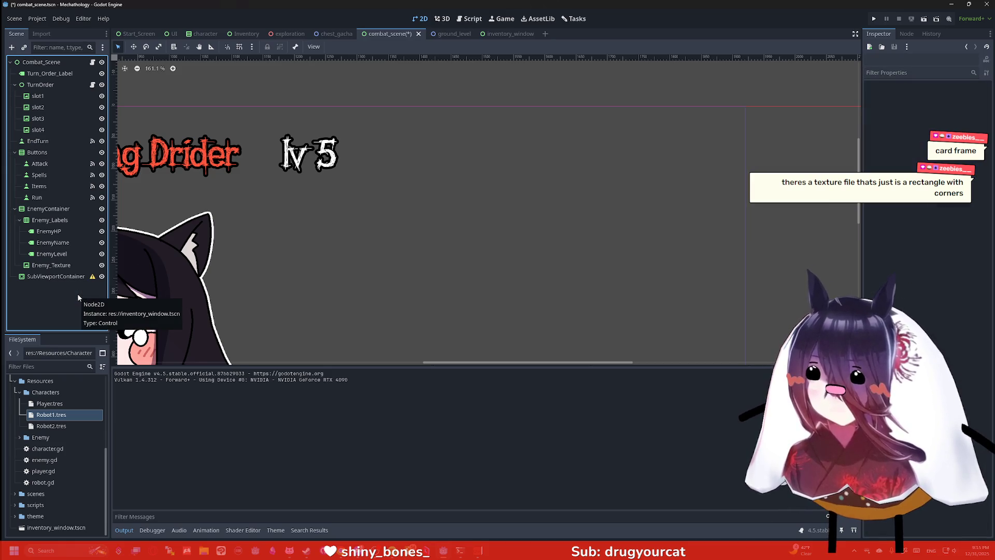
scroll(342, 207, down, 3)
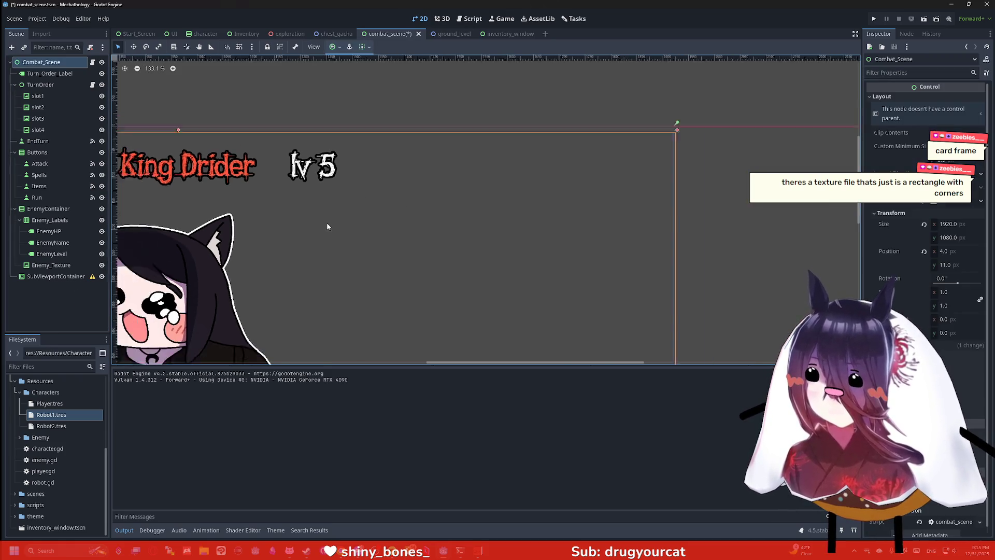
click(468, 214)
Step: Add a ColorRect under Combat_Scene, enlarge it, drag it to the top right, and reorder it
click(56, 62)
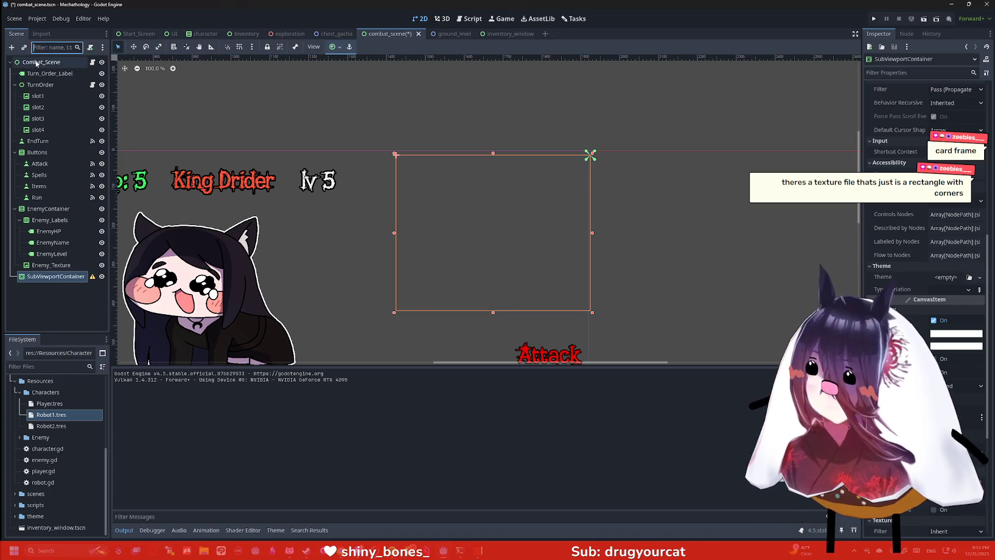
key(ctrl+a)
text(colorrect)
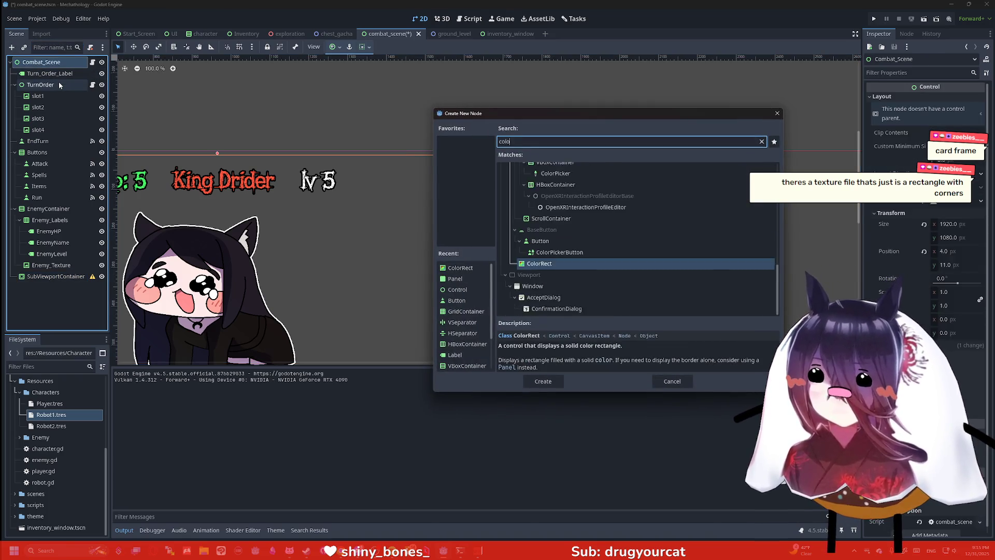
key(Return)
scroll(466, 207, down, 4)
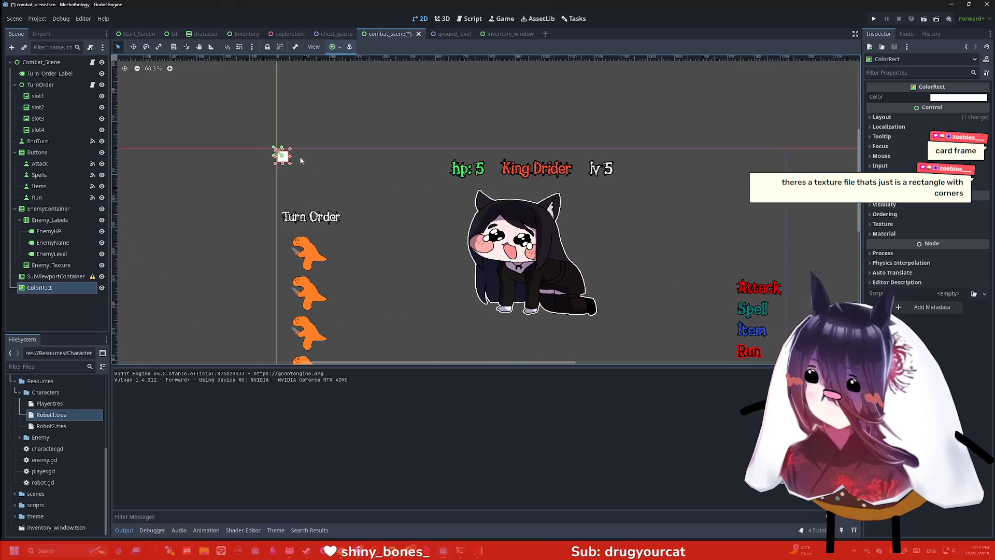
drag(285, 161, 437, 255)
drag(352, 216, 659, 213)
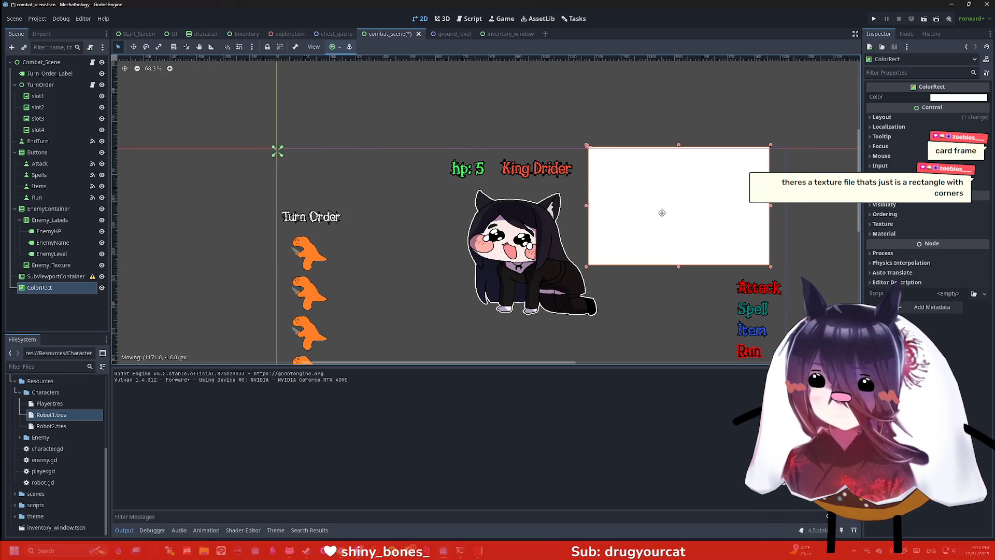
mouse_move(39, 288)
mouse_down()
mouse_move(45, 212)
mouse_move(43, 282)
mouse_up()
Step: Paste the SubViewport with the inventory scene into the SubViewportContainer
click(44, 288)
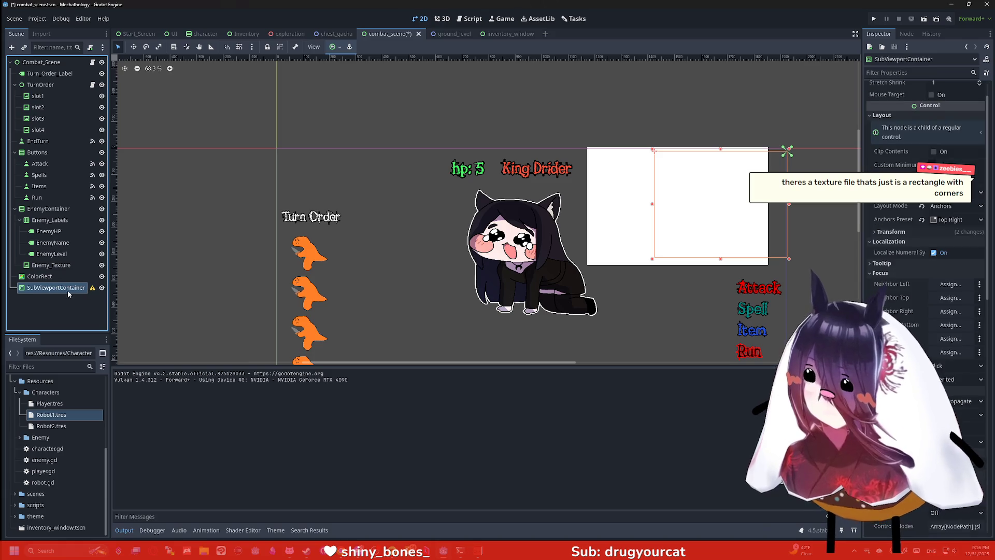
key(ctrl+v)
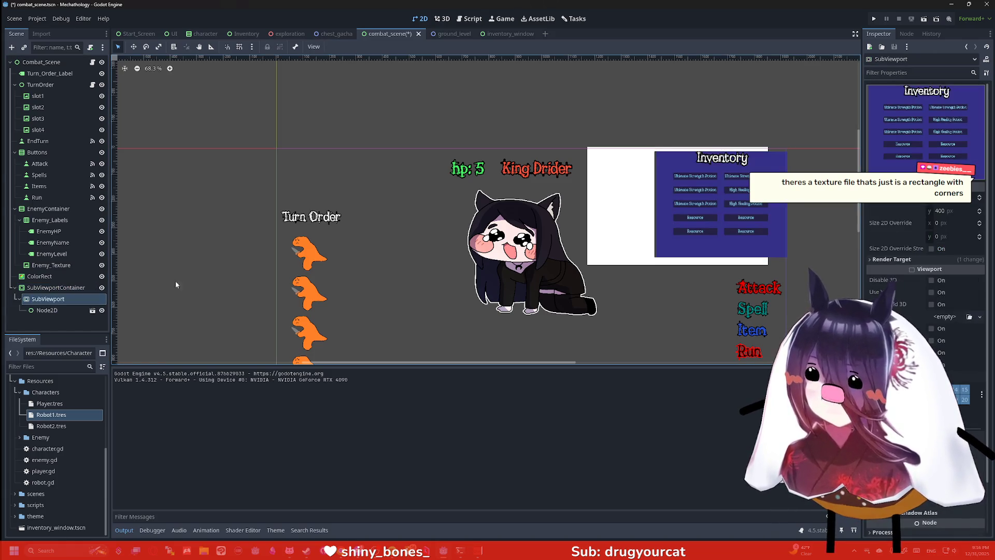
scroll(584, 251, up, 5)
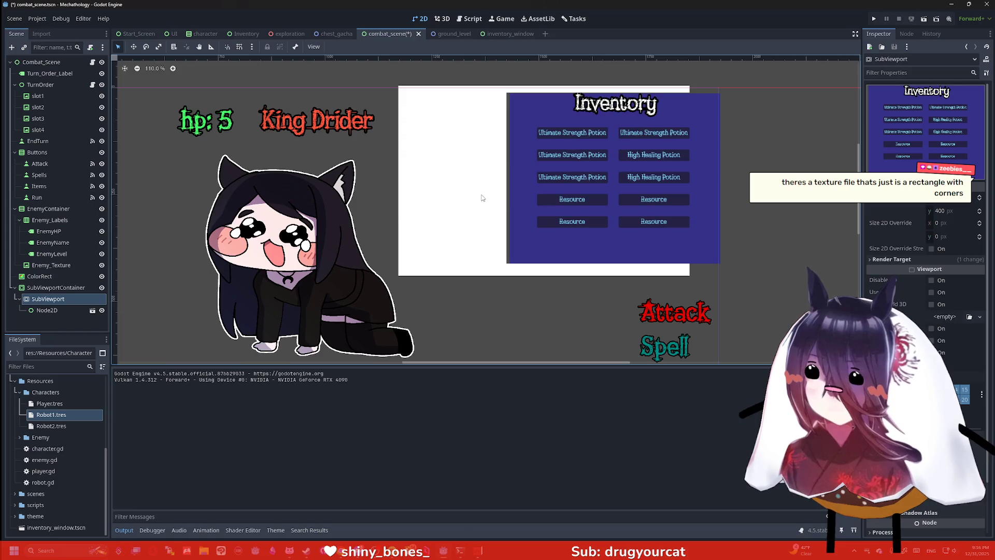
scroll(483, 197, up, 15)
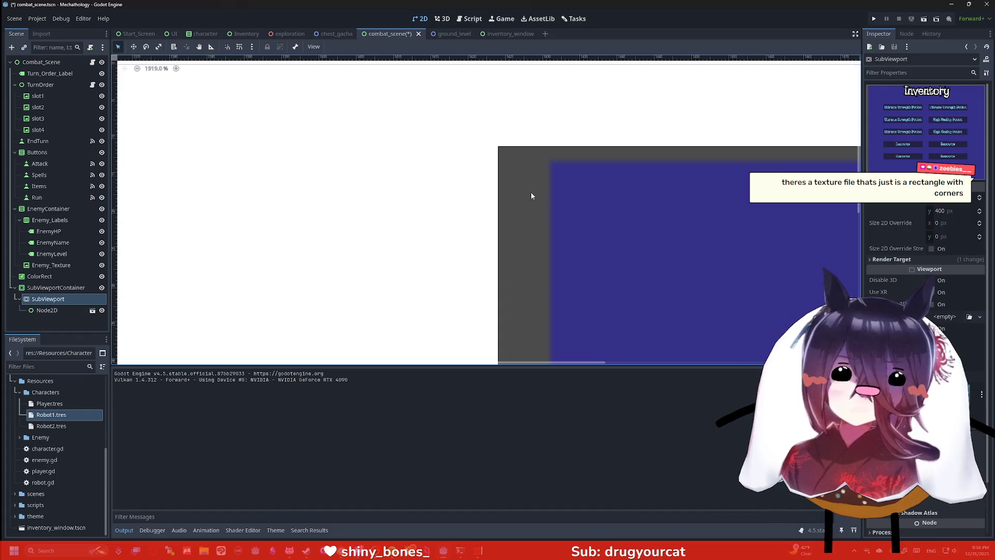
scroll(531, 214, down, 10)
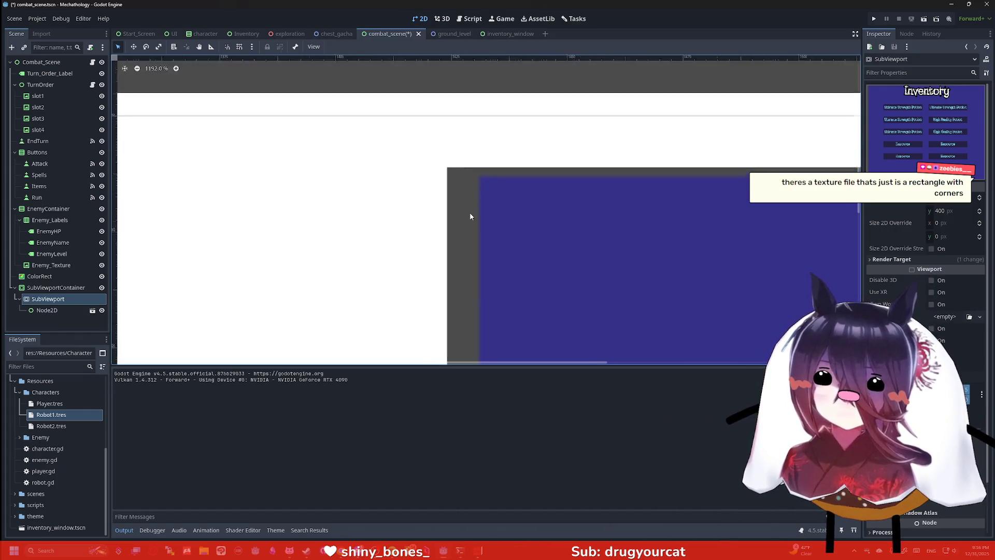
scroll(515, 139, down, 5)
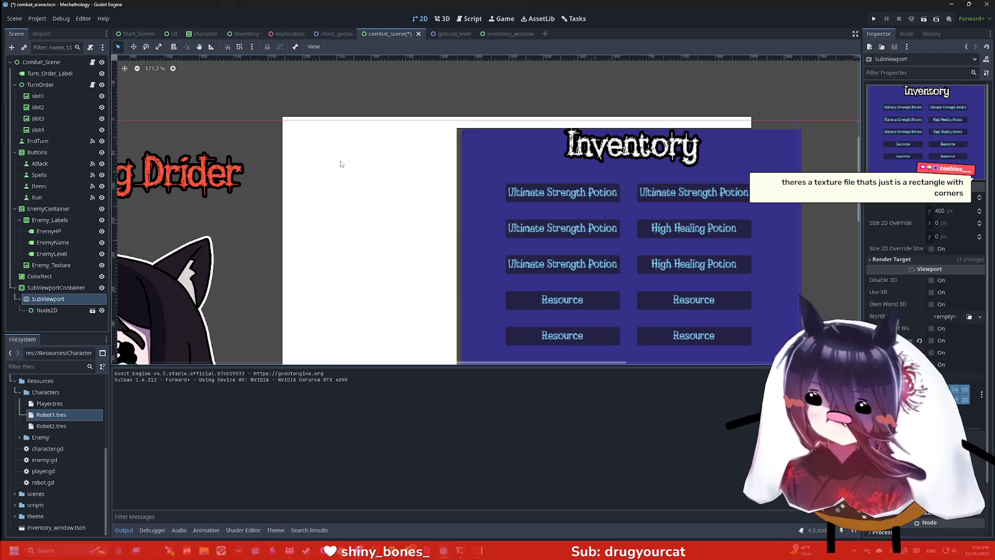
Step: Hide the instanced Node2D and toggle the SubViewportContainer's visibility to compare
click(86, 298)
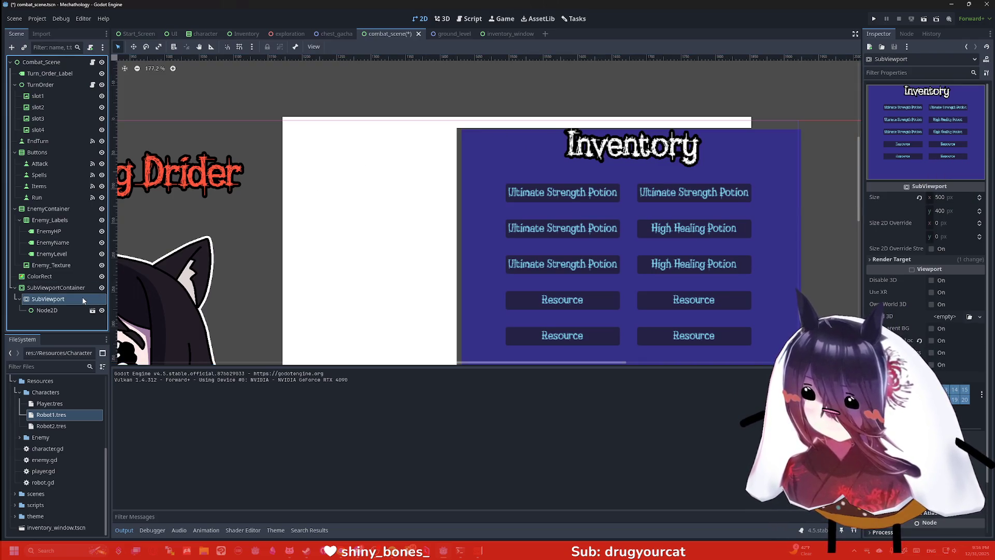
click(77, 310)
click(102, 311)
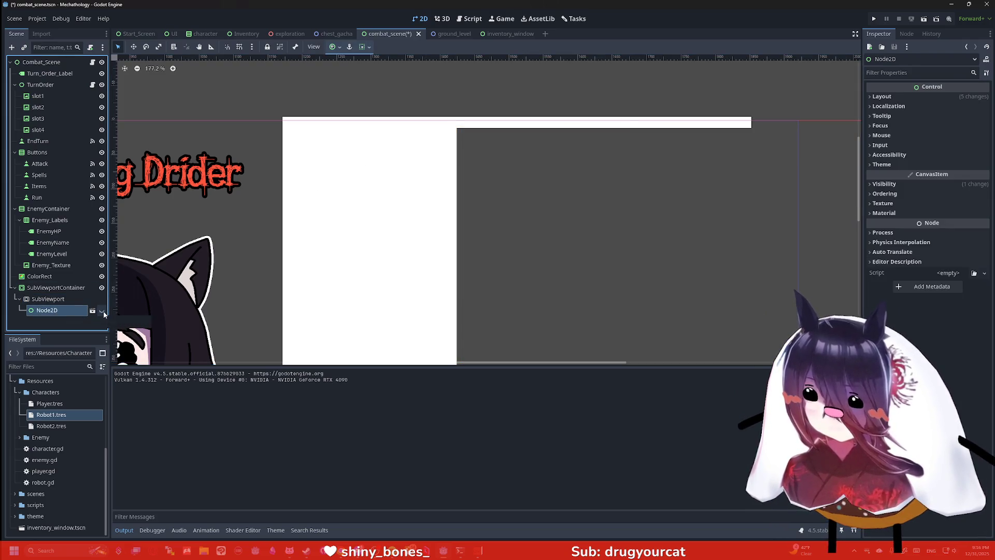
scroll(545, 235, down, 4)
scroll(498, 203, up, 3)
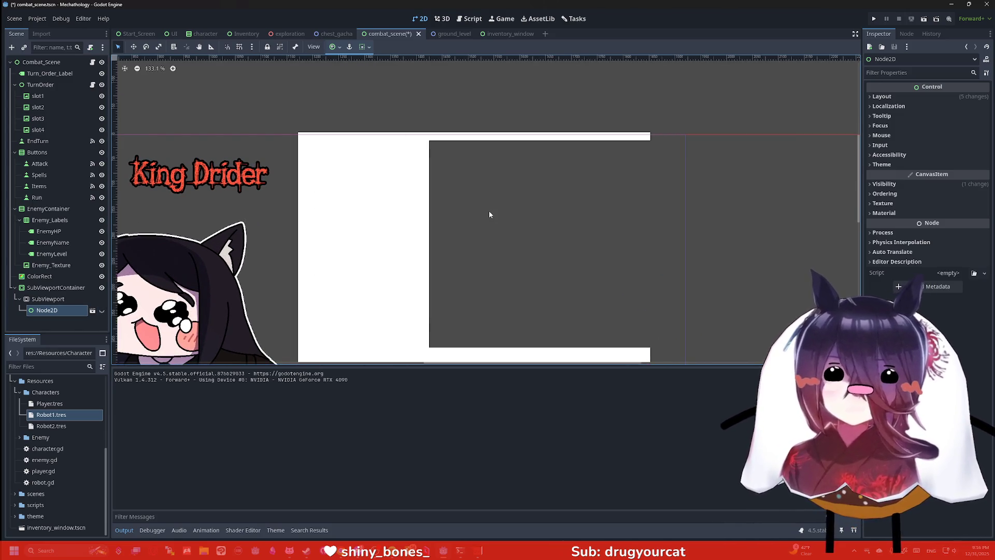
scroll(440, 224, down, 1)
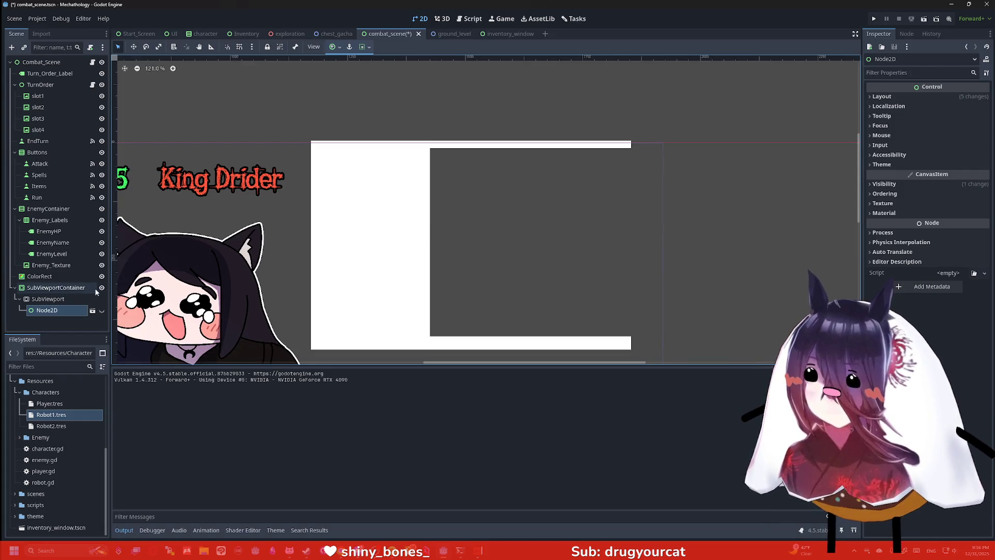
click(103, 288)
click(102, 288)
click(102, 288)
click(102, 288)
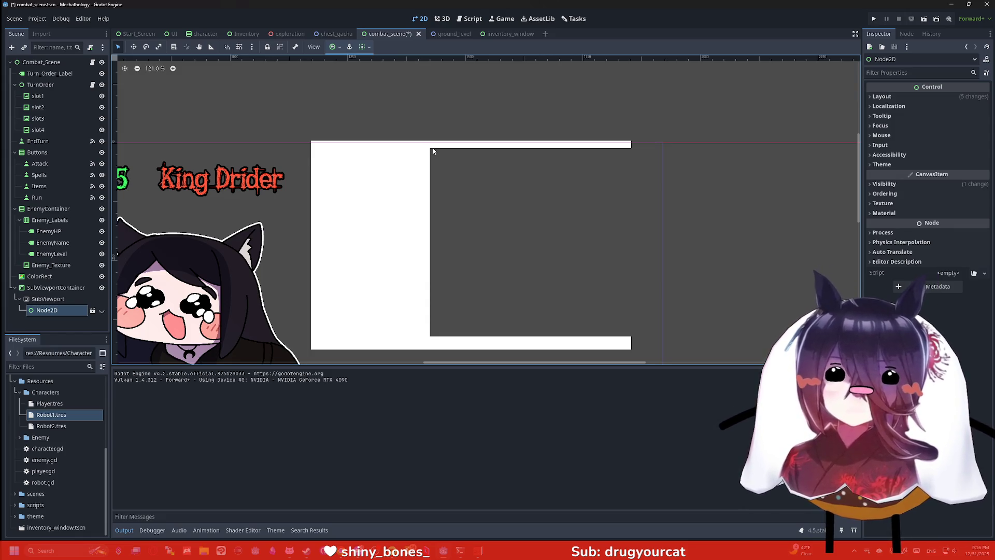
Step: Inspect the SubViewportContainer's theme properties and bring up its Self Modulate colour picker
click(51, 288)
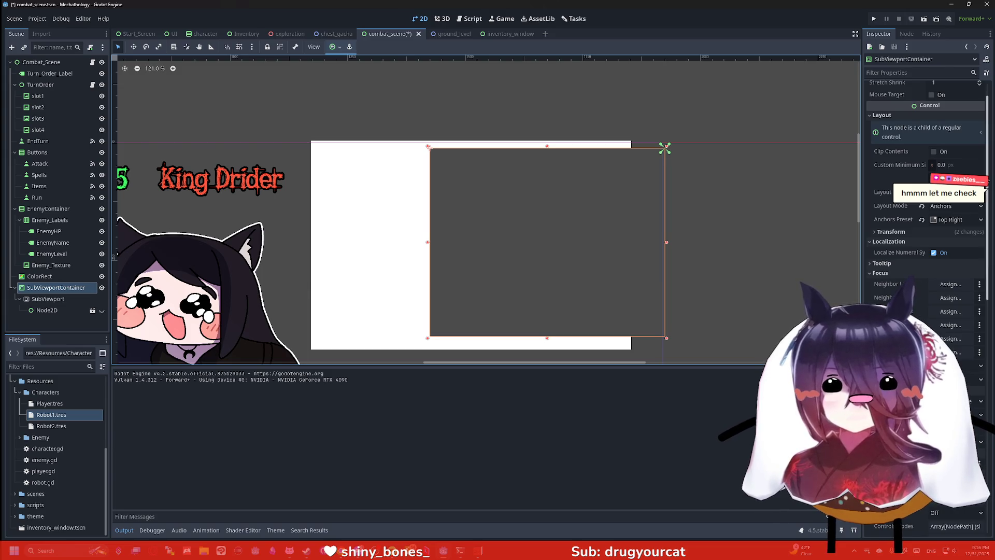
scroll(981, 220, down, 5)
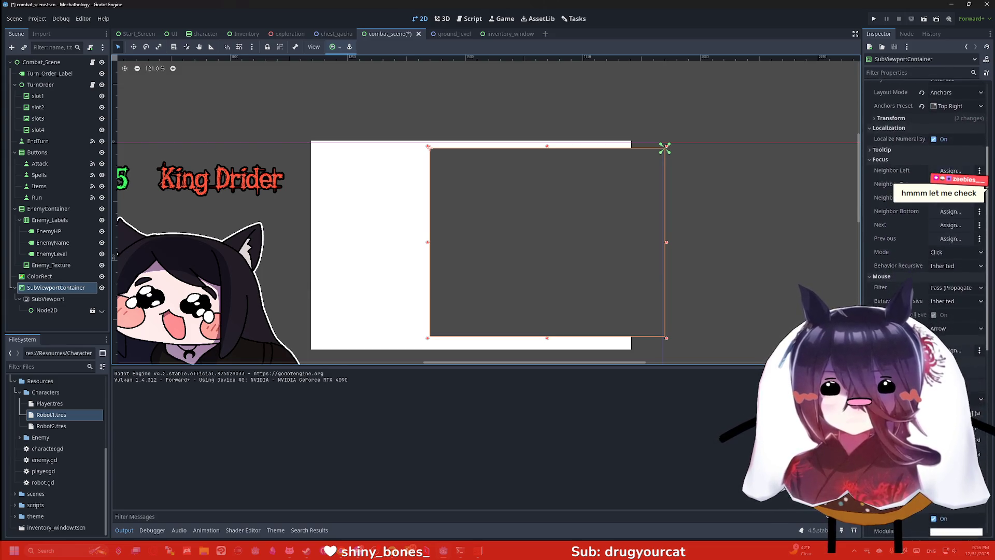
scroll(928, 218, down, 3)
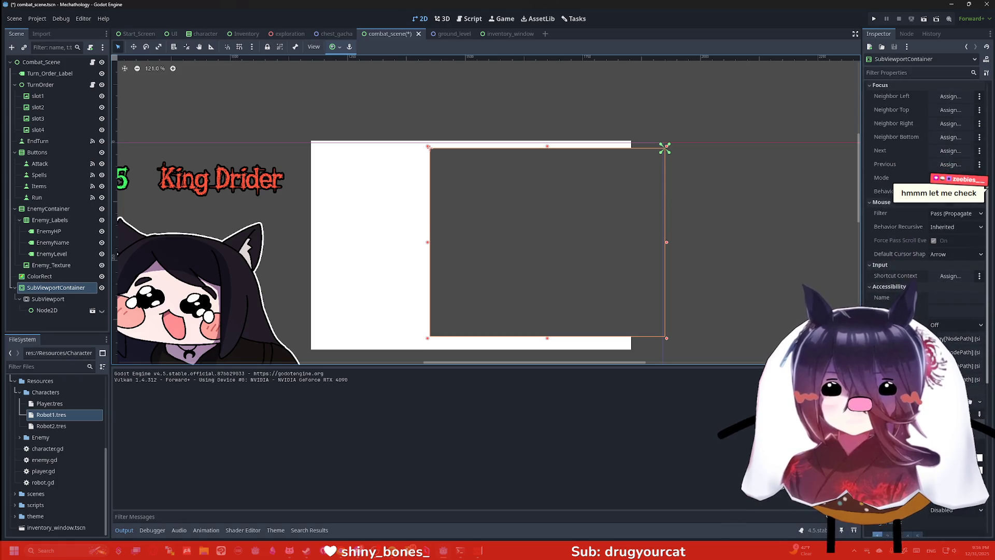
scroll(928, 218, down, 1)
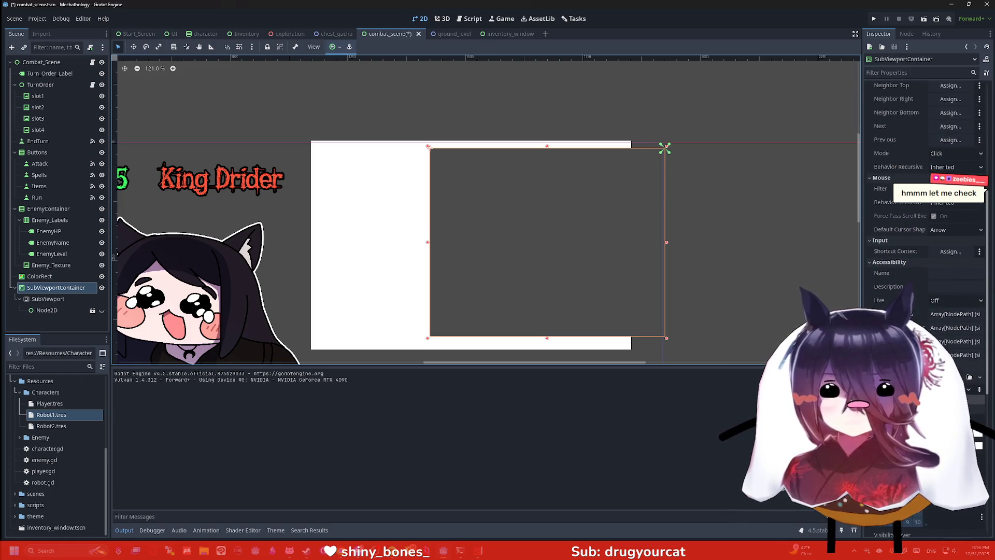
scroll(928, 217, down, 5)
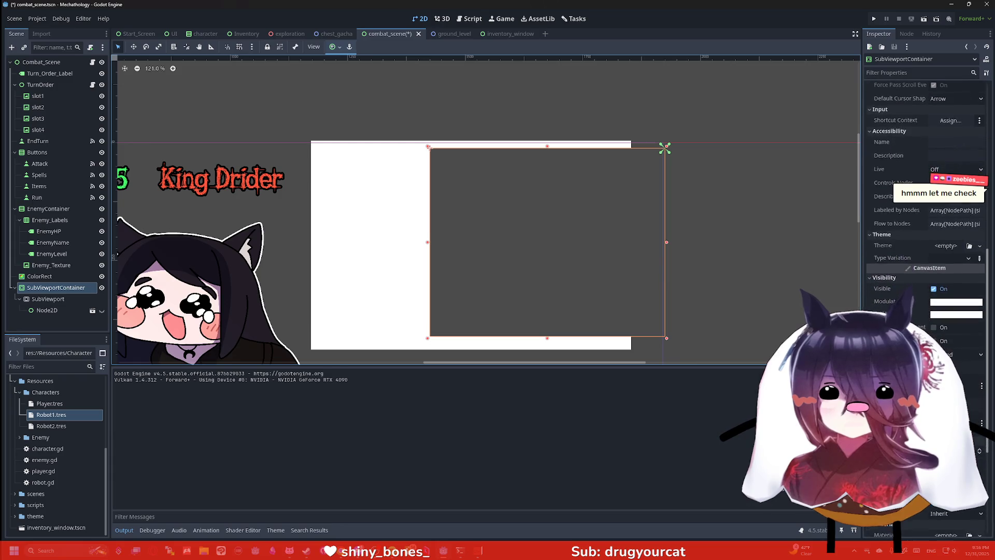
click(951, 259)
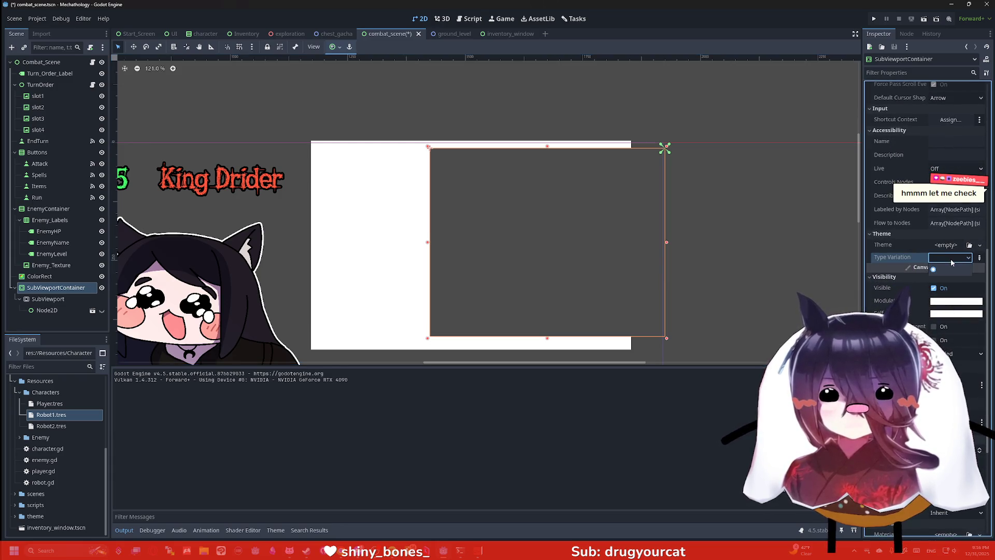
scroll(953, 272, down, 4)
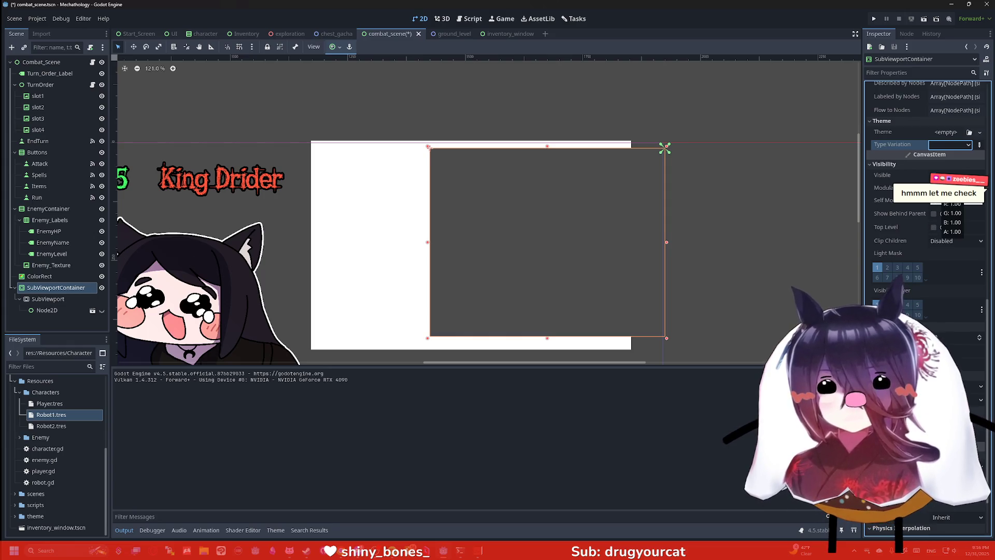
click(939, 200)
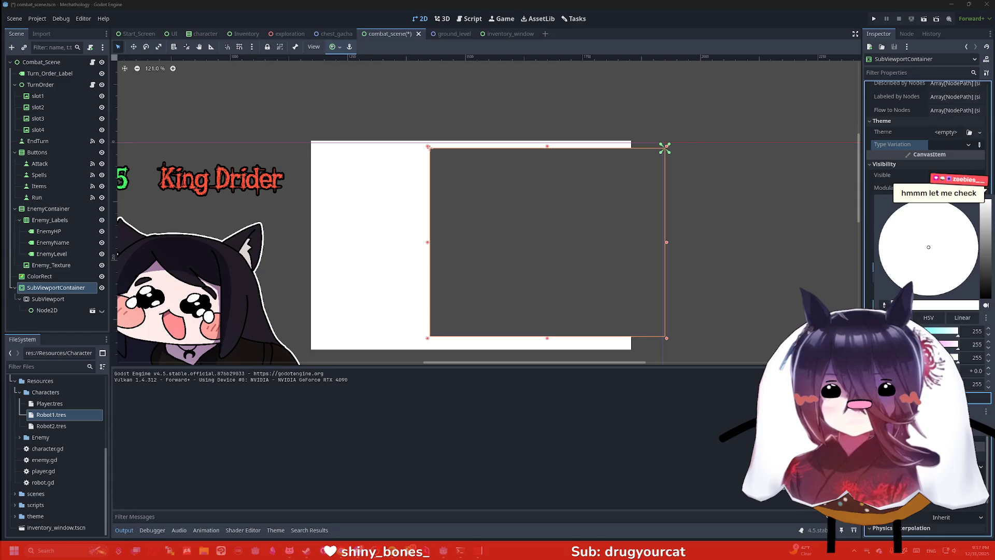
Step: Set the container's Self Modulate alpha to 0, keeping the SubViewportContainer name unchanged
drag(958, 384, 881, 384)
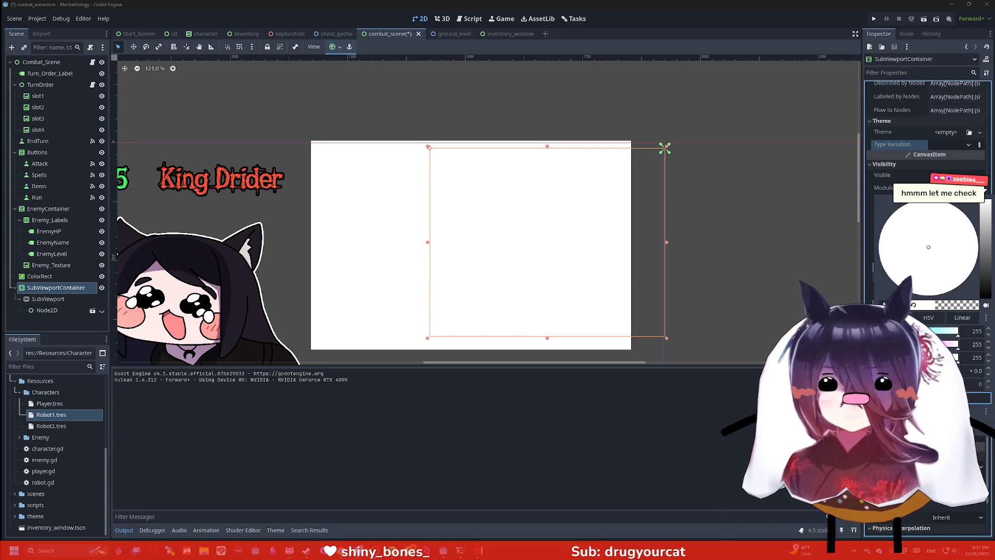
click(100, 313)
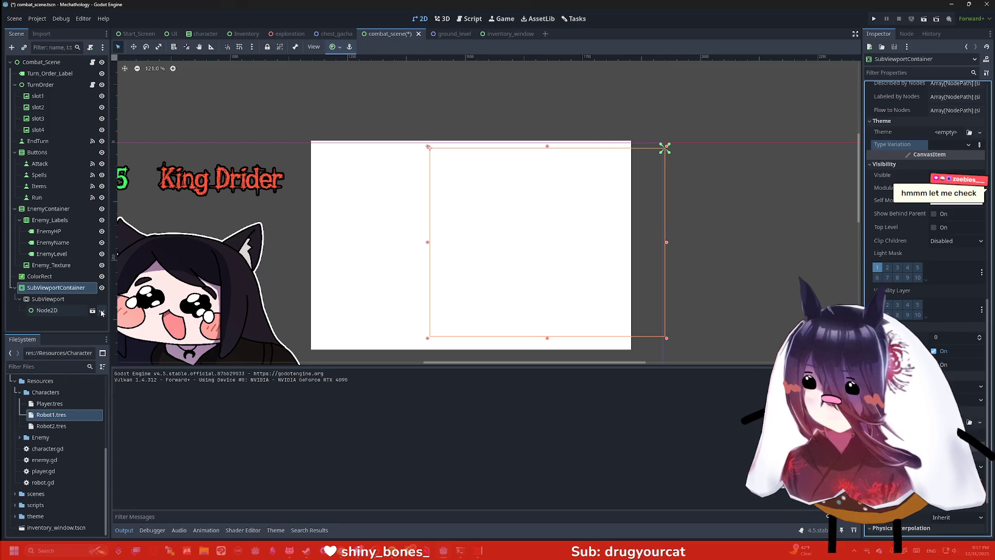
double_click(74, 288)
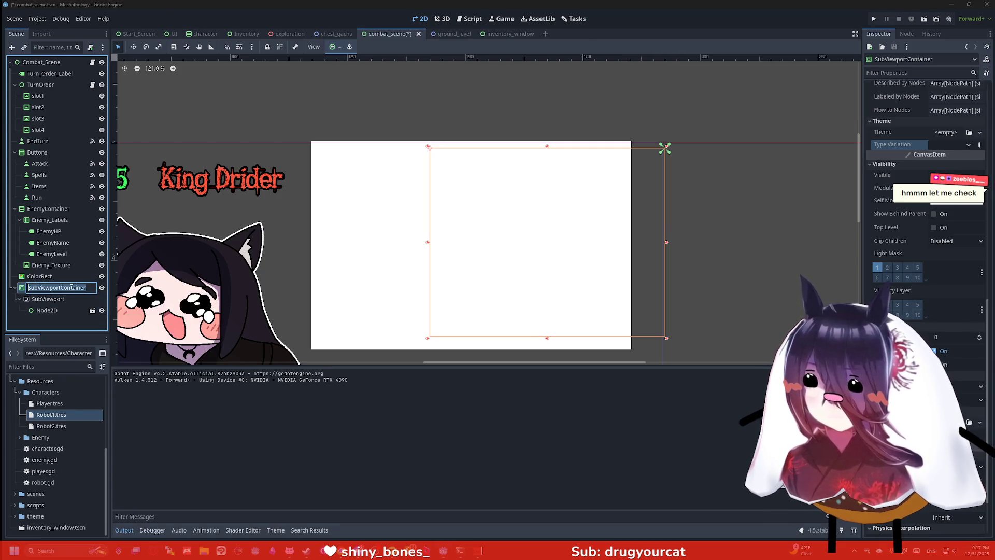
key(Return)
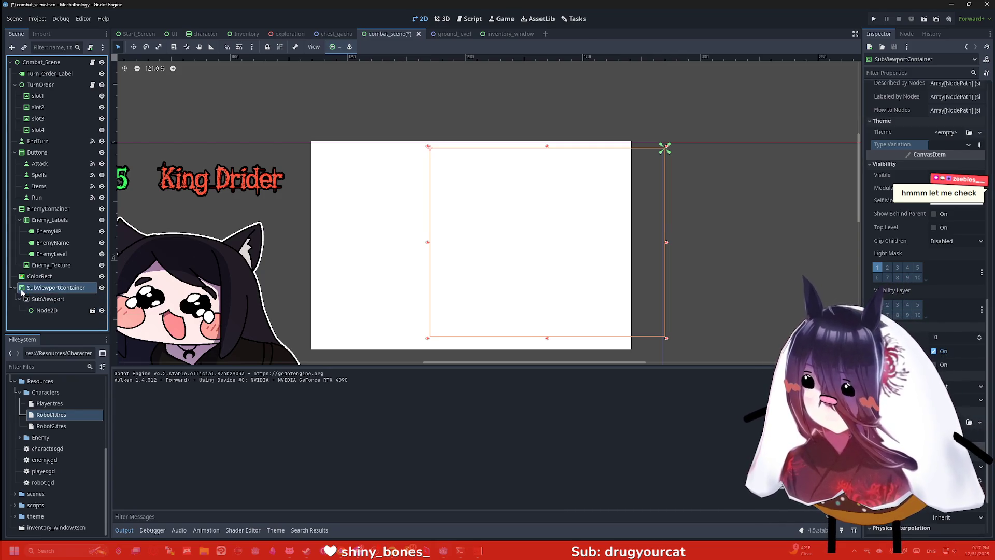
Step: Set the container's Modulate colour to opaque black
click(954, 187)
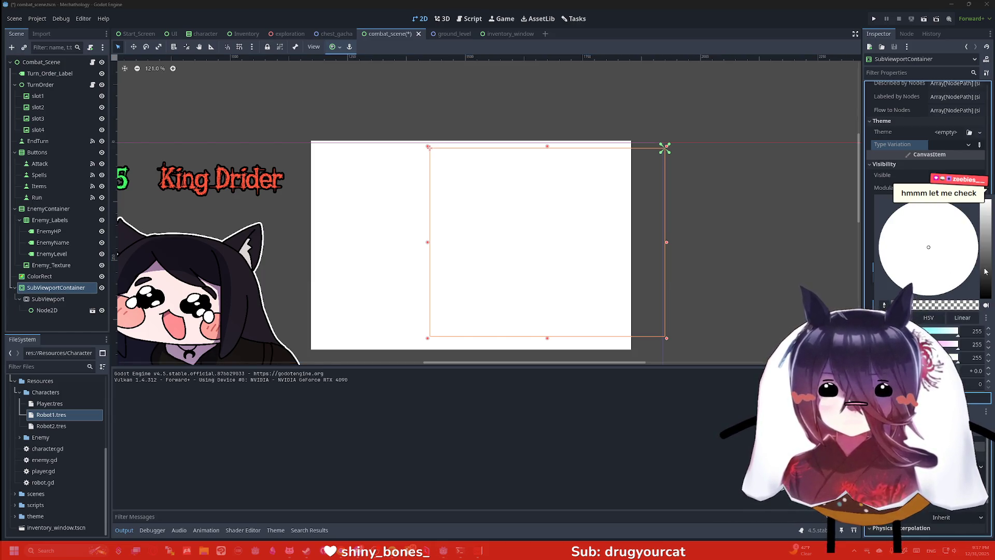
mouse_move(985, 271)
mouse_down()
mouse_move(984, 223)
mouse_move(986, 305)
mouse_up()
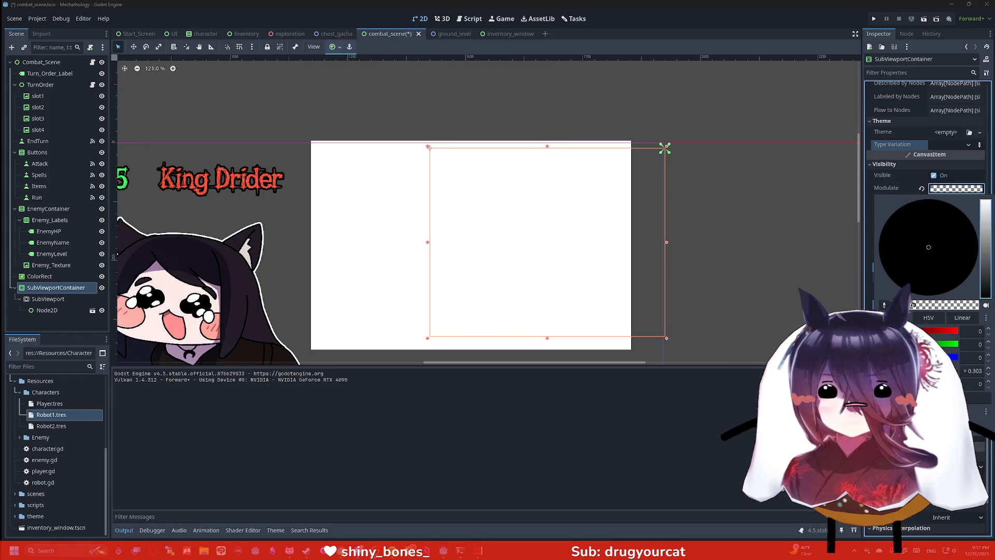
mouse_move(970, 384)
mouse_down()
mouse_move(990, 384)
mouse_move(970, 385)
mouse_up()
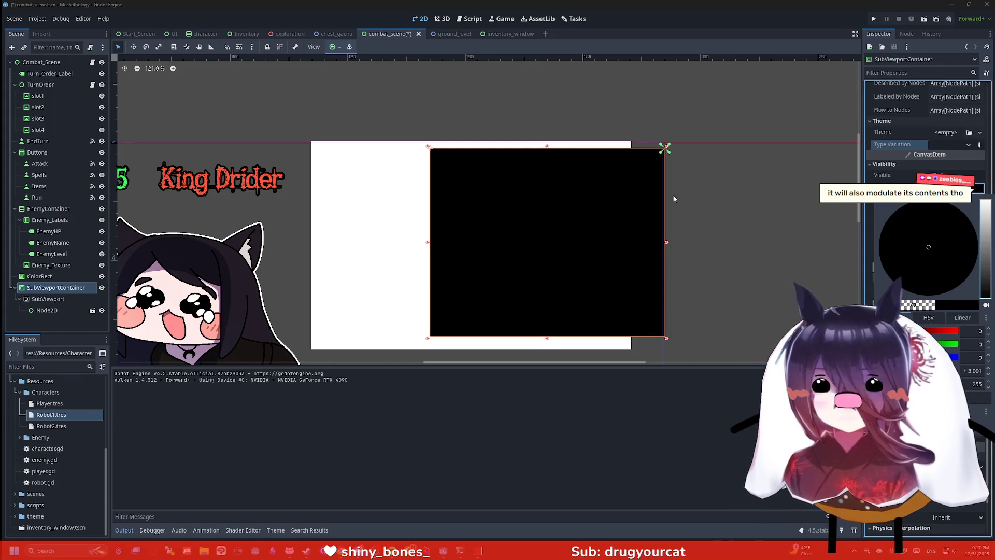
click(729, 179)
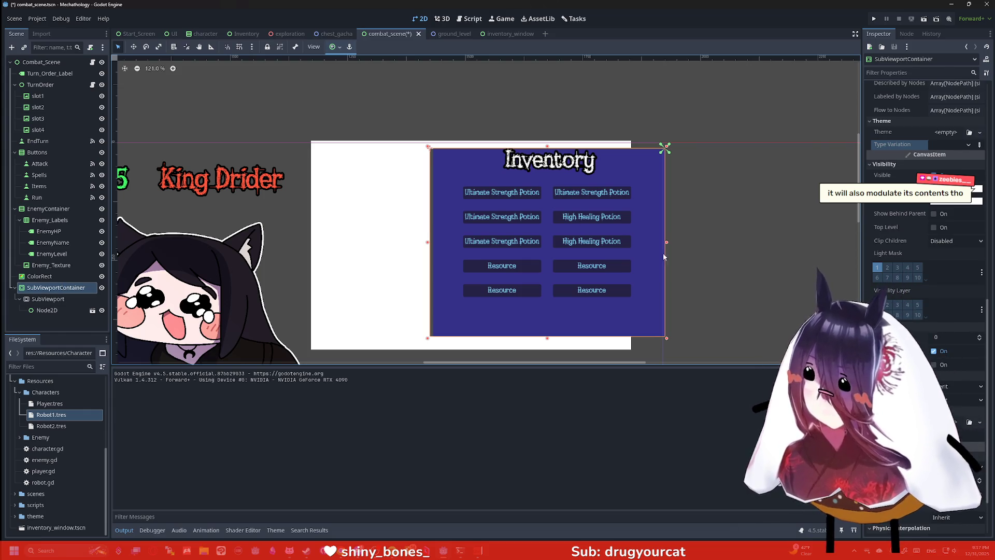
Step: Add a CanvasItemMaterial to the container, then clear it again
scroll(950, 299, down, 2)
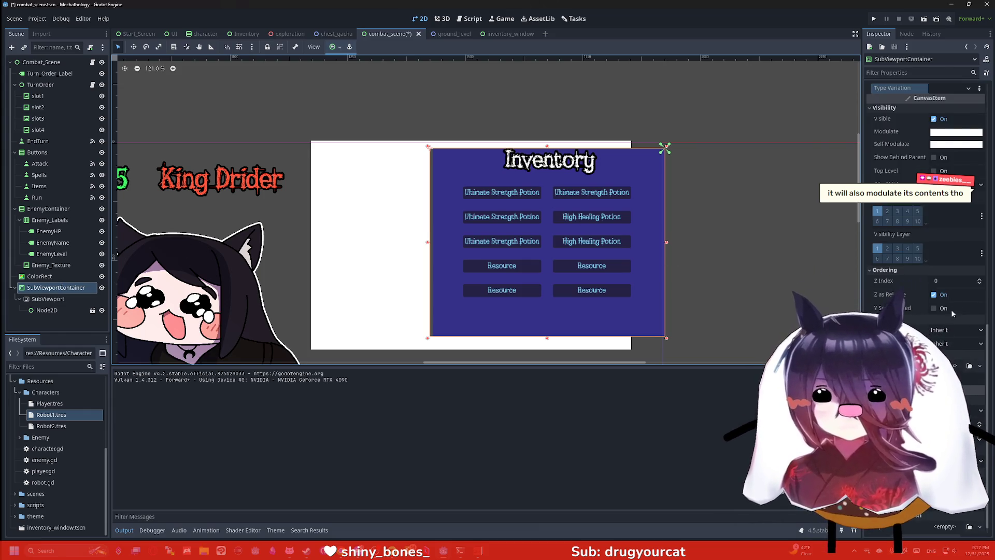
scroll(948, 353, down, 1)
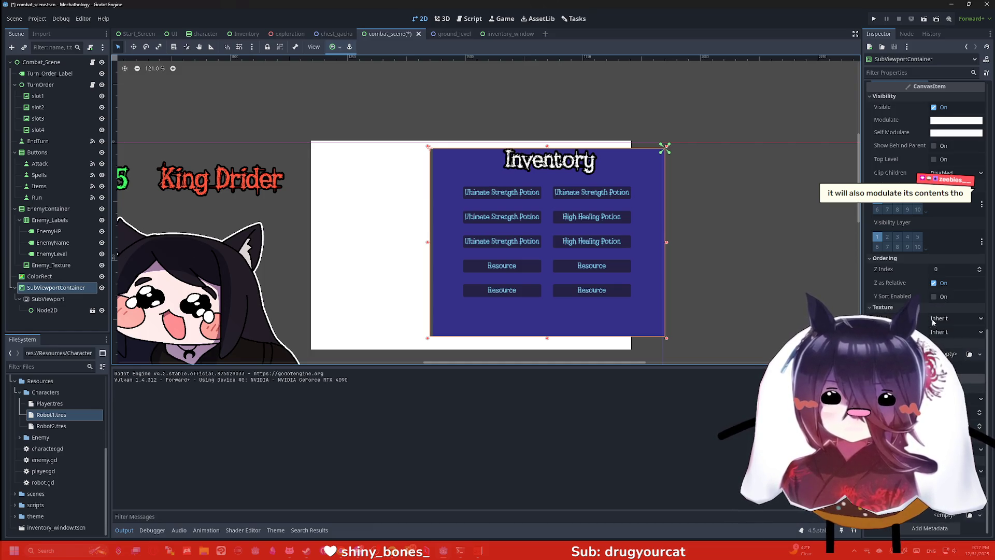
click(969, 354)
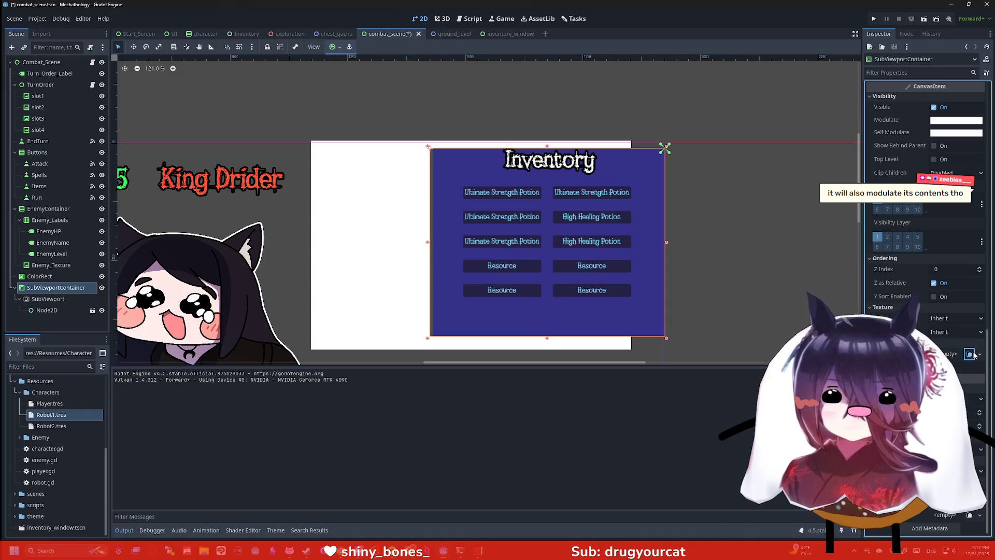
key(Escape)
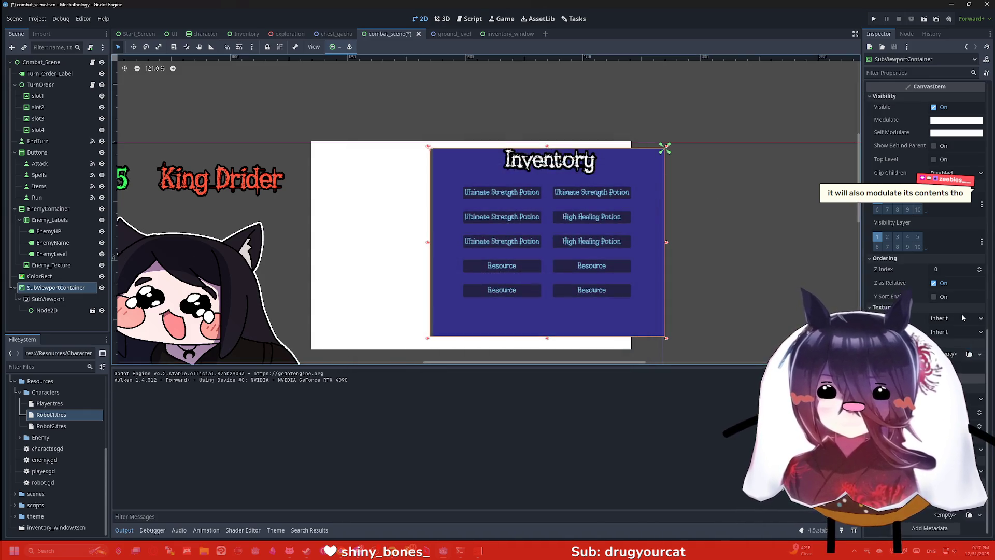
click(980, 355)
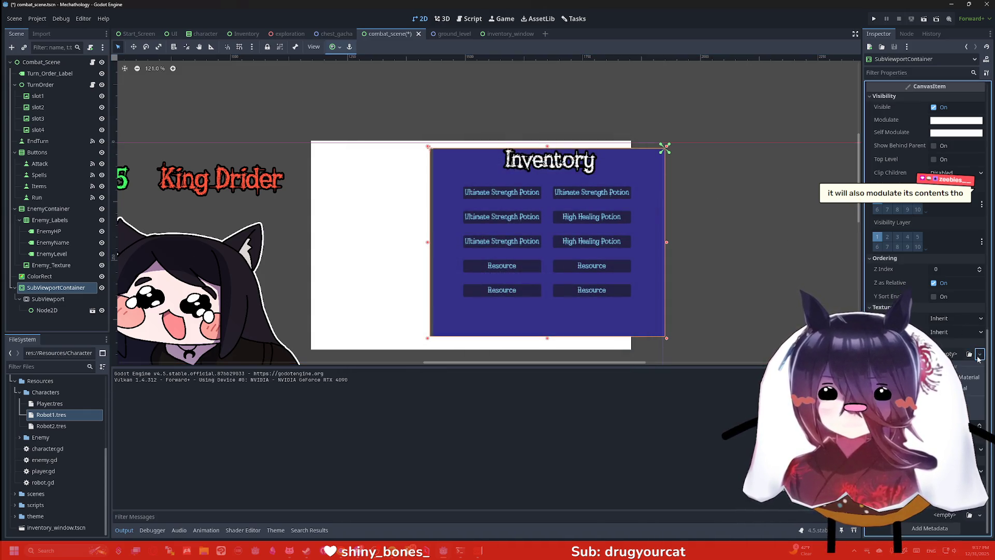
click(960, 377)
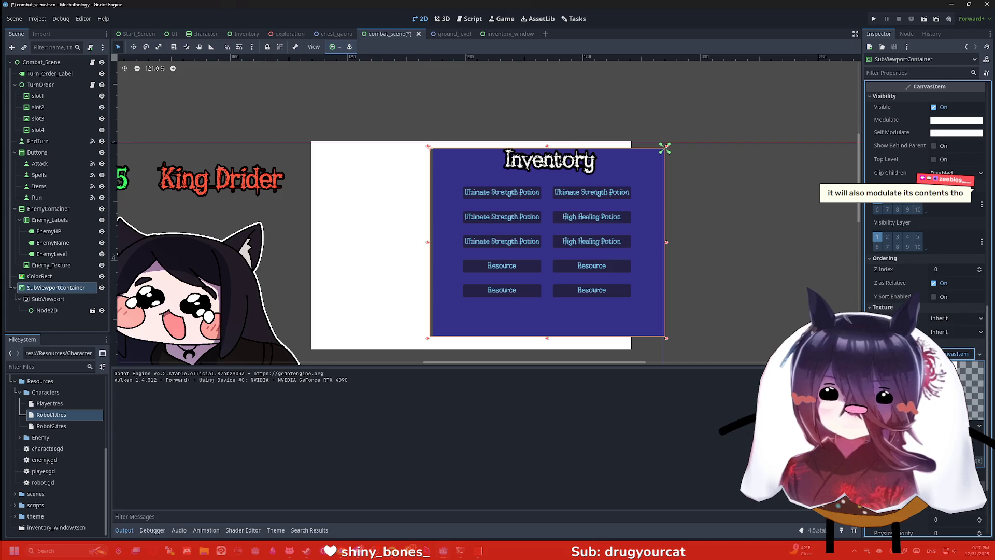
scroll(936, 304, down, 2)
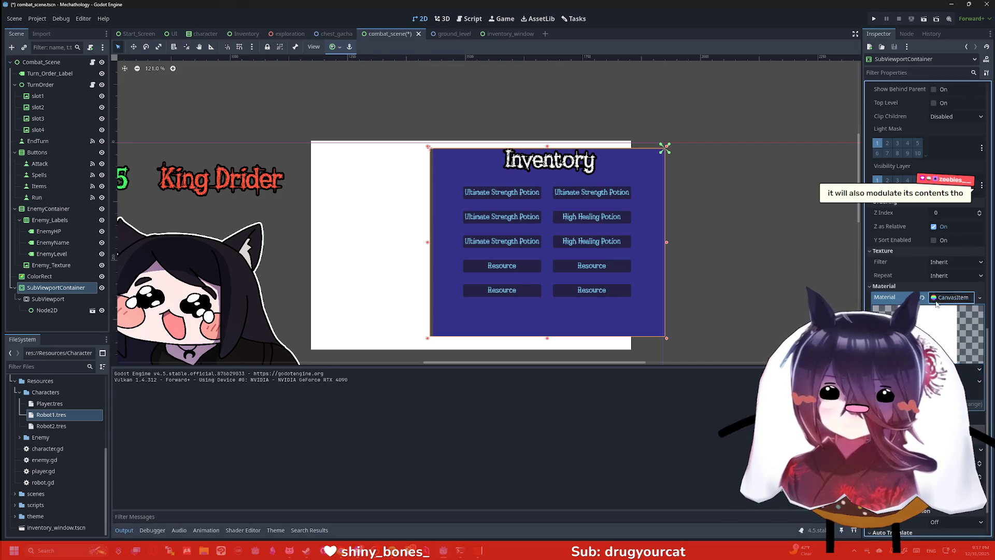
scroll(936, 303, down, 2)
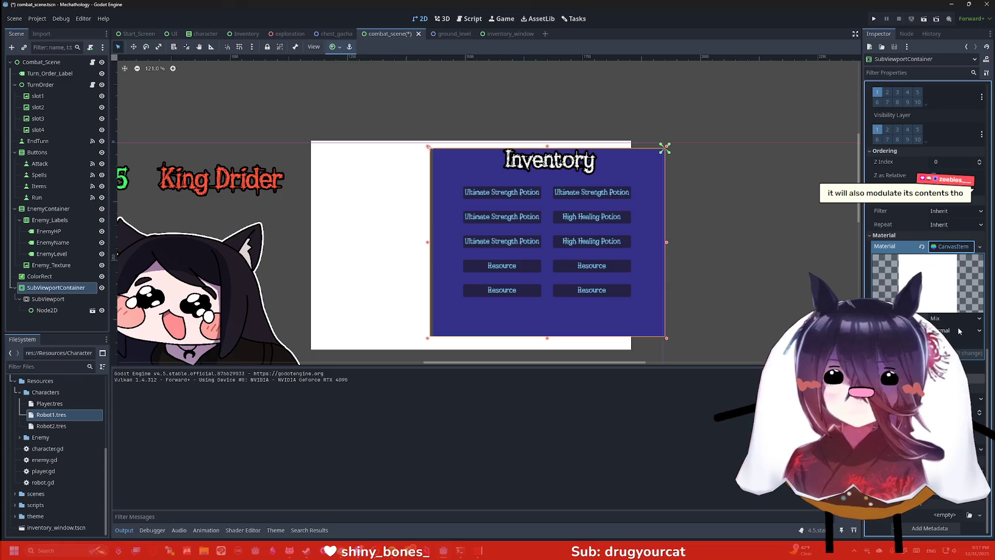
click(980, 247)
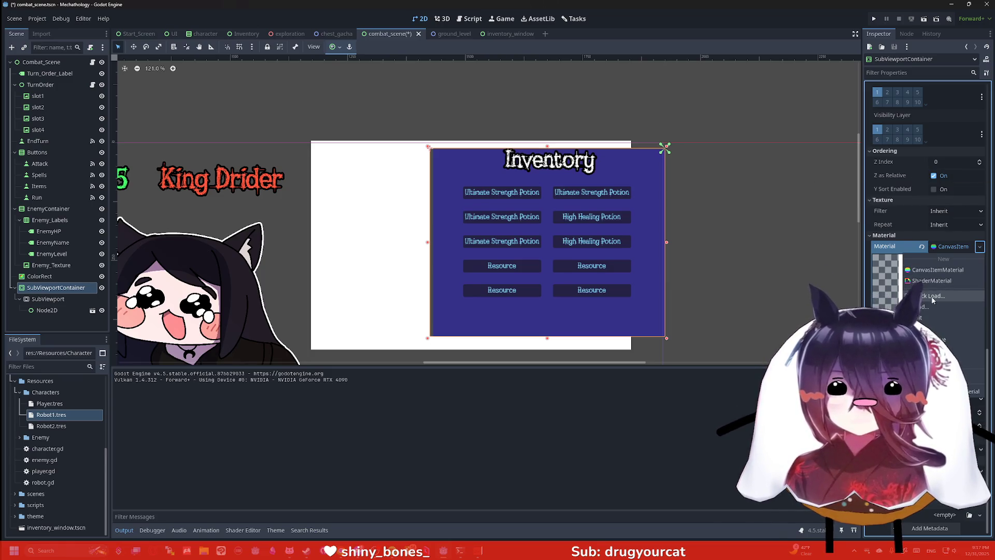
click(928, 328)
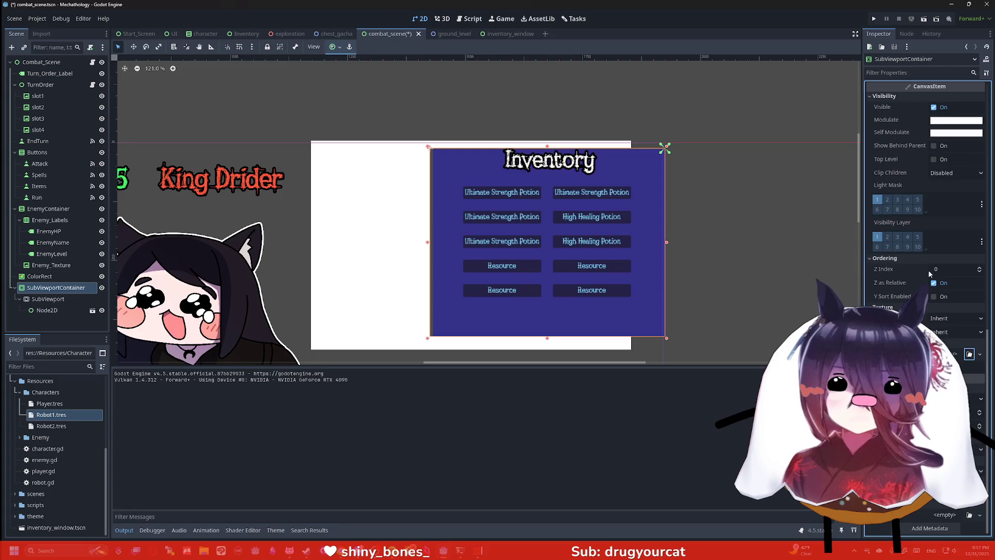
Step: Drop the container's Self Modulate opacity to zero and bring up the Theme chooser offering ui_theme.tres
scroll(943, 246, up, 2)
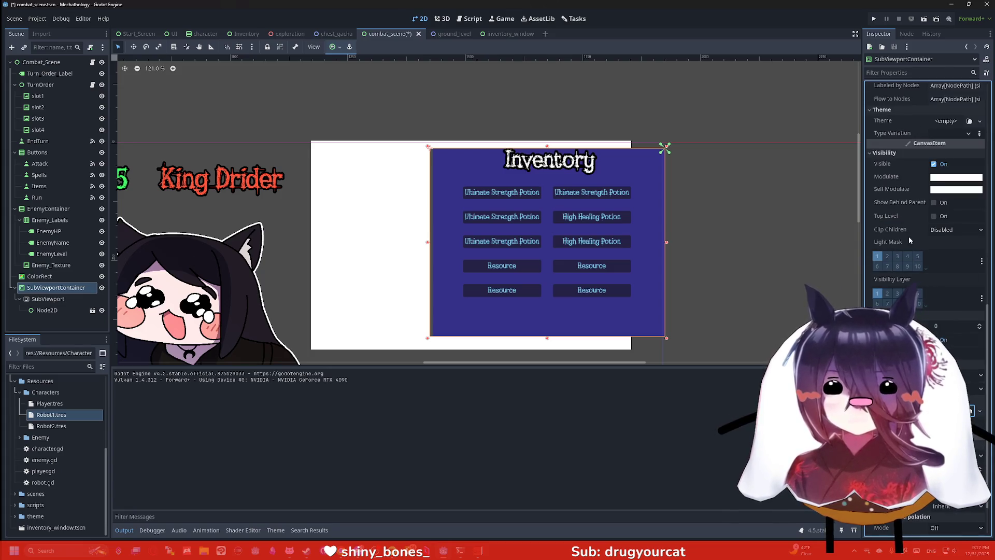
click(954, 230)
click(945, 222)
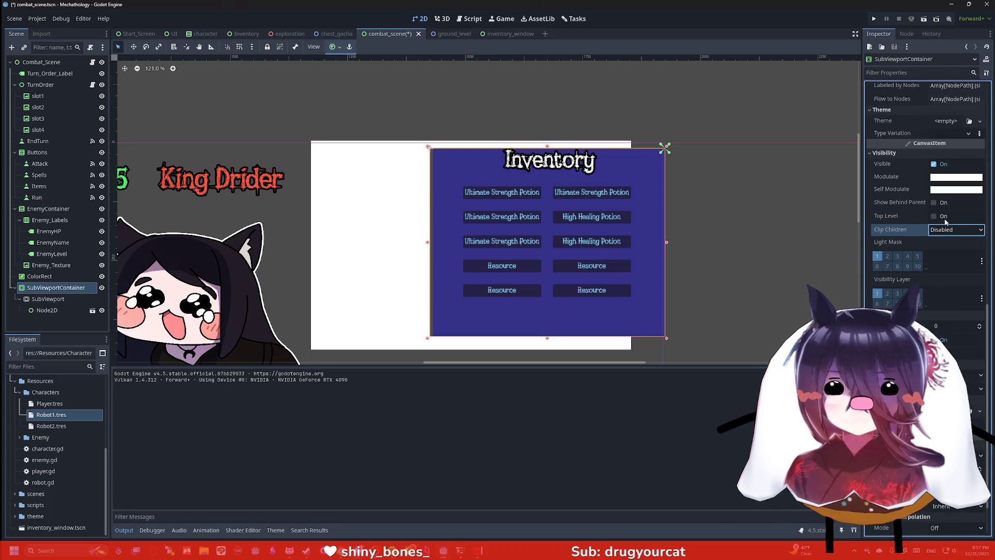
click(941, 190)
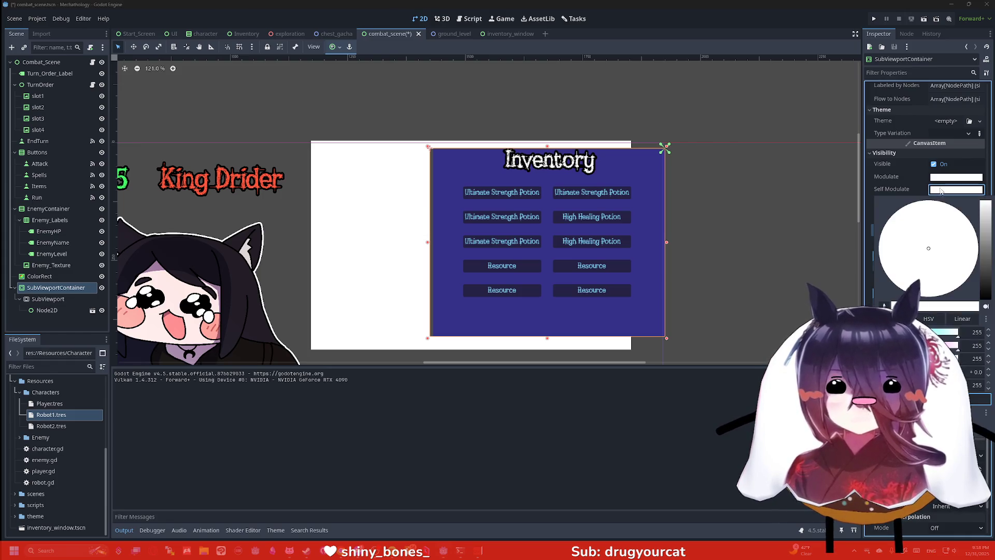
mouse_move(958, 386)
mouse_down()
mouse_move(892, 387)
mouse_move(957, 386)
mouse_up()
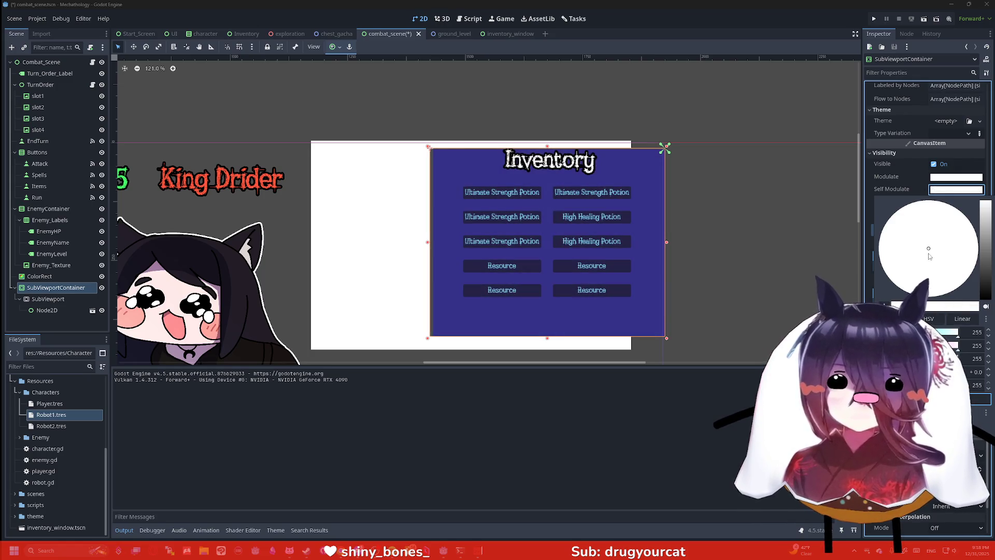
click(920, 163)
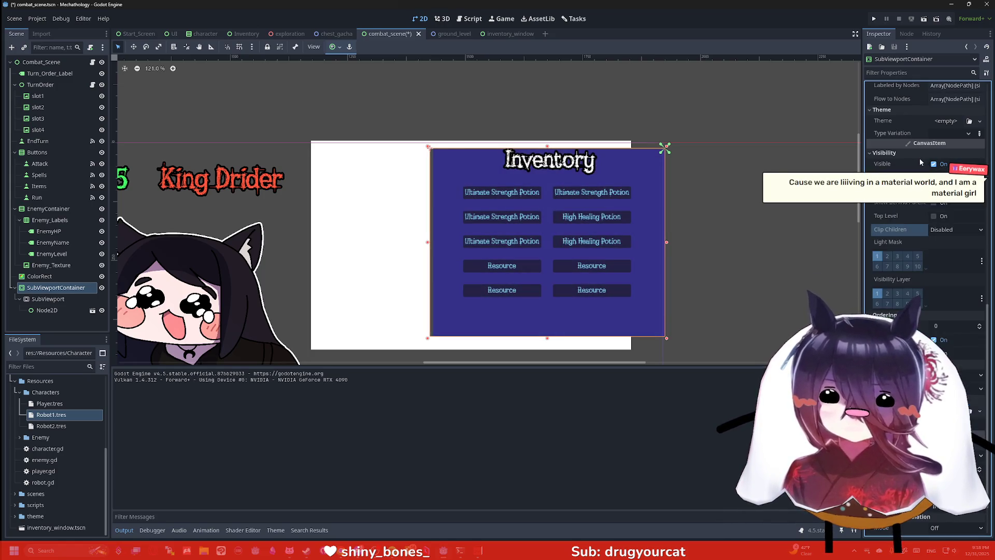
scroll(920, 162, up, 3)
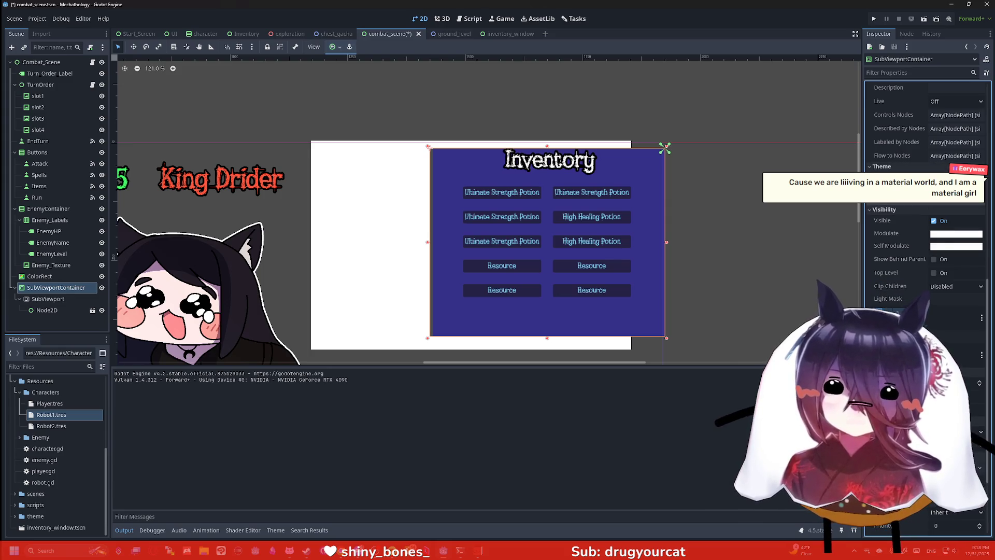
click(954, 179)
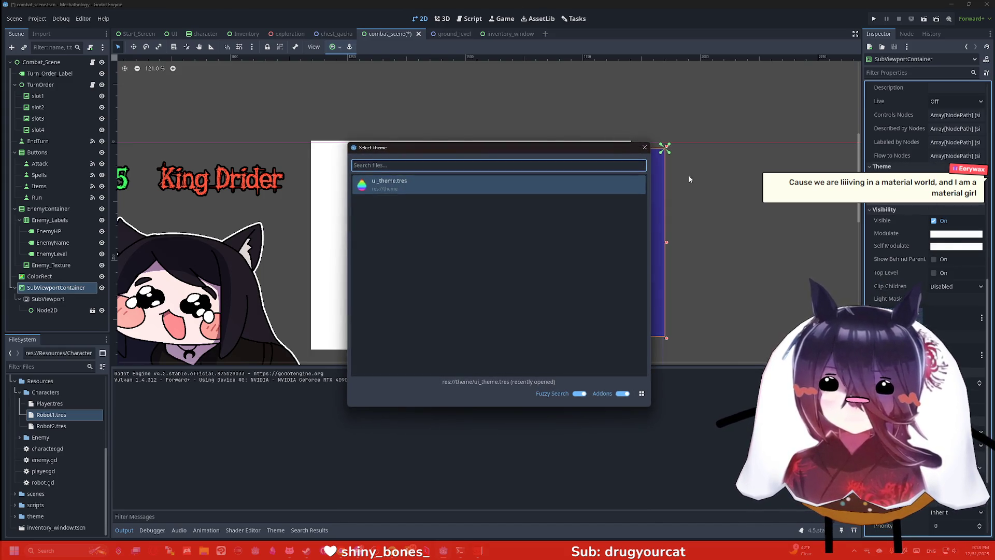
Step: Assign ui_theme.tres, then try accessibility Live mode Polite and Assertive before reverting to Off
click(607, 183)
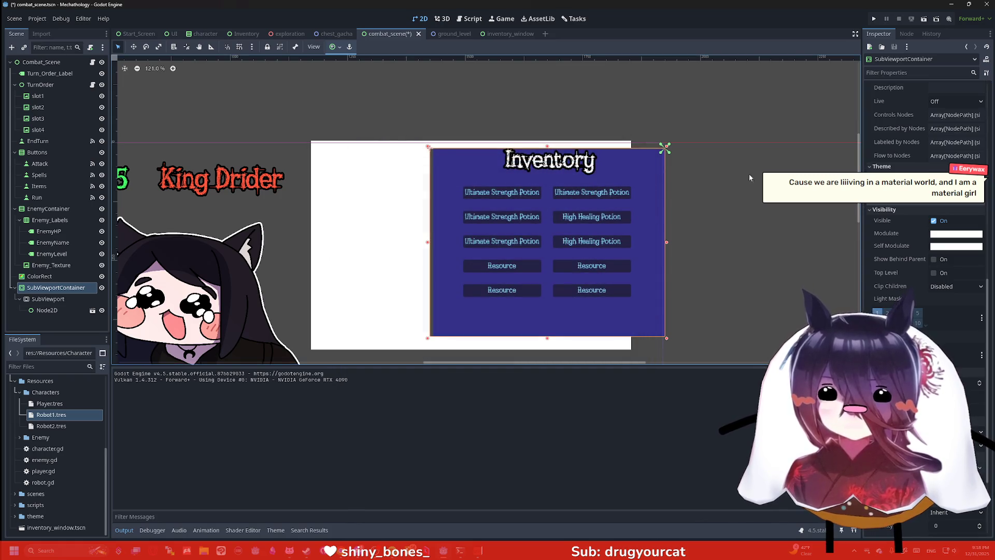
scroll(928, 207, up, 3)
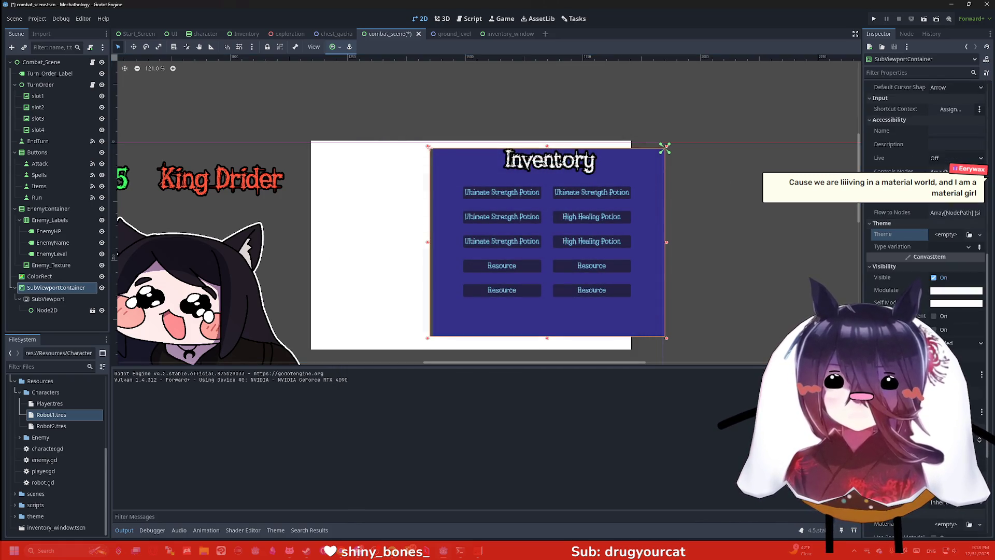
scroll(928, 208, up, 3)
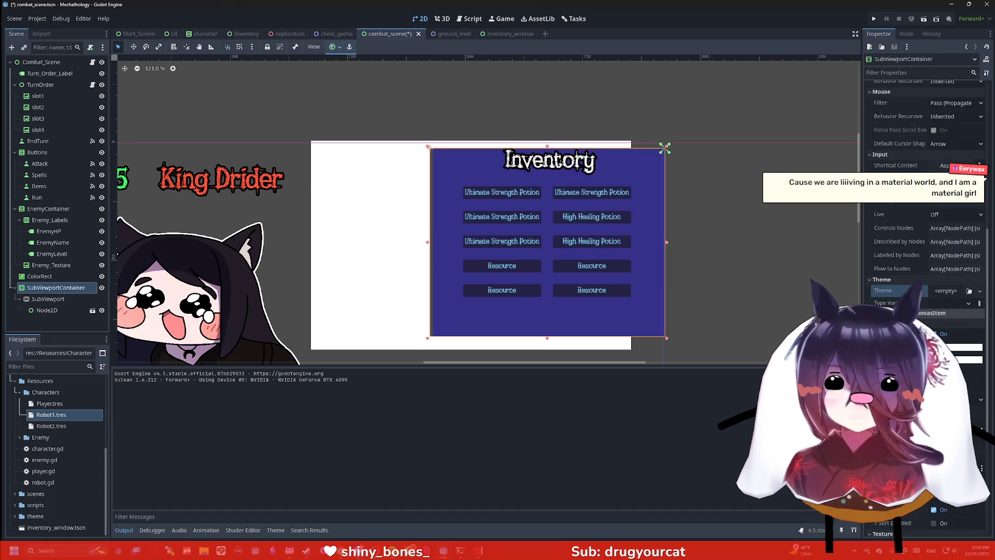
click(943, 219)
click(941, 237)
click(941, 221)
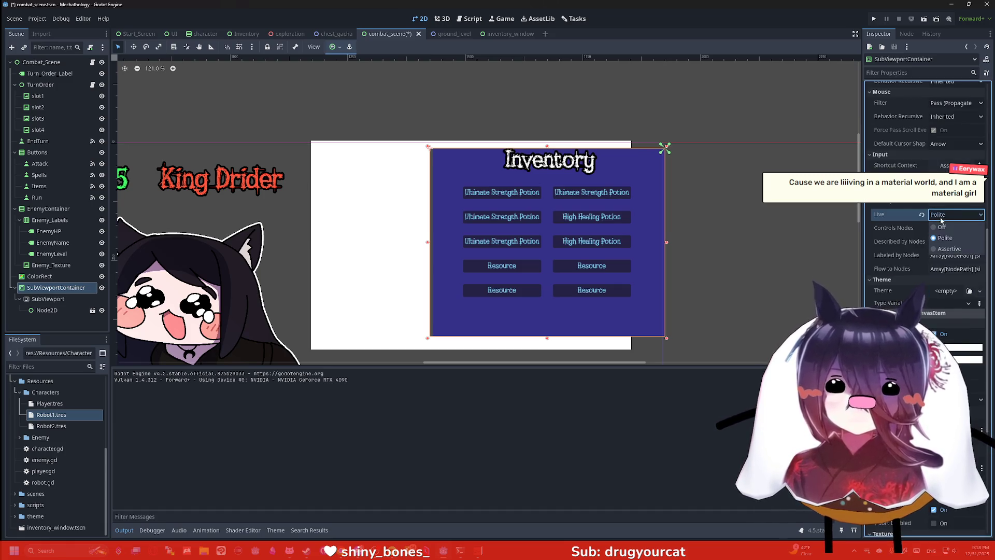
click(941, 249)
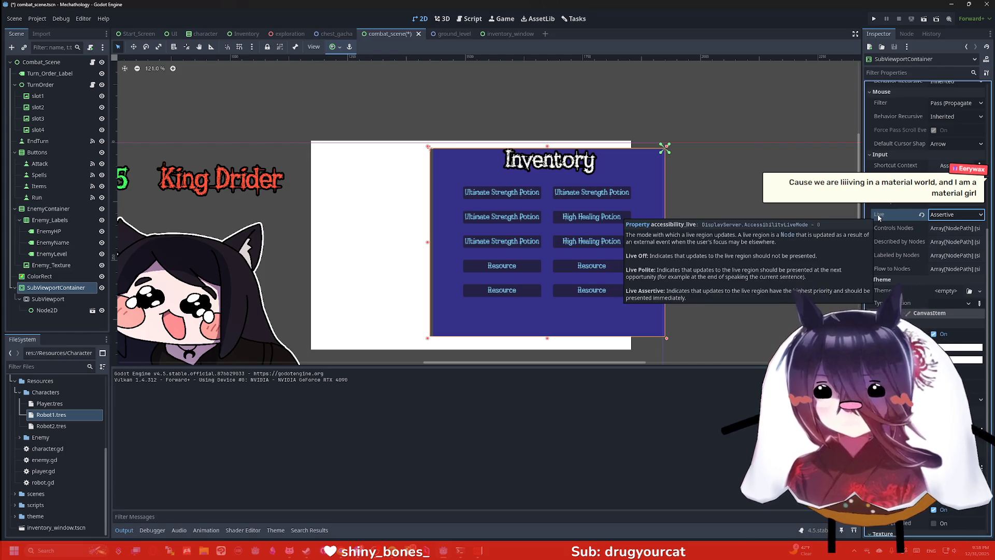
click(921, 215)
Step: Keep Mouse Filter at Pass, review recursive mouse behaviour, collapse Transform, and return to Chrome
scroll(922, 212, up, 3)
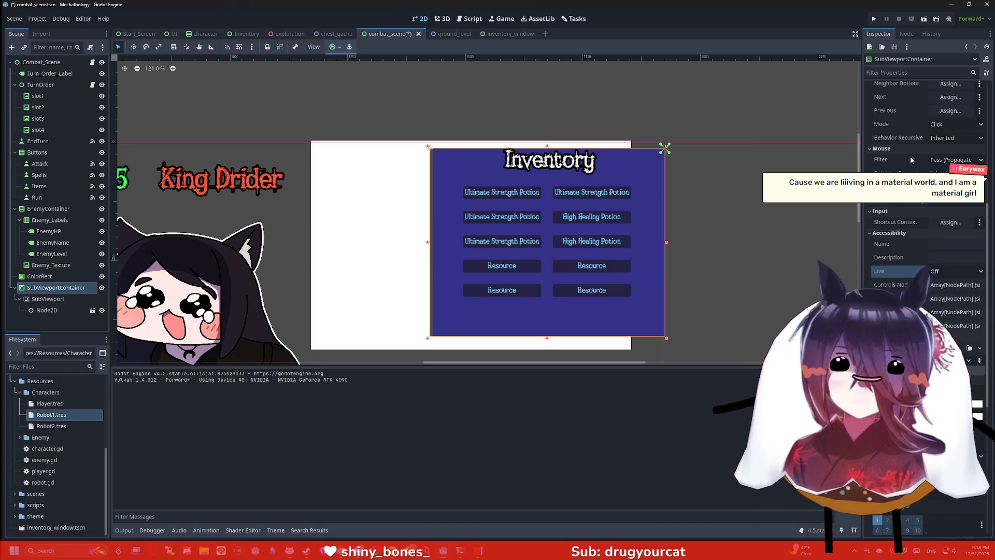
scroll(916, 218, up, 3)
click(951, 217)
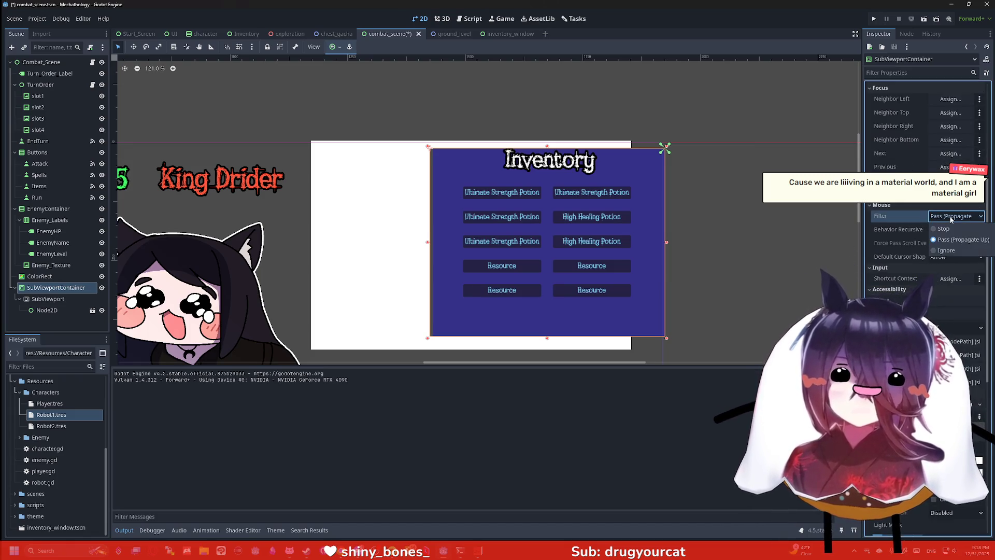
click(951, 218)
click(948, 230)
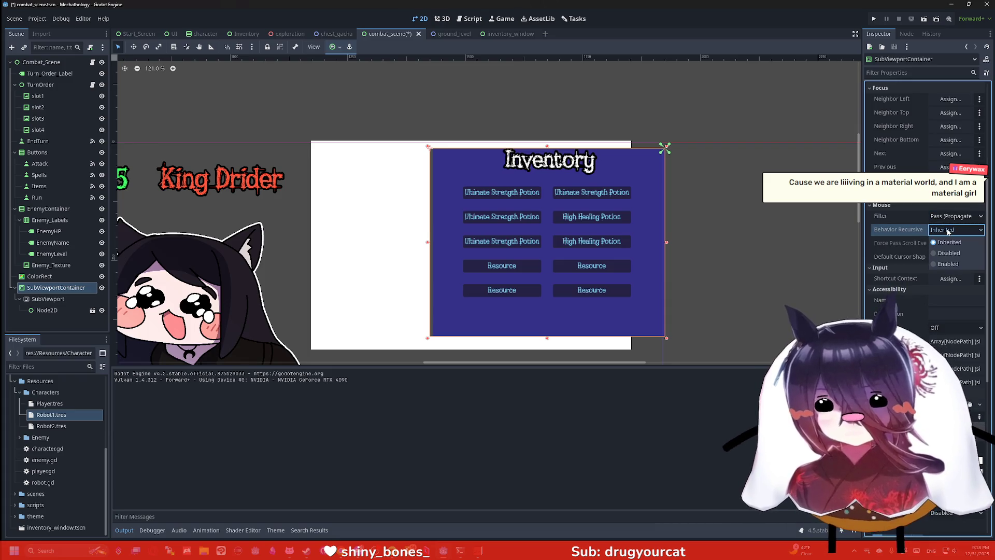
scroll(948, 231, up, 10)
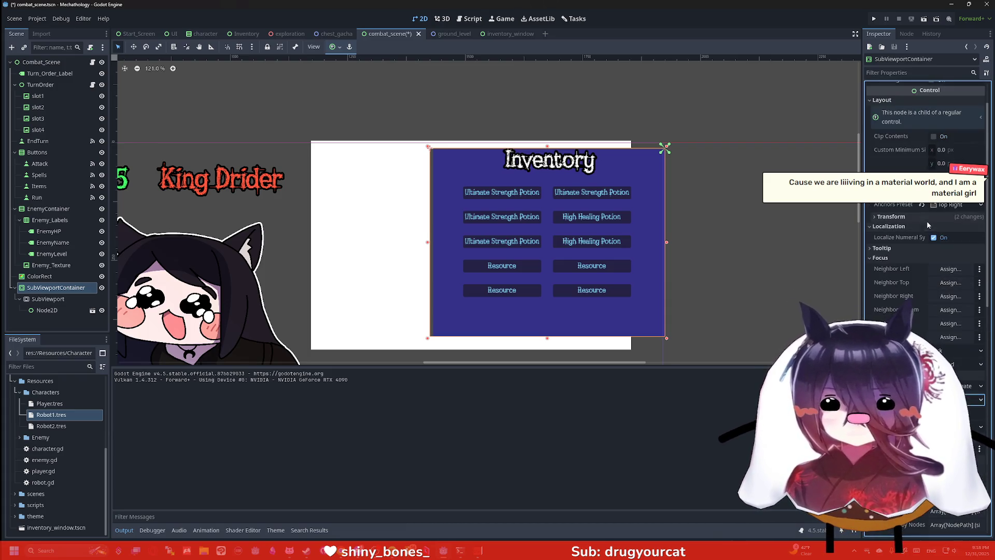
click(918, 217)
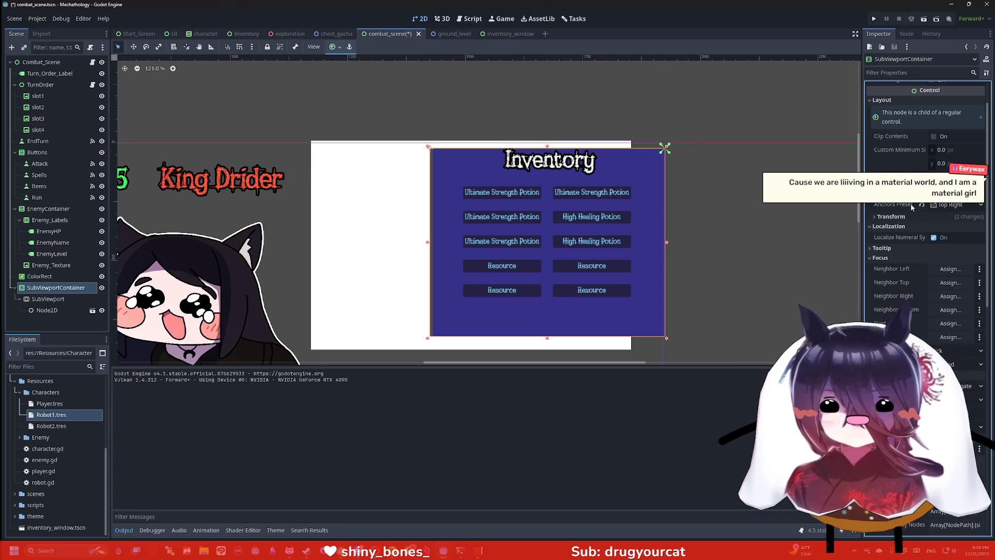
scroll(896, 178, up, 2)
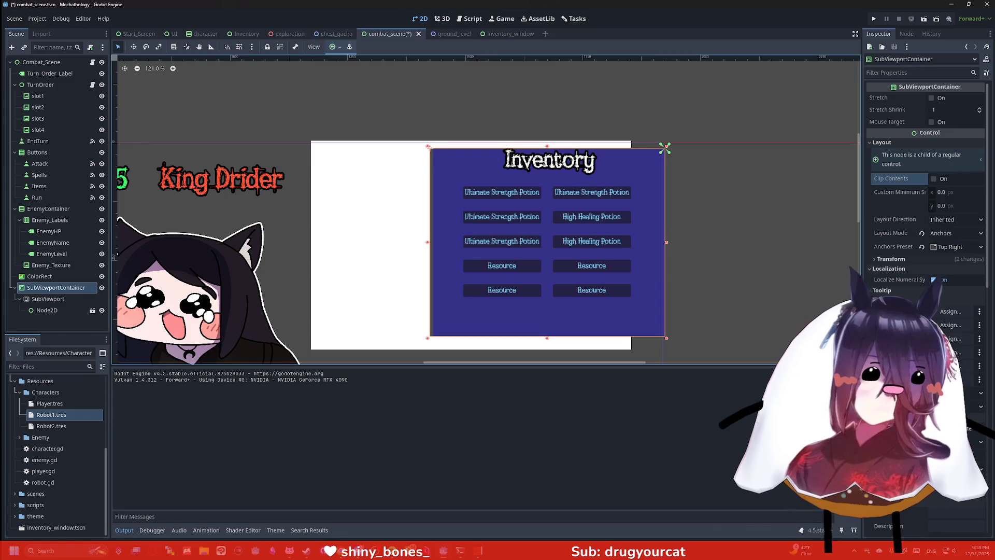
key(alt+Tab)
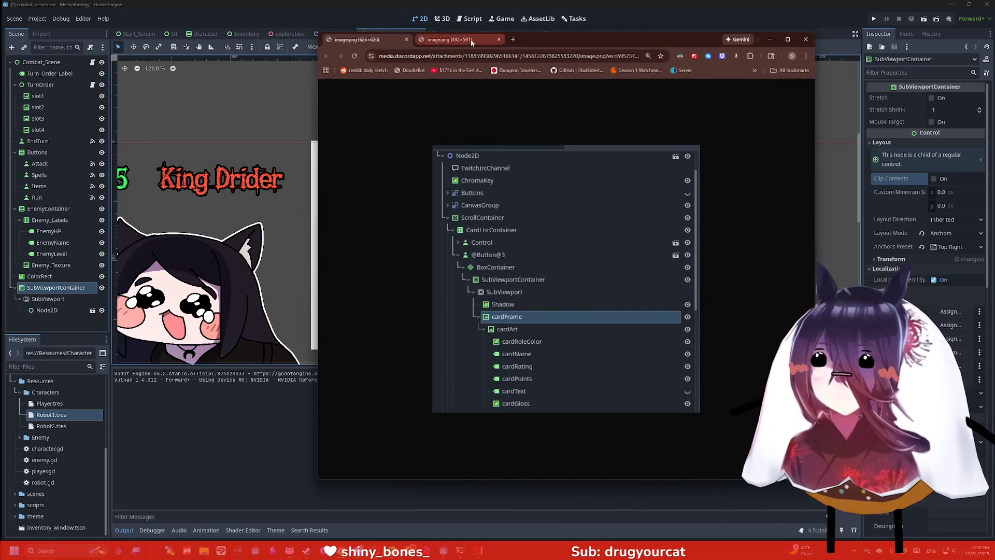
Step: In a new Chrome tab, search 'subviewportcontainer curve edgres'
click(513, 39)
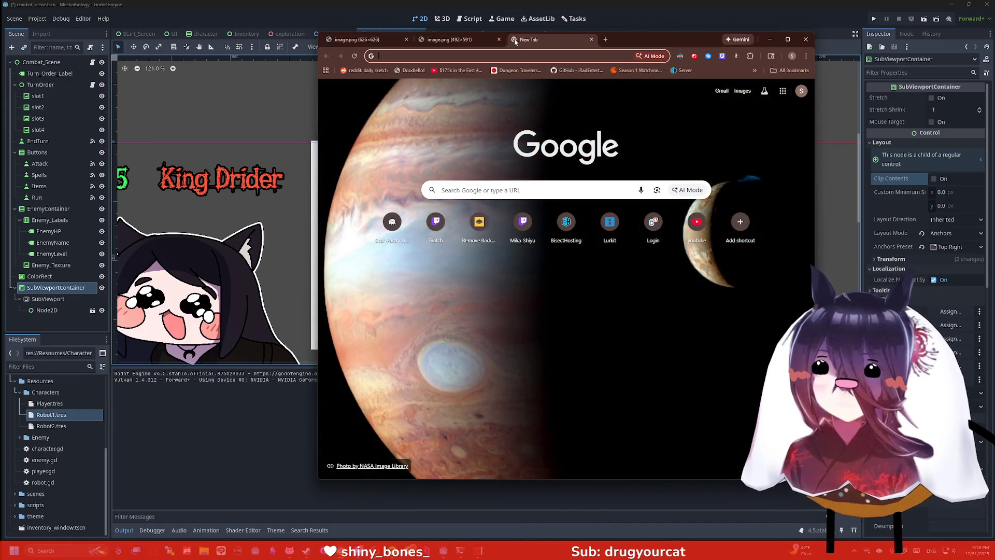
text(subvie)
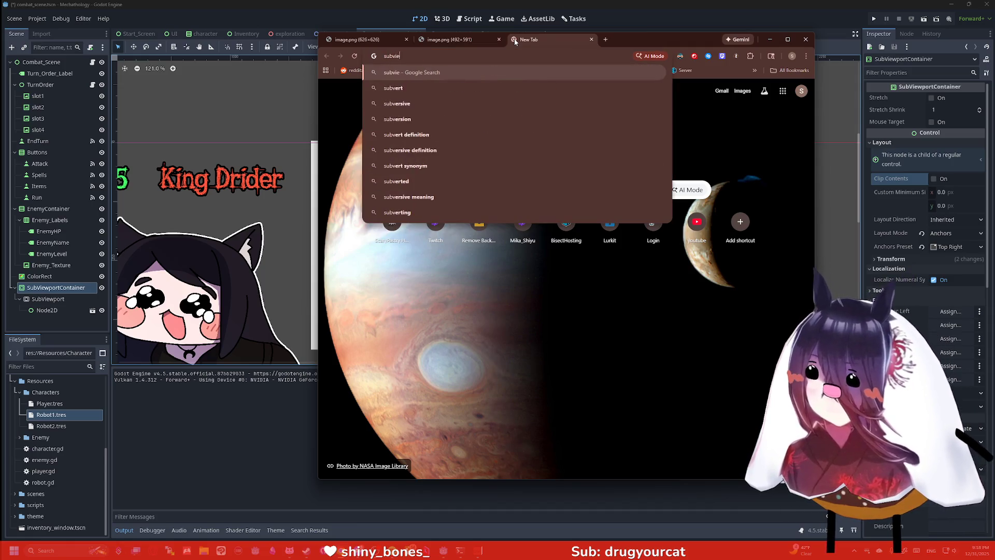
text(wportcontainer )
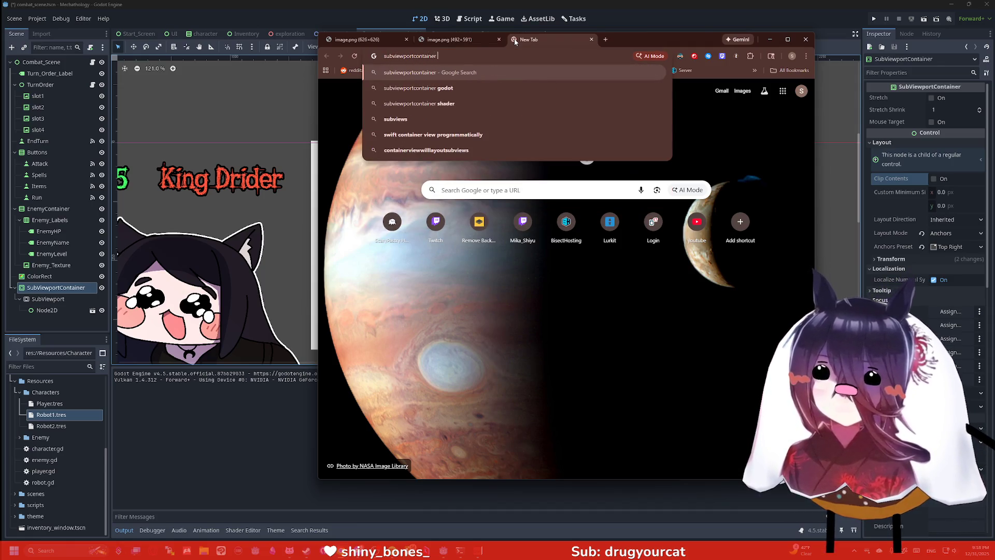
text(curve edg)
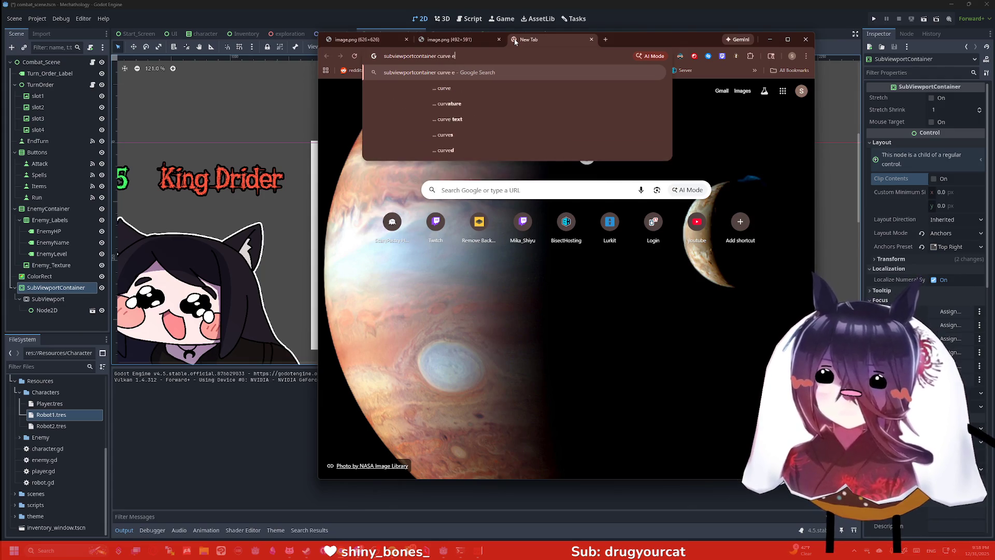